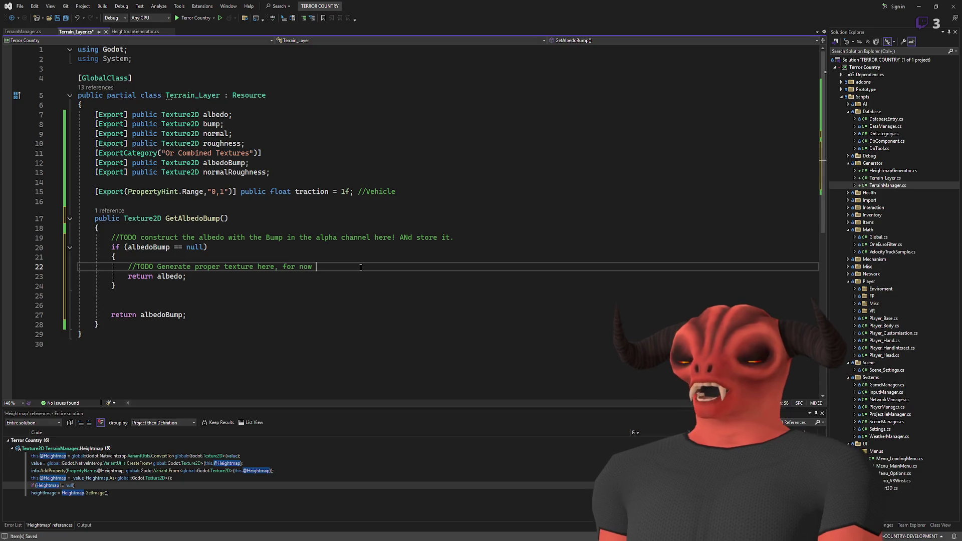
Finish the albedo TODO comment with 'now just use the albedo' and remove the extra blank line.
text(edo)
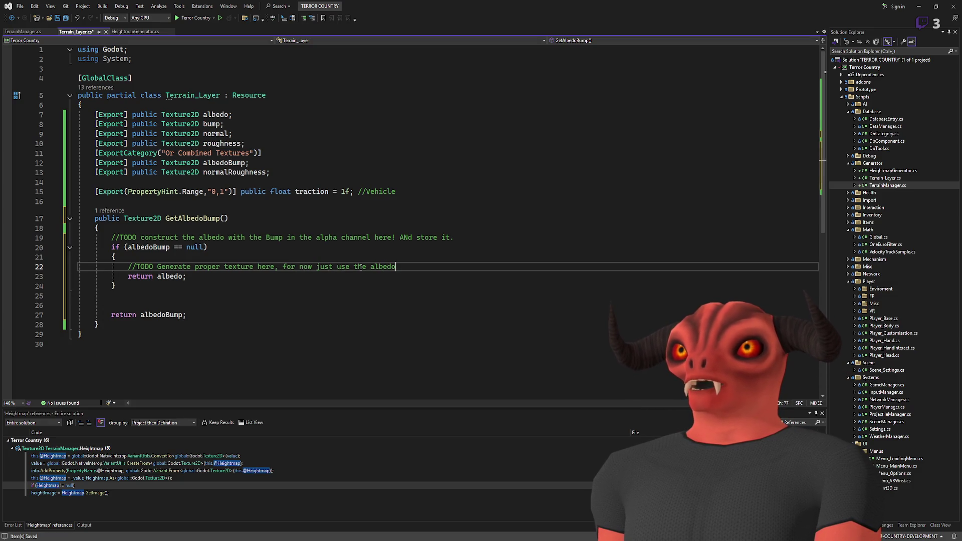
click(125, 307)
key(BackSpace)
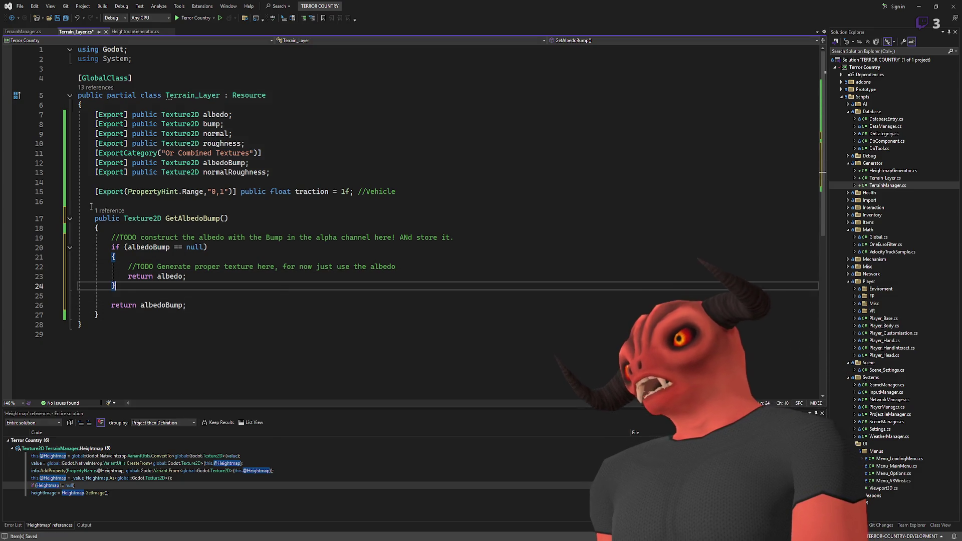
Add an empty public Texture2D GetNormalRoughness() method below GetAlbedoBump.
click(125, 314)
key(Return)
key(Return)
text(pu)
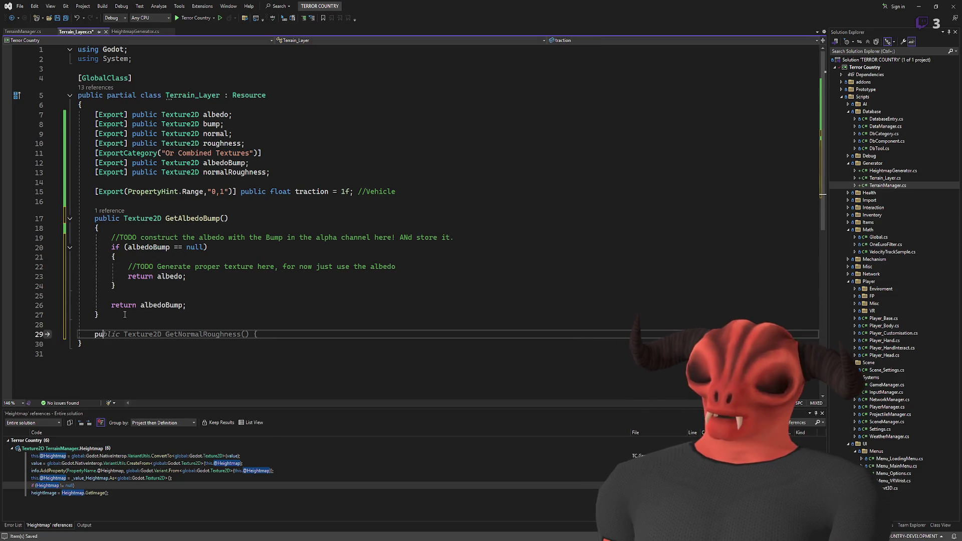
text(blic Texture2D )
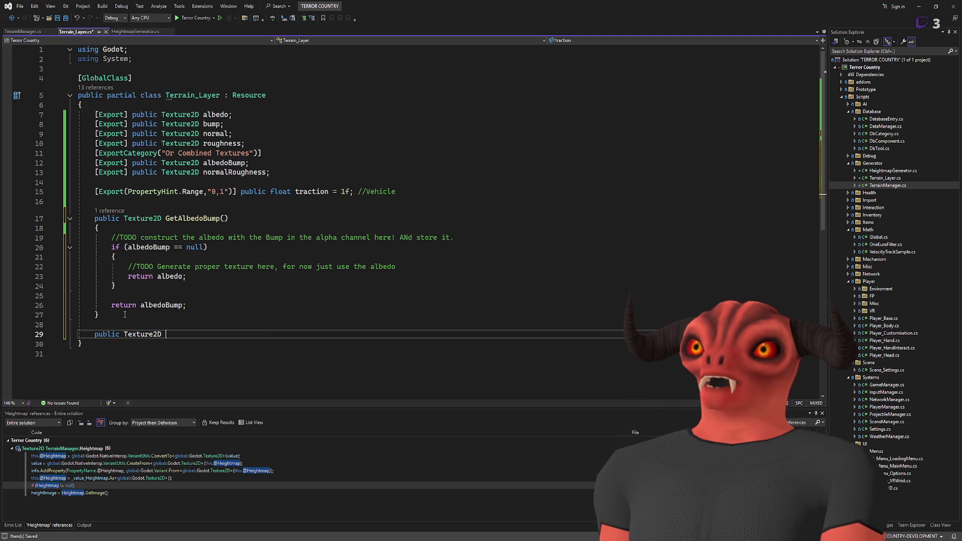
text(Get)
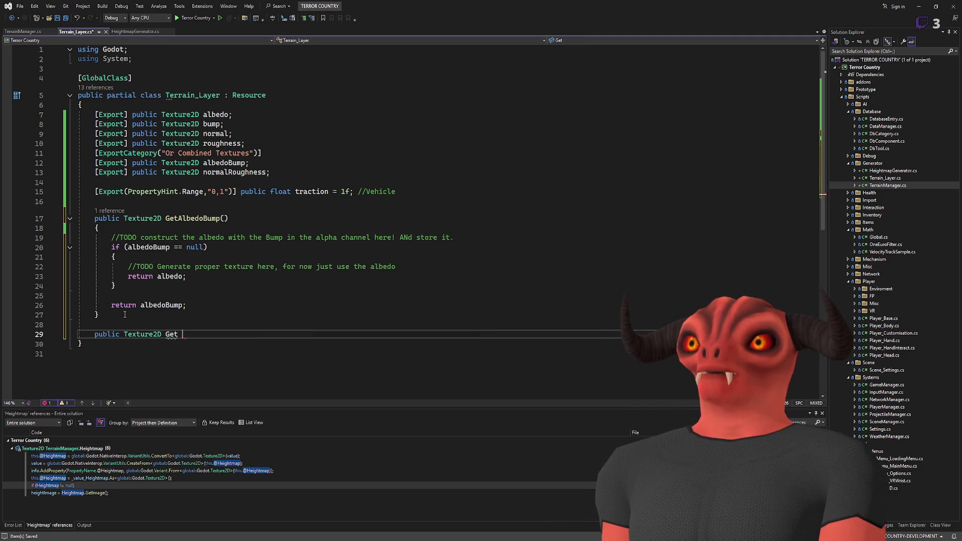
text(NormalRough)
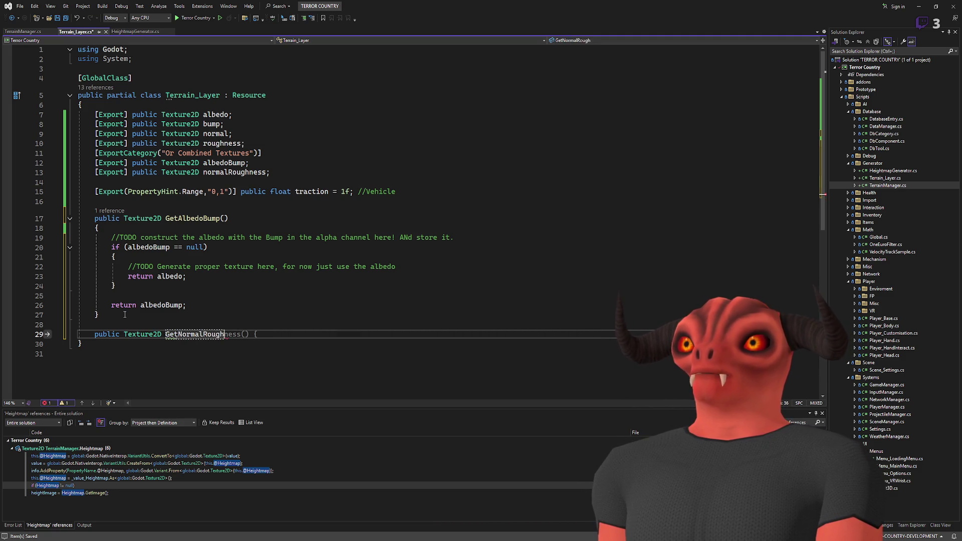
text(ness())
key(Return)
text({ })
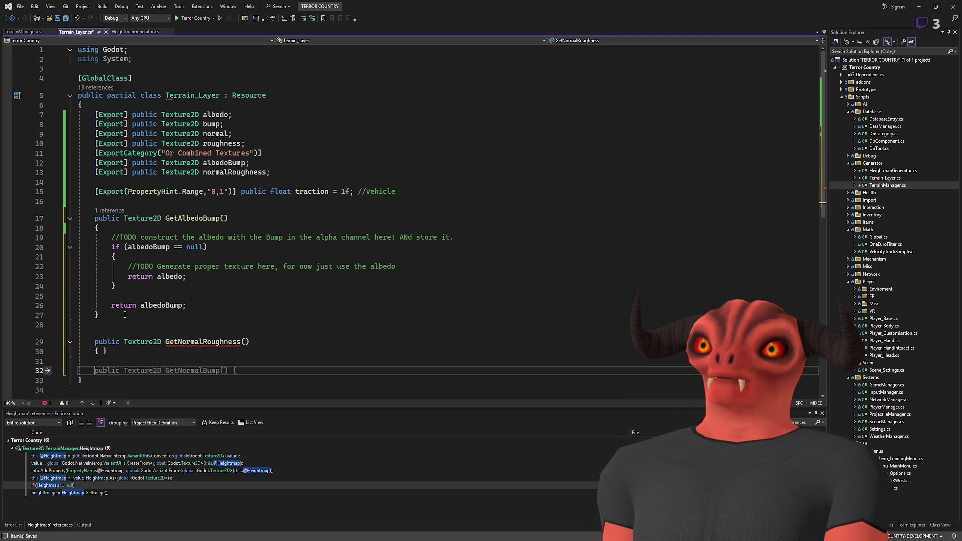
key(Left)
key(Return)
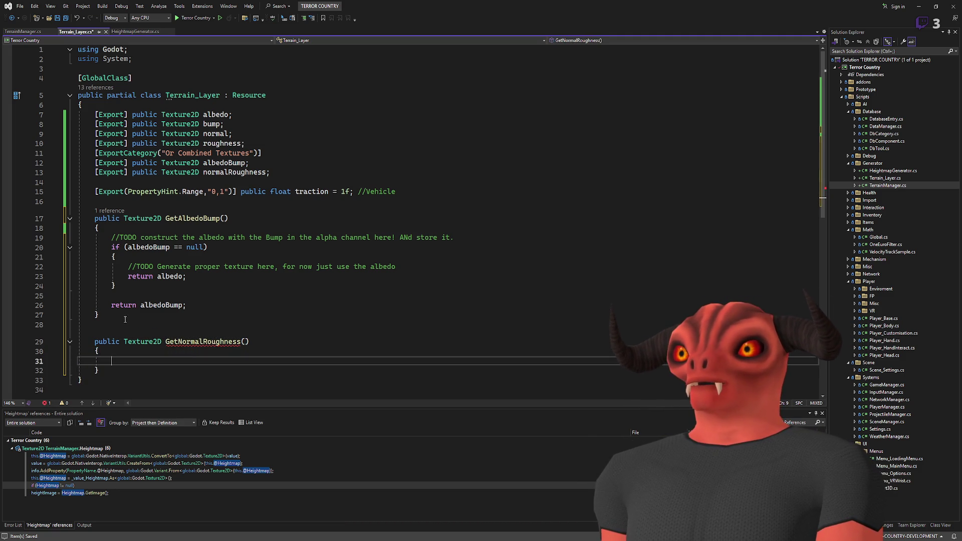
scroll(172, 200, down, 2)
Paste GetAlbedoBump's body into GetNormalRoughness, removing the duplicated TODO comment and leftover blank line.
drag(186, 248, 79, 176)
key(ctrl+c)
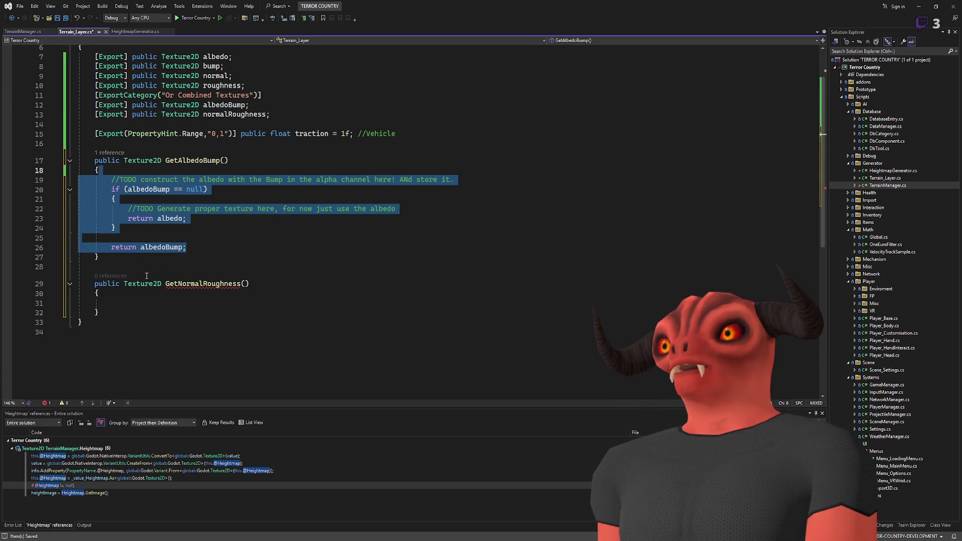
click(130, 300)
key(ctrl+v)
mouse_move(111, 303)
mouse_down()
mouse_move(454, 303)
mouse_move(116, 322)
mouse_up()
key(Delete)
key(ctrl+x)
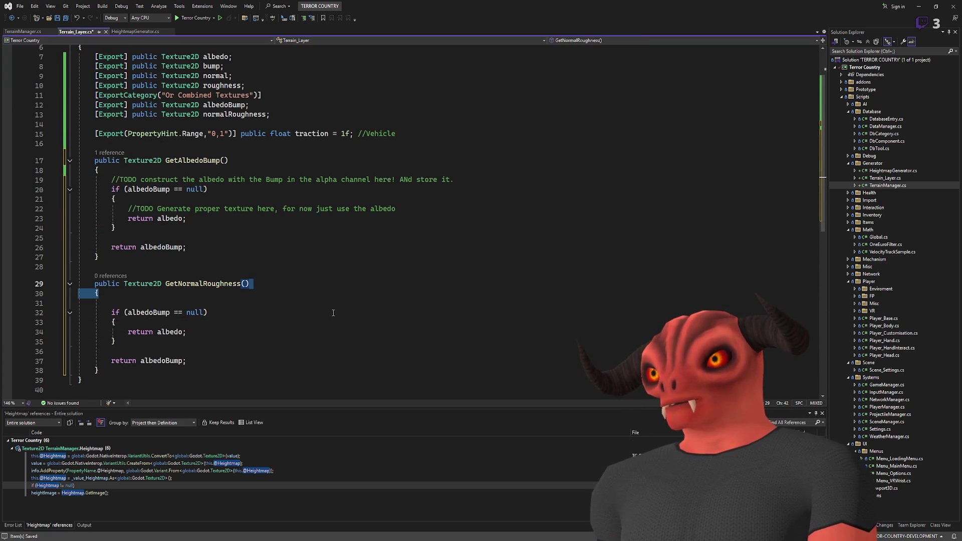
key(ctrl+z)
key(Up)
key(Up)
key(BackSpace)
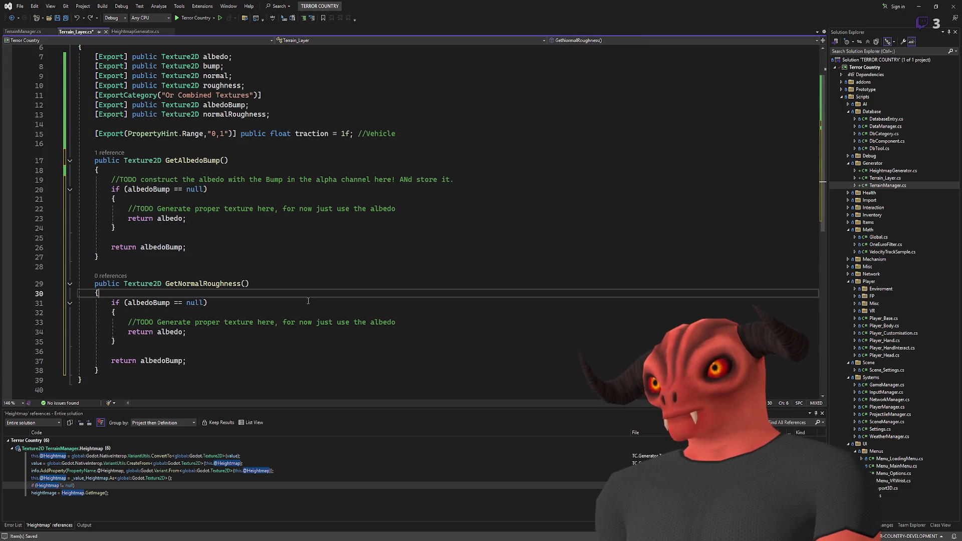
Change the comment's albedo to normal and replace albedoBump with normalRoughness in the check and return.
double_click(387, 323)
text(normal)
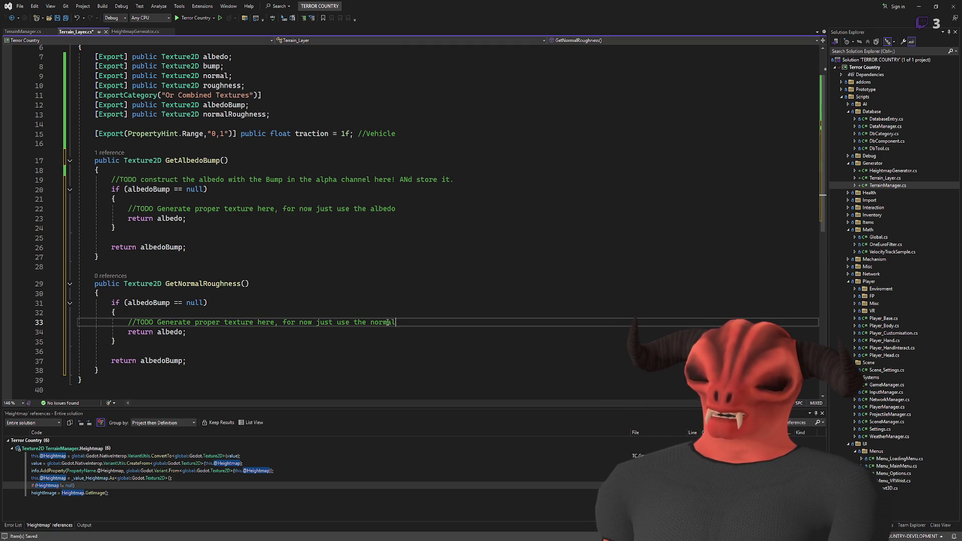
scroll(428, 309, down, 3)
click(150, 220)
scroll(151, 221, up, 2)
double_click(219, 86)
key(ctrl+c)
double_click(149, 274)
key(ctrl+v)
double_click(161, 332)
key(ctrl+v)
Make the fallback return normal, then add a blank line below GetAlbedoBump's albedo TODO comment.
double_click(169, 303)
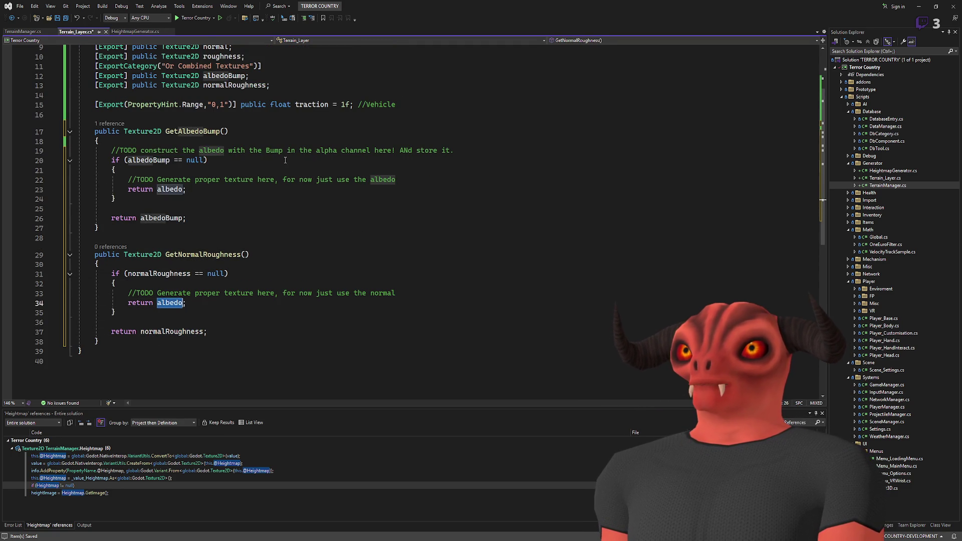
scroll(272, 239, up, 2)
text(normal)
double_click(169, 360)
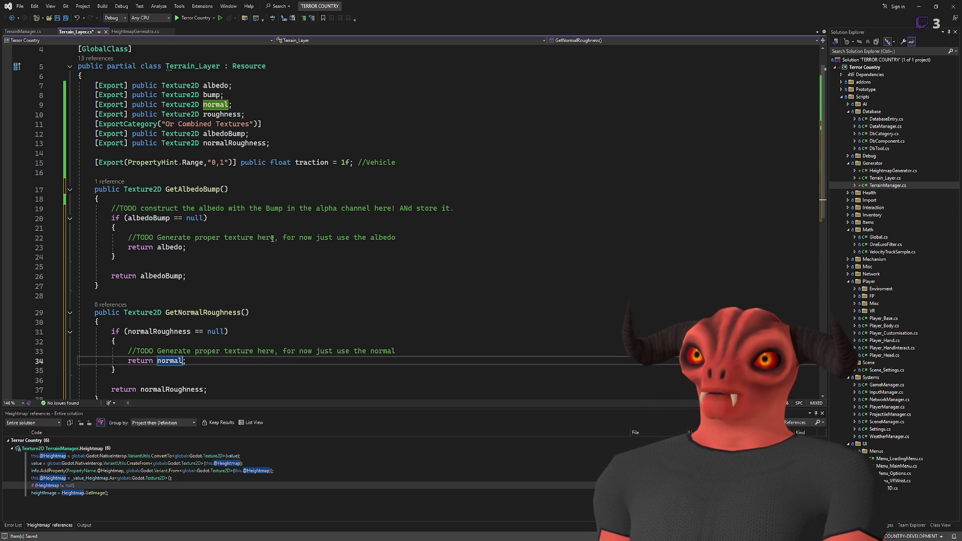
scroll(237, 227, down, 2)
scroll(233, 233, up, 3)
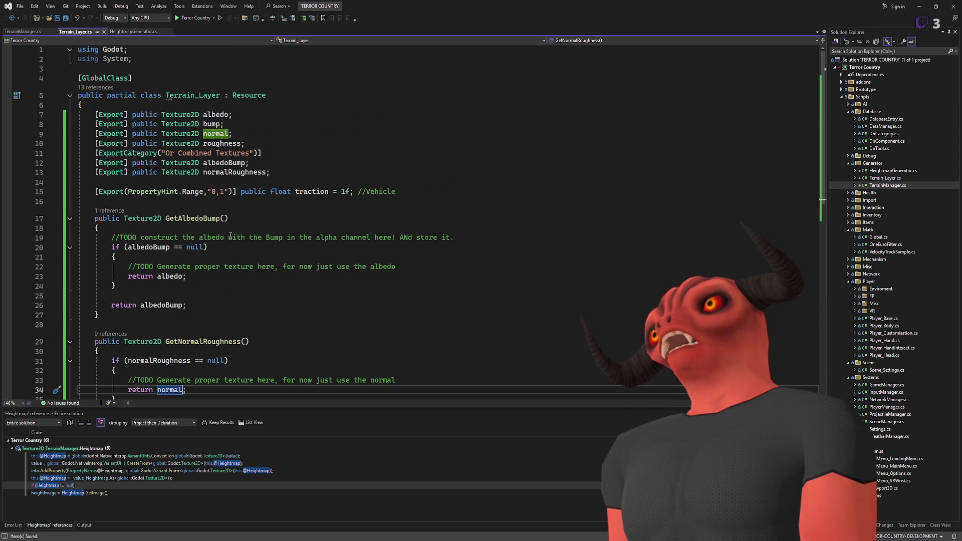
click(437, 265)
key(Return)
key(Return)
key(Return)
key(Up)
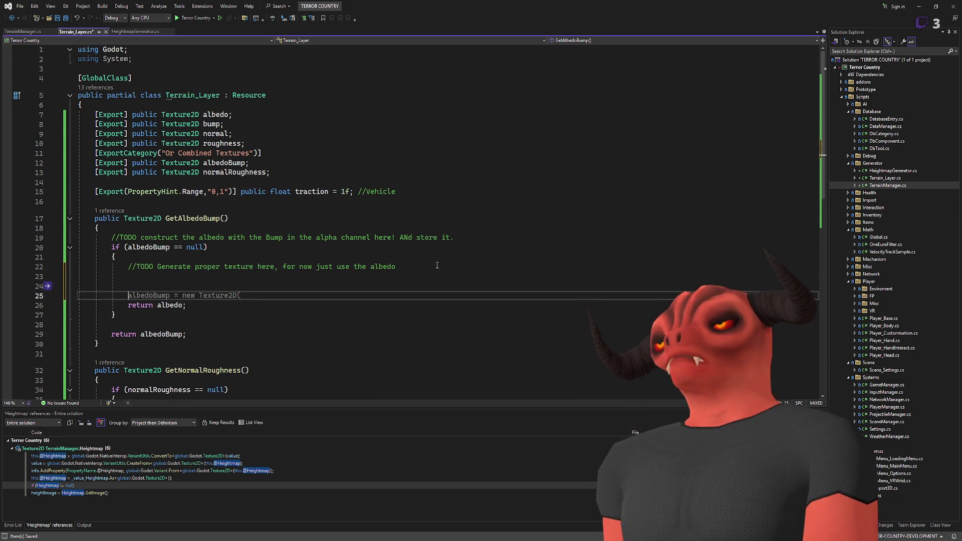
Add an if (bump == null) block containing '//Set Bump to a solid color here!'.
text(if ()
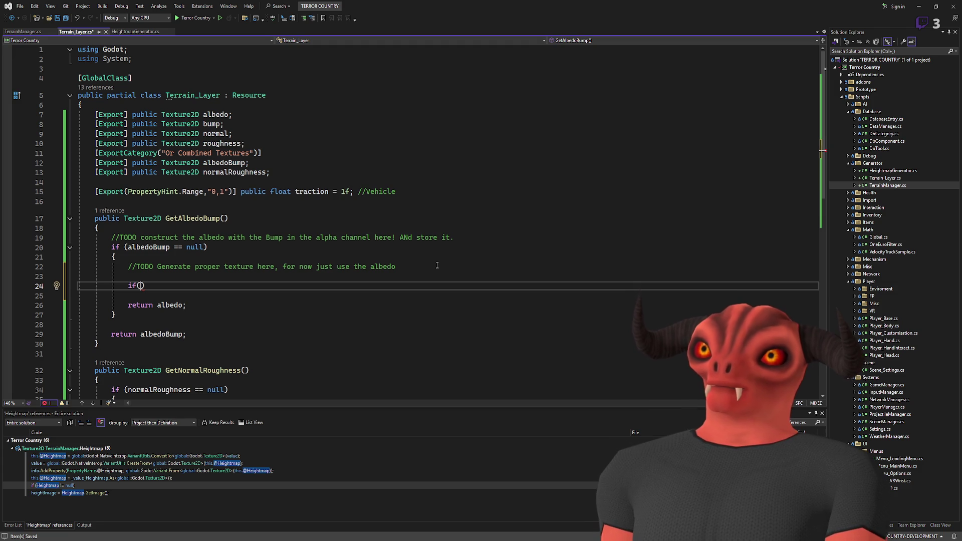
text(bump == null))
key(Return)
text({)
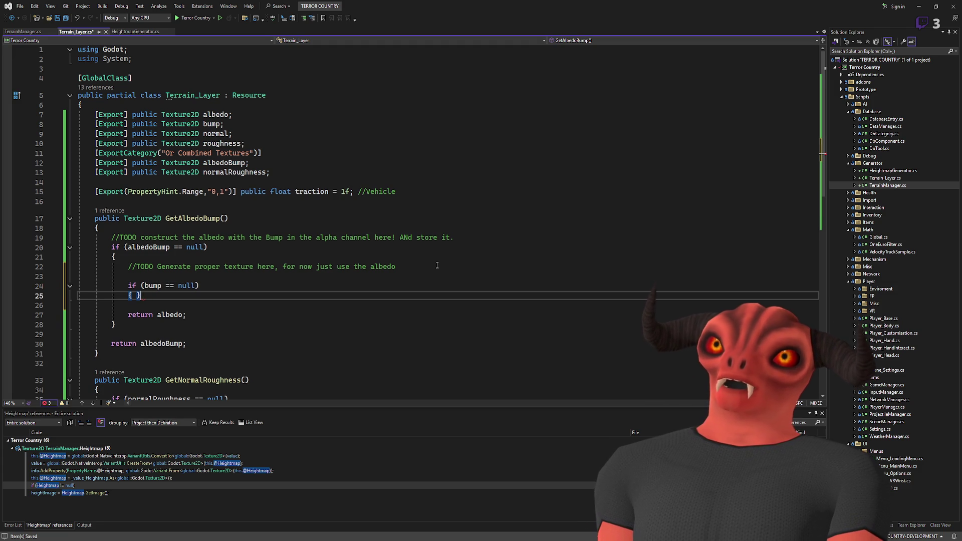
key(Return)
text(//Set B)
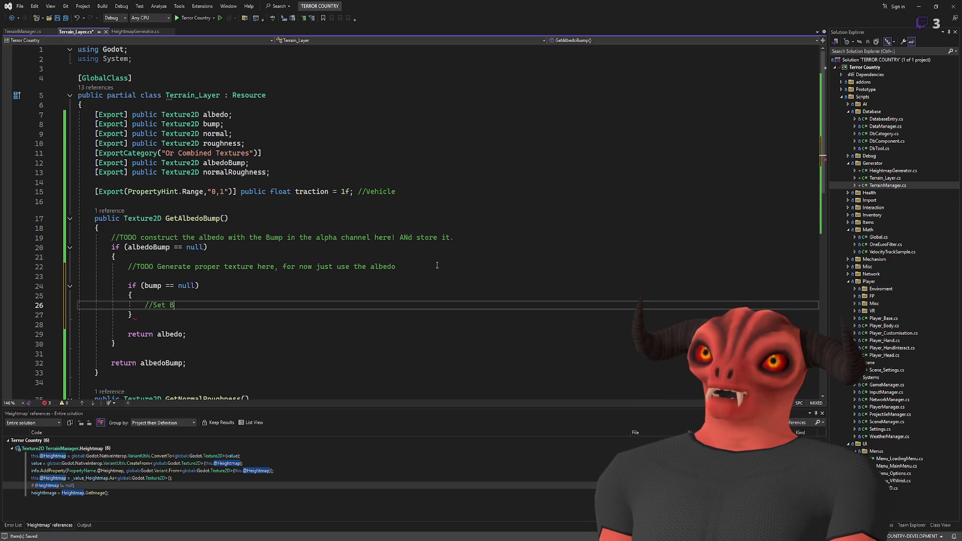
text(ump to a solid color here!)
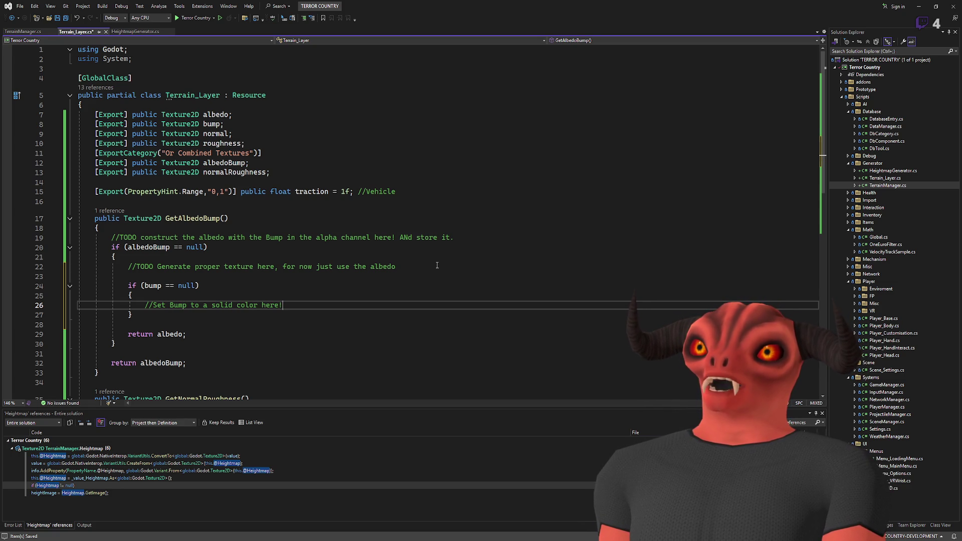
Add a blank line below the normal TODO comment in GetNormalRoughness's fallback branch.
scroll(437, 265, down, 6)
click(291, 303)
click(291, 280)
click(443, 264)
key(Return)
key(Return)
key(Up)
Add an if (roughness == null) block with the comment '//Set Roughness to solid color here!'.
text(if(Roughnes)
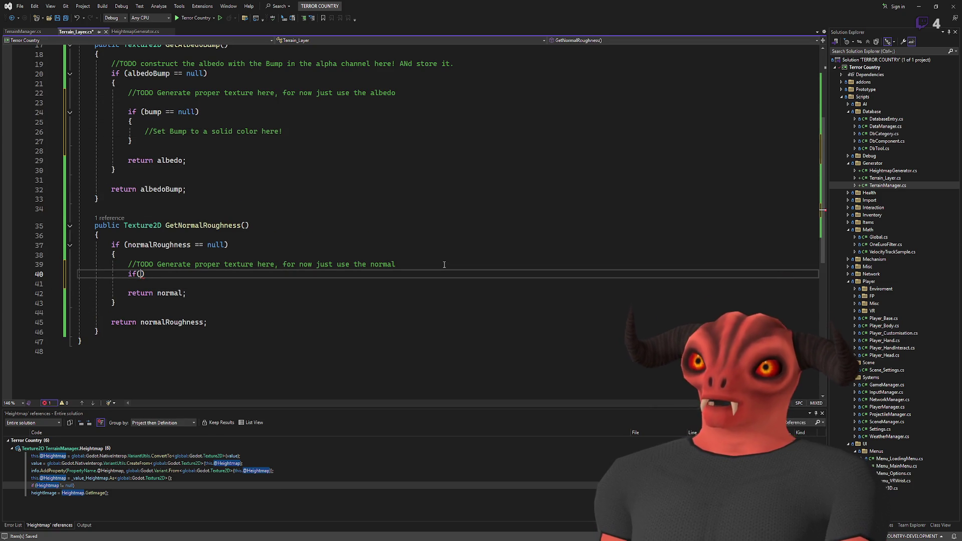
text(s)
key(Tab)
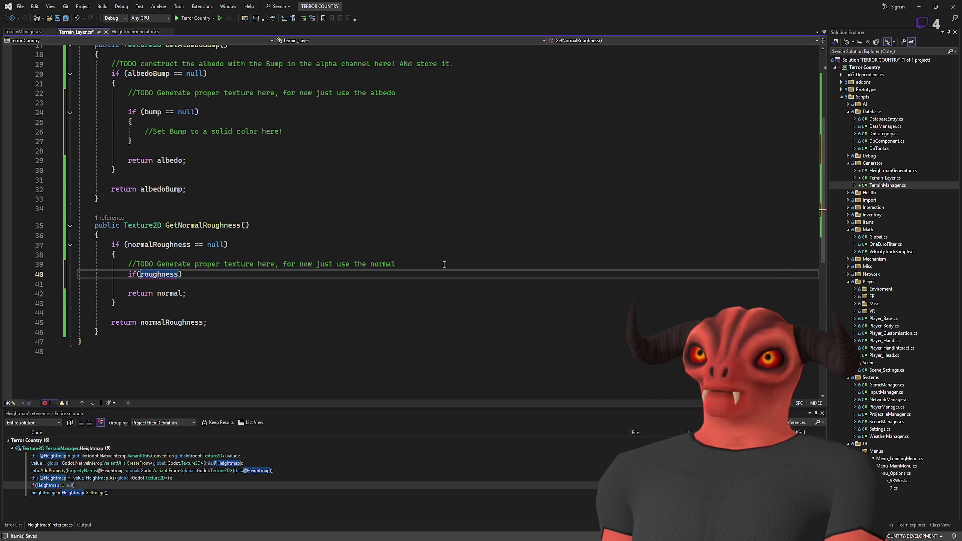
text(== null))
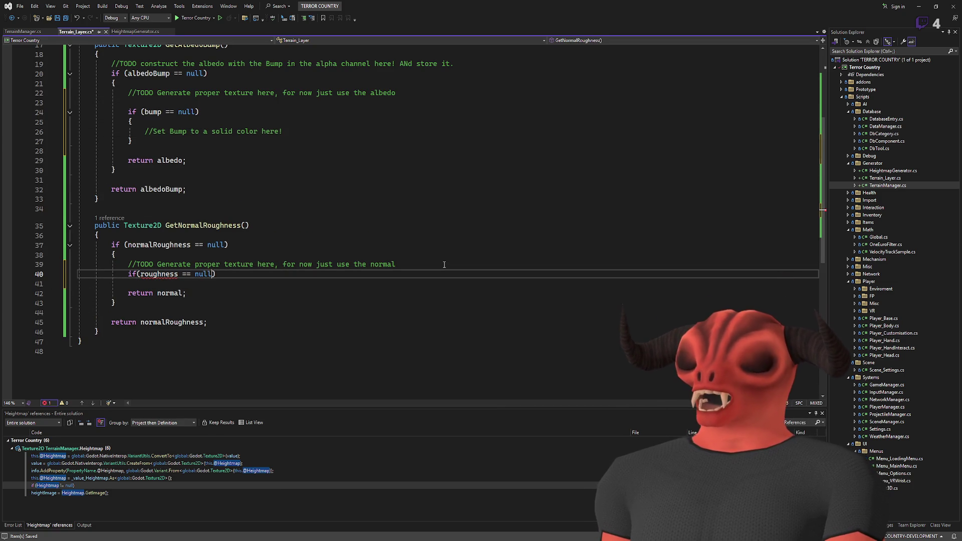
key(Return)
text({)
key(Return)
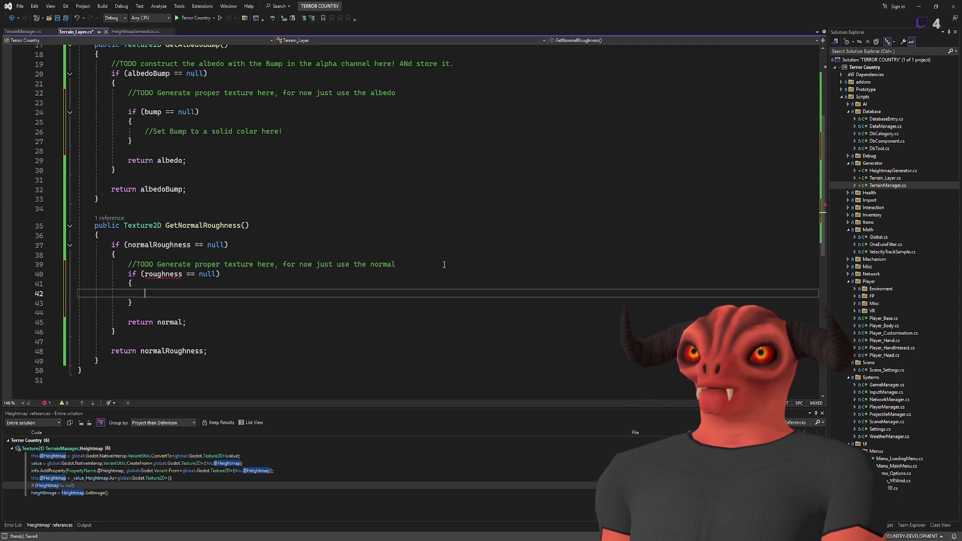
scroll(234, 154, up, 6)
scroll(166, 292, down, 6)
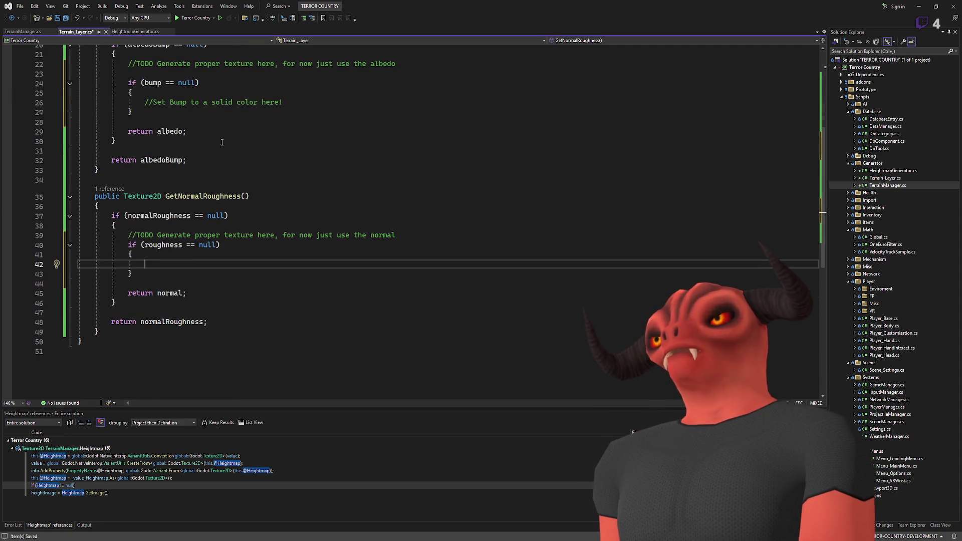
scroll(180, 267, up, 3)
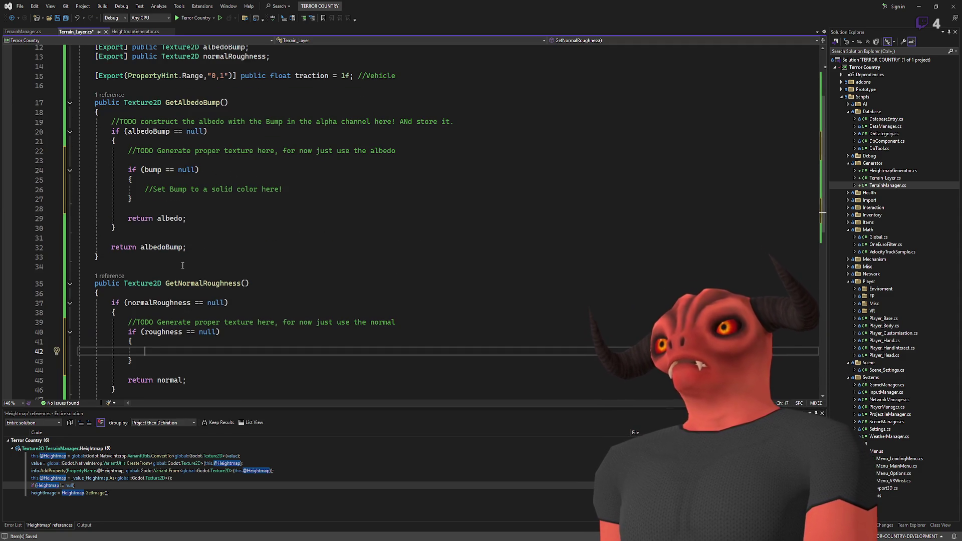
text(//Set Roughness to)
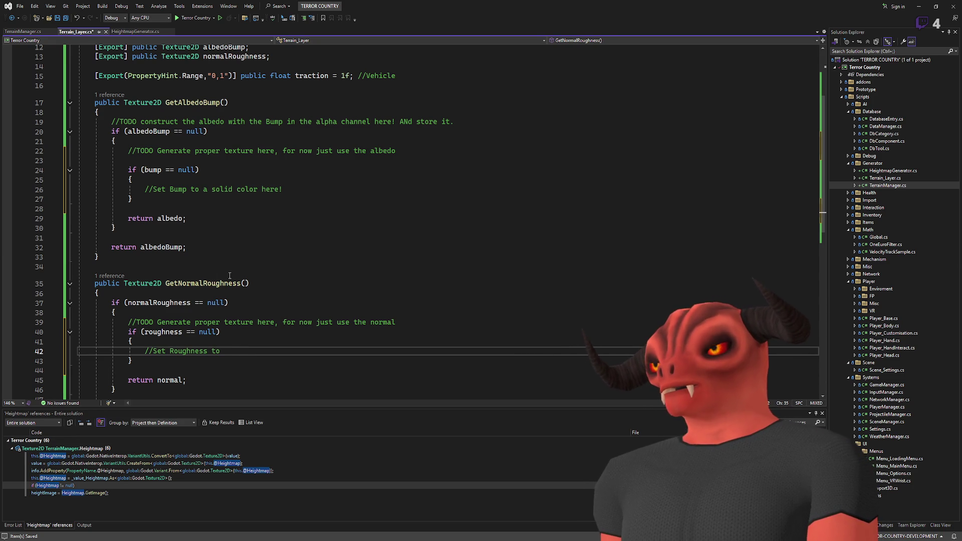
text( solid color )
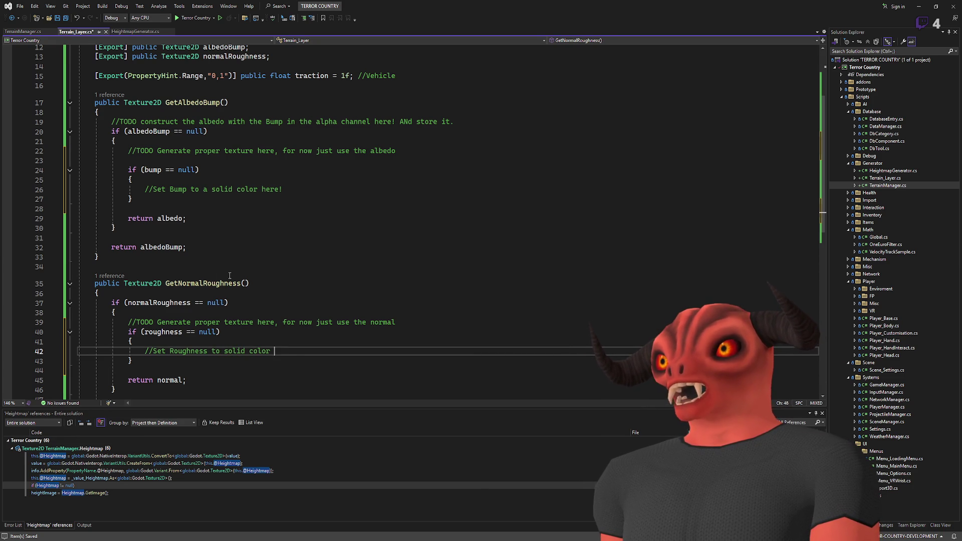
text(here!)
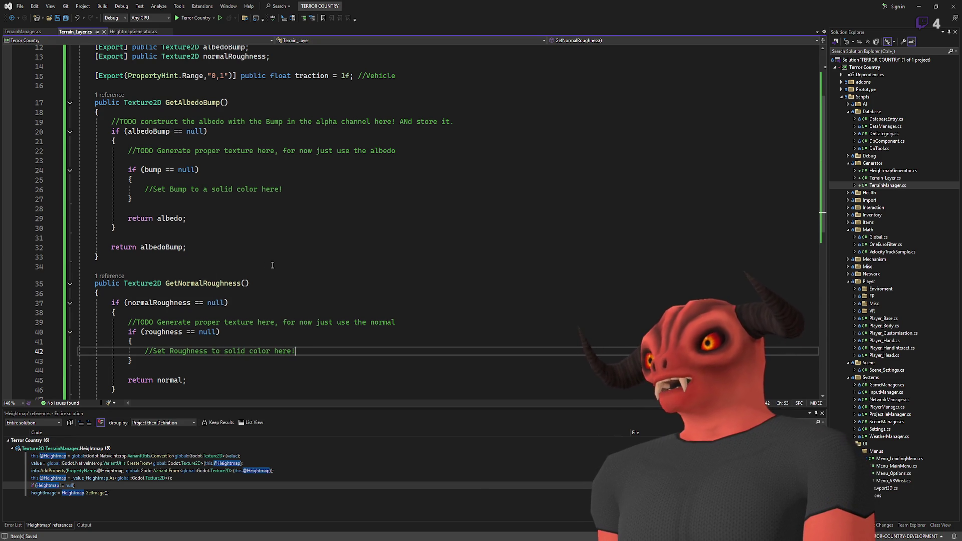
Copy the roughness null-check block and paste a second copy of it.
scroll(273, 141, down, 5)
scroll(273, 141, up, 8)
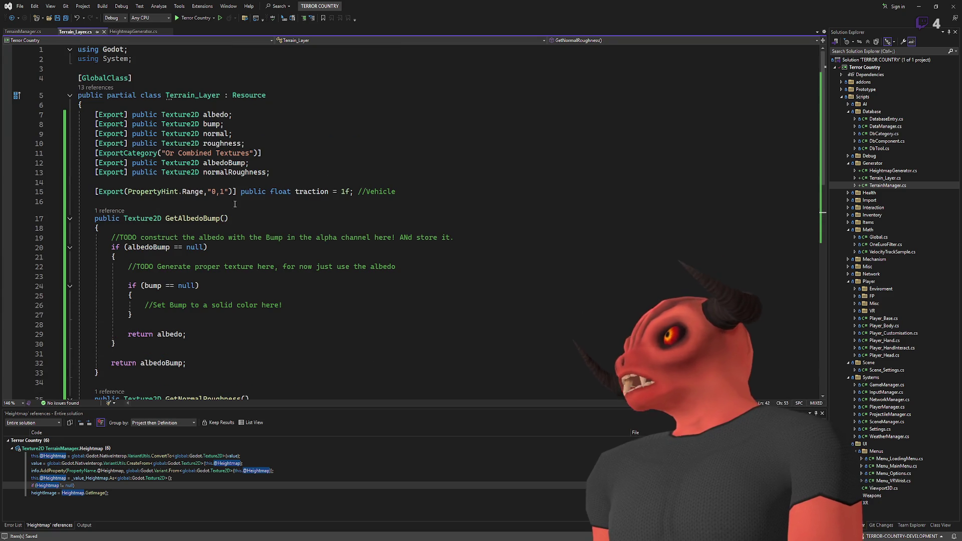
scroll(227, 216, down, 5)
scroll(167, 204, up, 4)
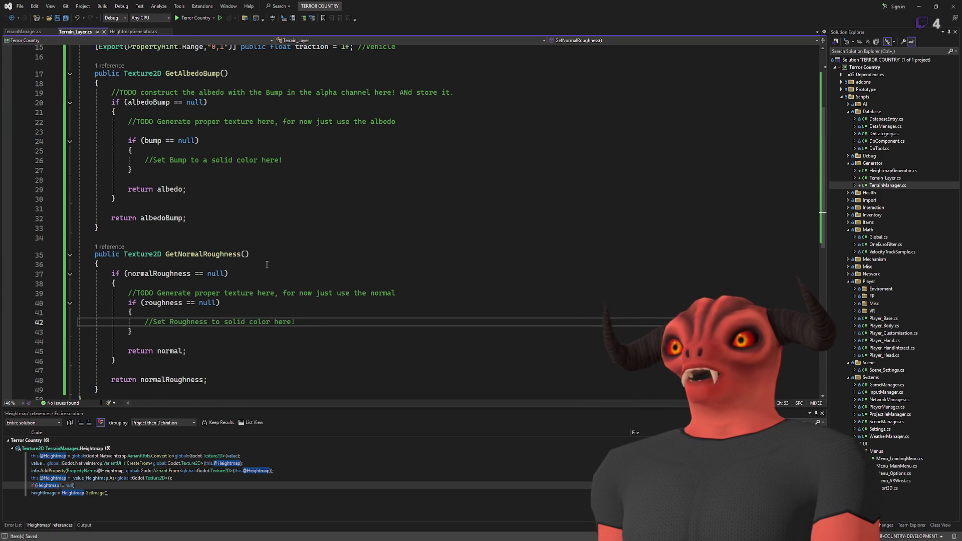
scroll(219, 273, down, 3)
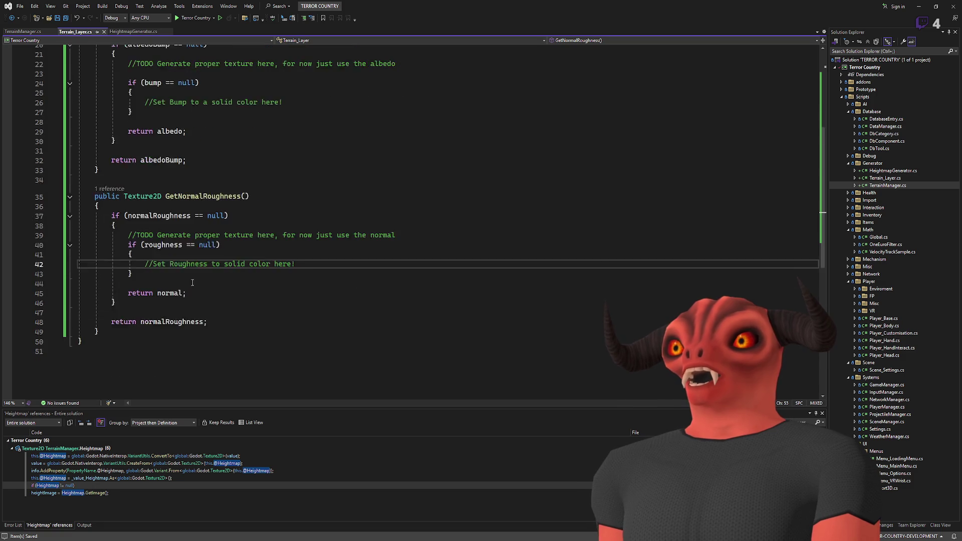
scroll(228, 170, up, 7)
double_click(215, 105)
scroll(130, 272, down, 6)
drag(130, 272, 443, 236)
key(ctrl+c)
click(444, 229)
key(ctrl+v)
Turn the copied block into an if (normal == null) check with a 'Set Normal to every pixel' comment, and save.
key(ctrl+z)
key(ctrl+v)
double_click(155, 246)
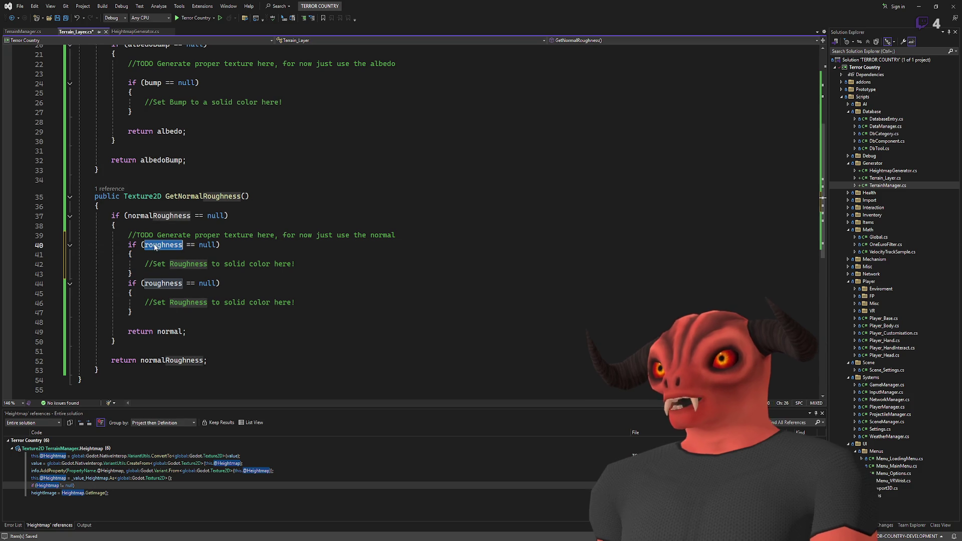
text(normal)
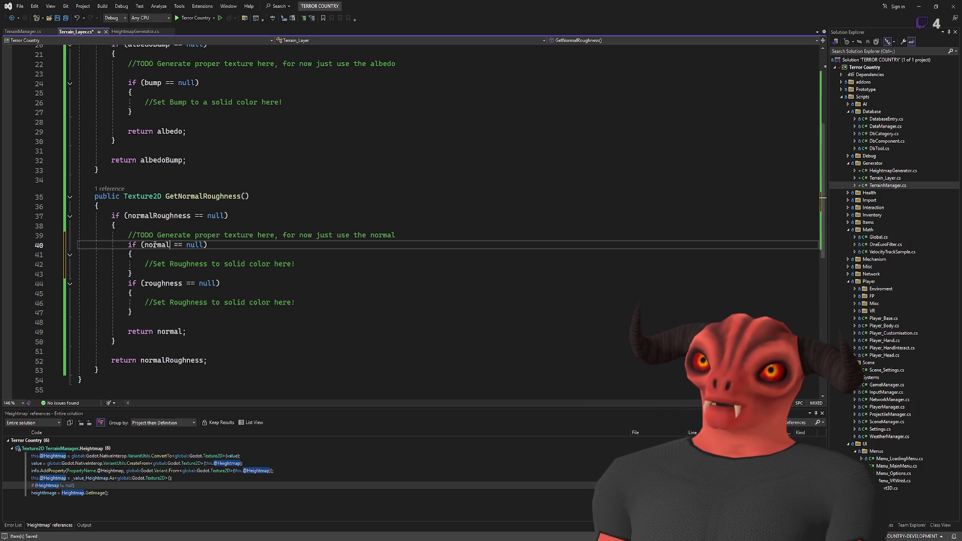
click(354, 263)
key(shift+Home)
key(BackSpace)
text(//Set N)
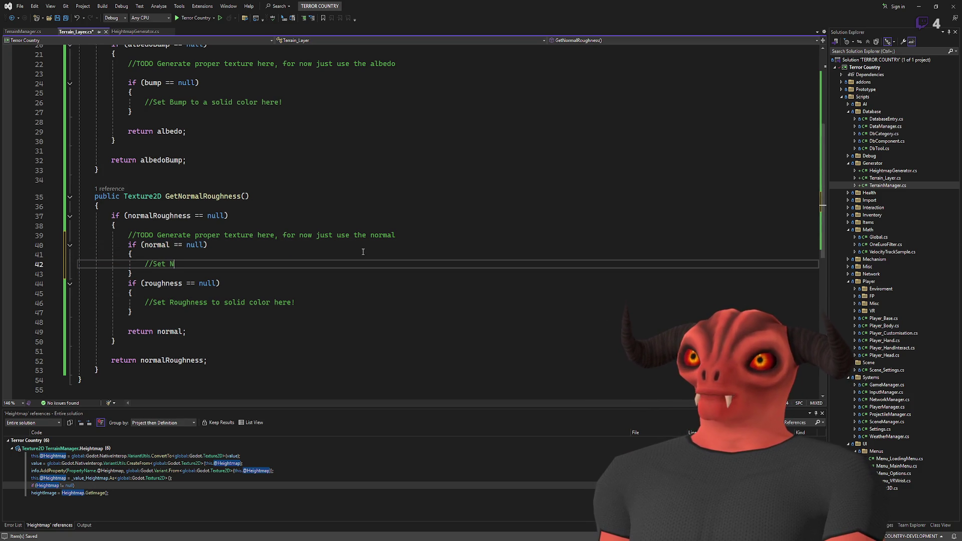
text(ormal to 0, 1, 0)
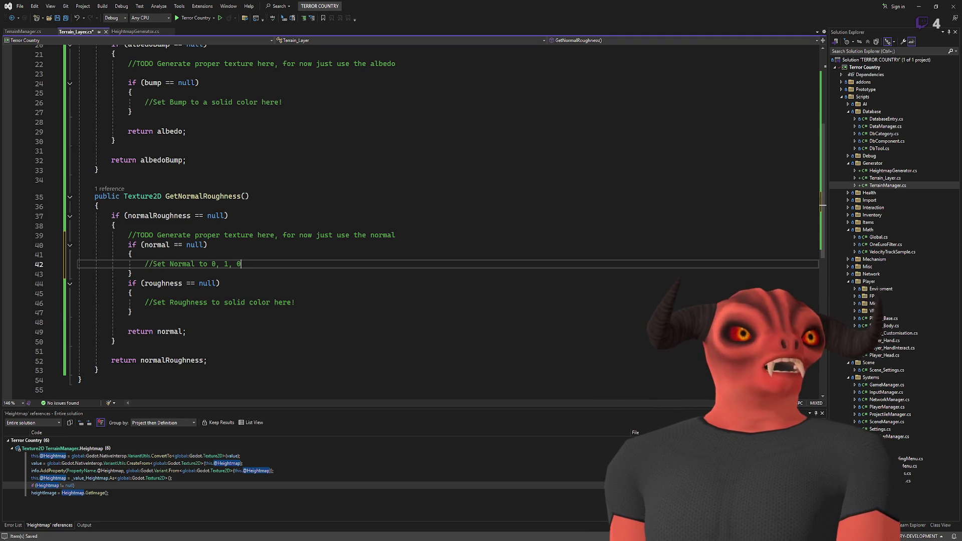
key(ctrl+s)
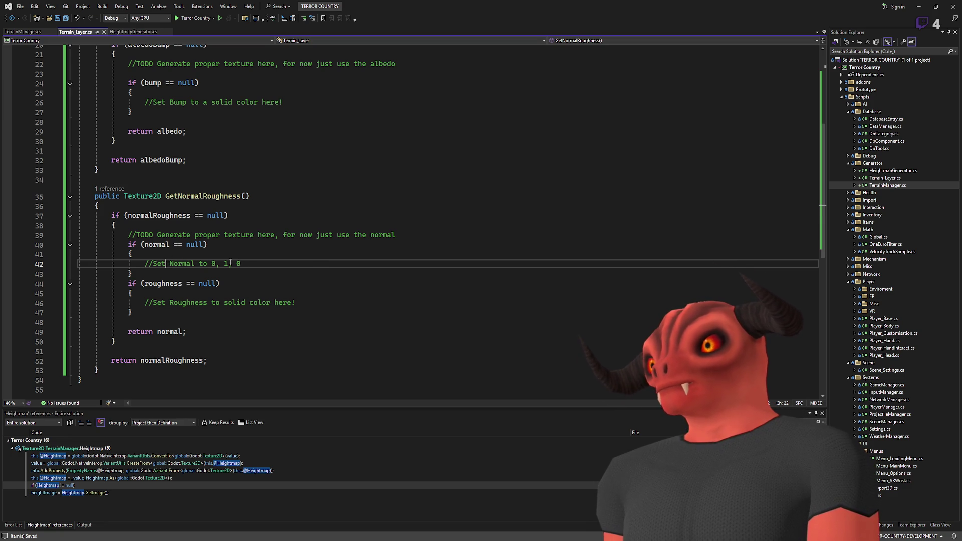
text(every pixel)
text( in)
key(ctrl+s)
Review where the albedo field is used throughout Terrain_Layer.cs.
scroll(336, 277, up, 5)
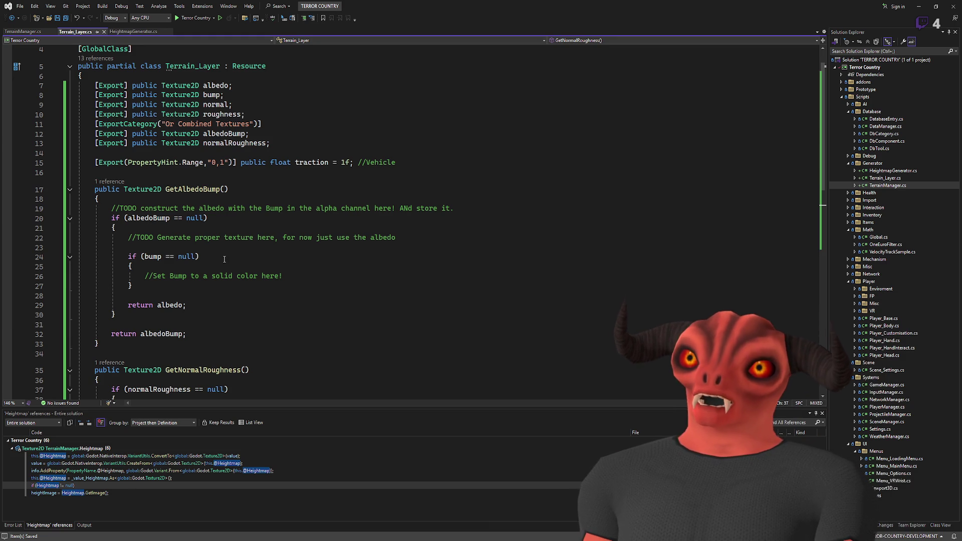
scroll(224, 257, up, 1)
click(226, 113)
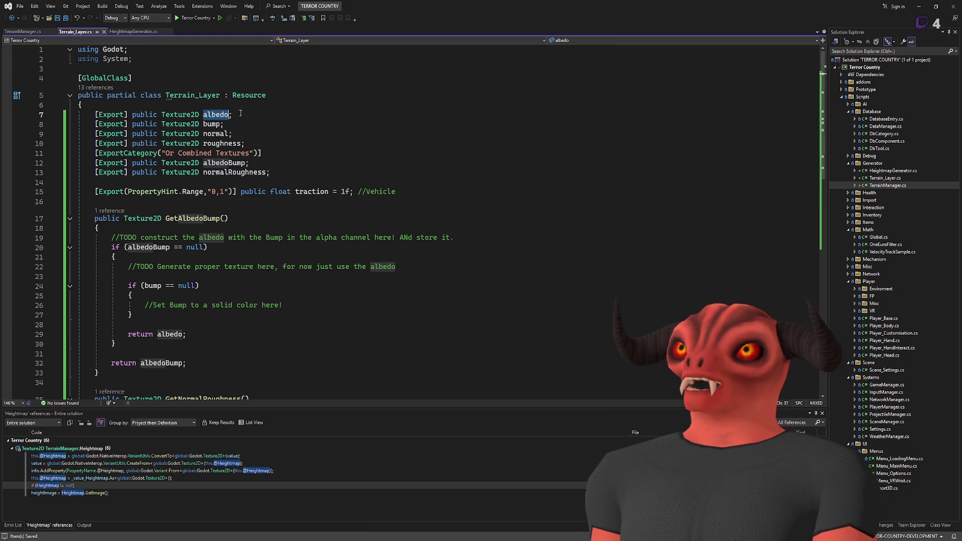
scroll(250, 210, down, 3)
scroll(254, 233, up, 3)
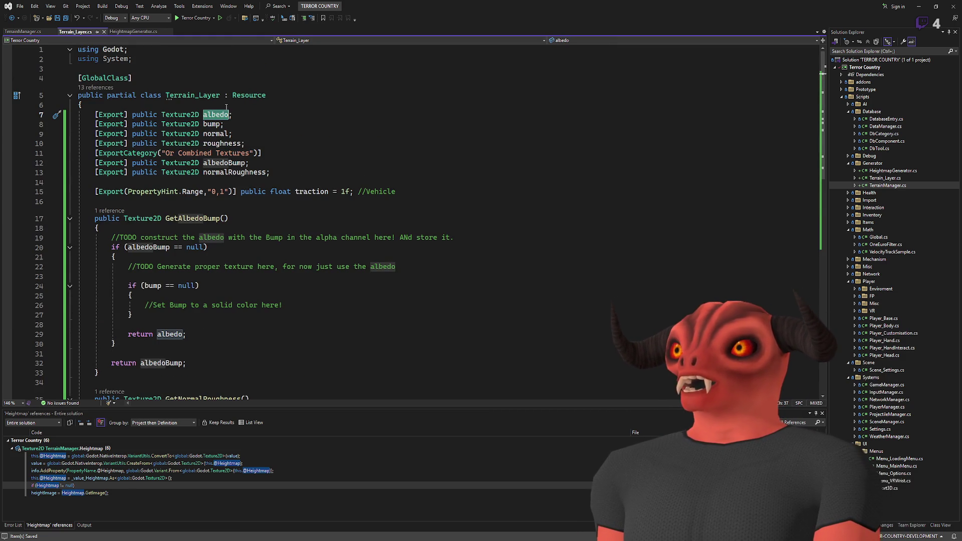
scroll(353, 120, down, 5)
scroll(231, 134, up, 5)
scroll(224, 205, down, 8)
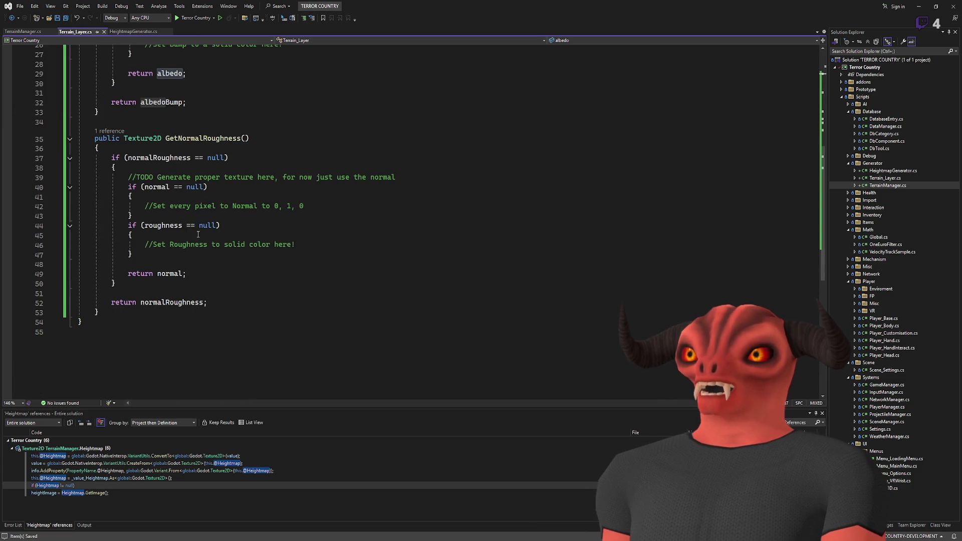
scroll(293, 241, up, 4)
scroll(267, 246, down, 4)
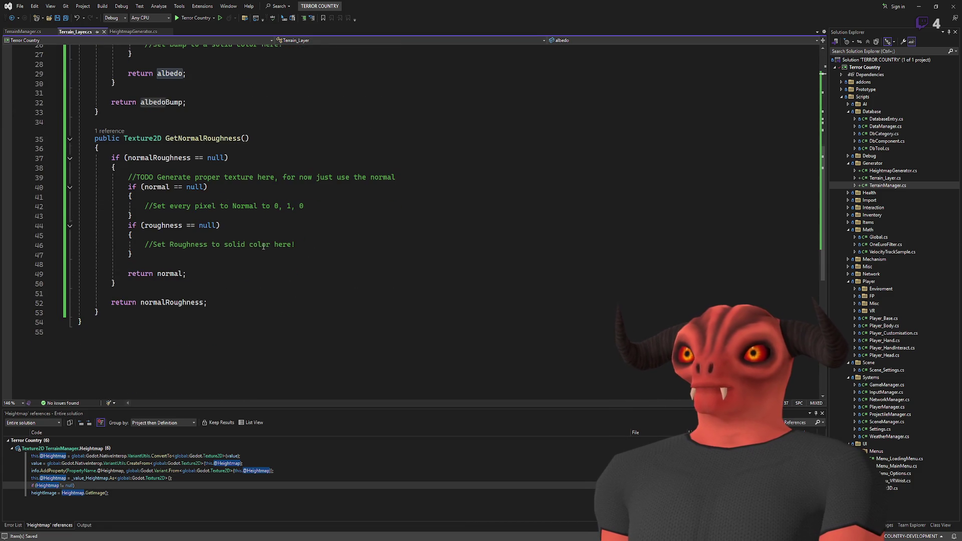
click(137, 291)
Put the return albedoBump statement in an else branch in GetAlbedoBump, and save.
text(else)
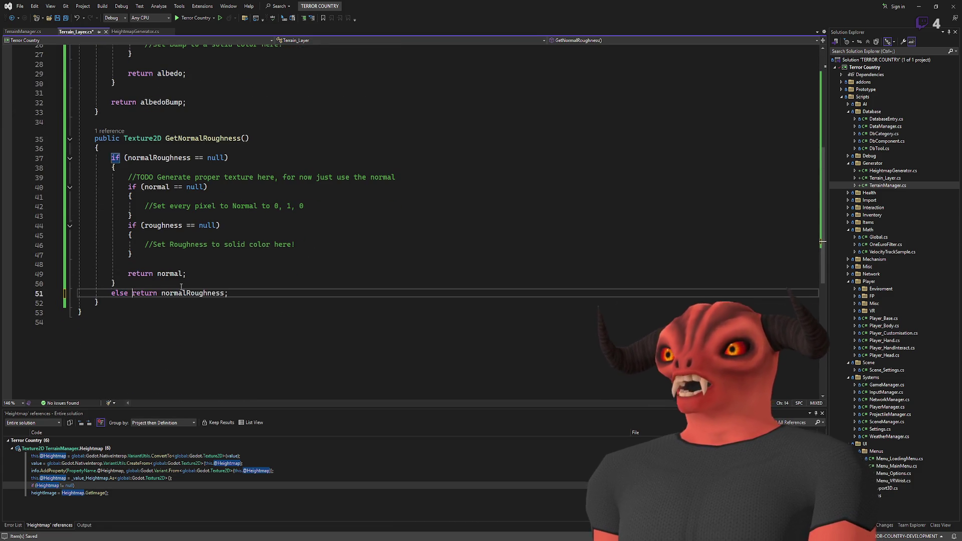
key(ctrl+z)
scroll(181, 260, up, 5)
click(170, 236)
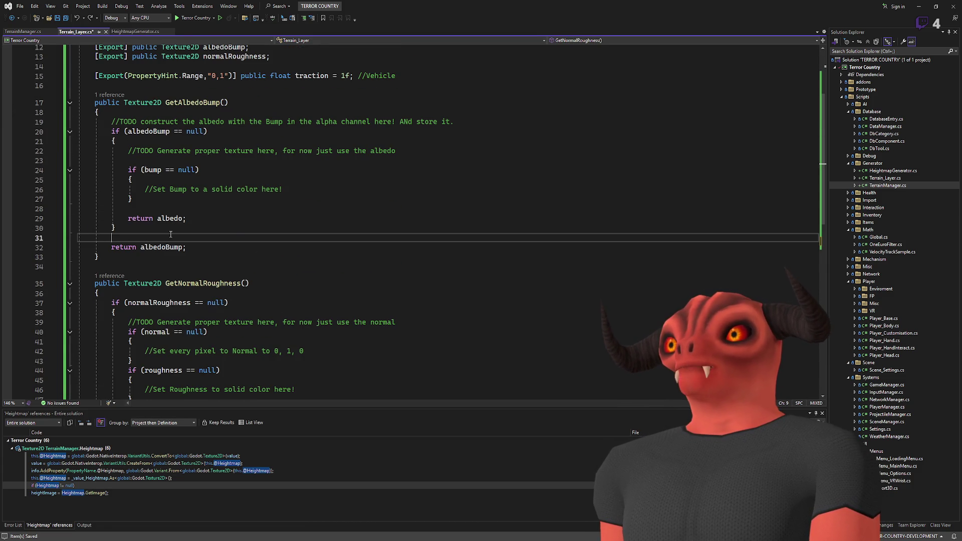
text(else)
key(Delete)
click(222, 236)
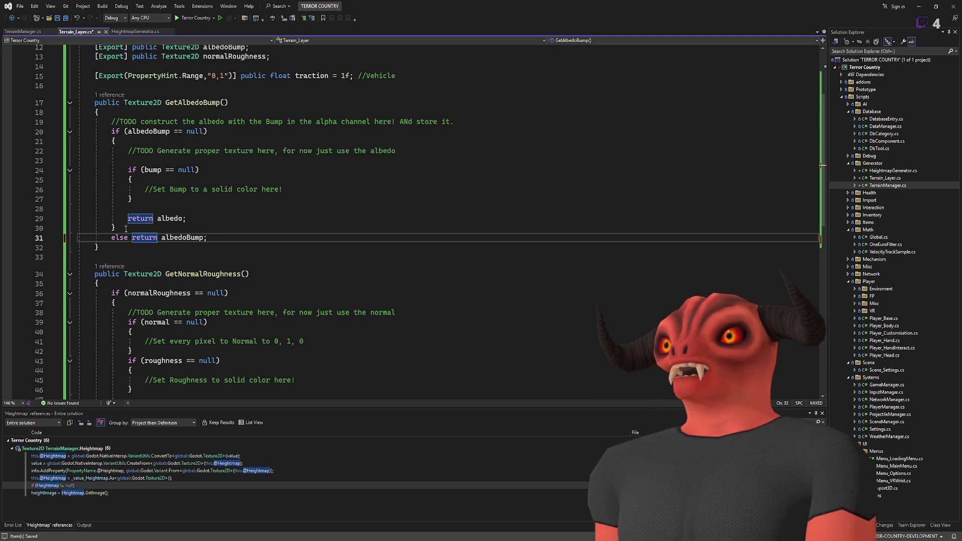
key(Return)
click(187, 218)
key(ctrl+s)
Review the four texture fields and the normal and roughness placeholder checks, then switch to Godot.
scroll(207, 142, up, 4)
drag(154, 115, 245, 143)
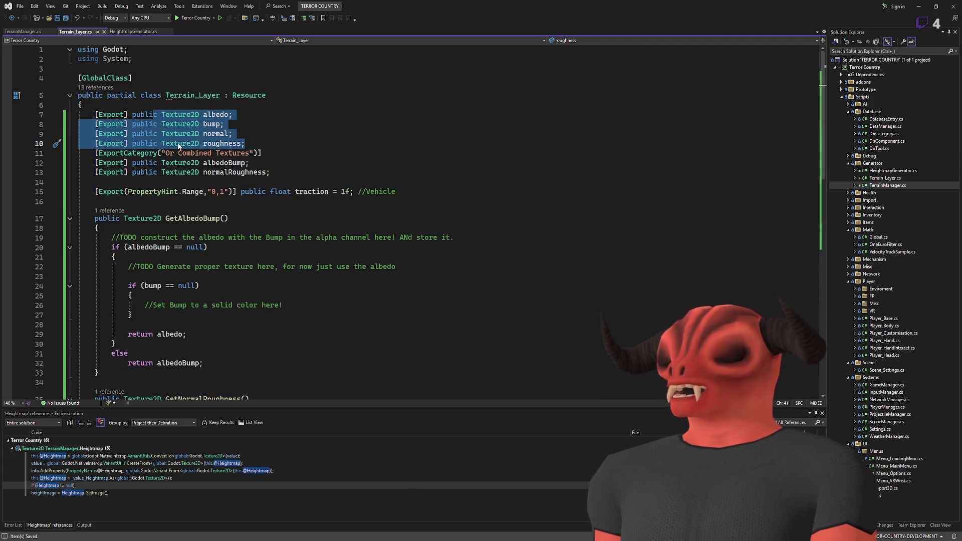
click(211, 124)
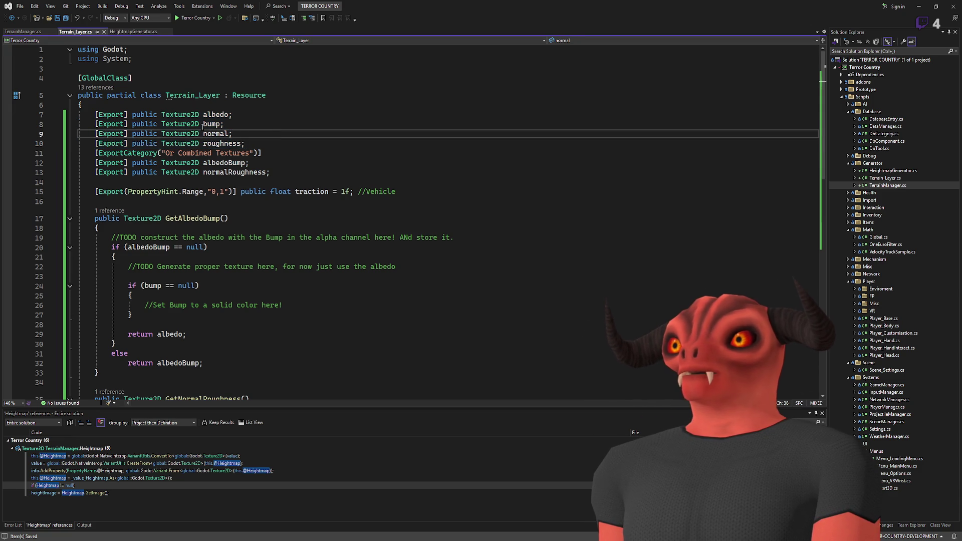
scroll(242, 186, down, 3)
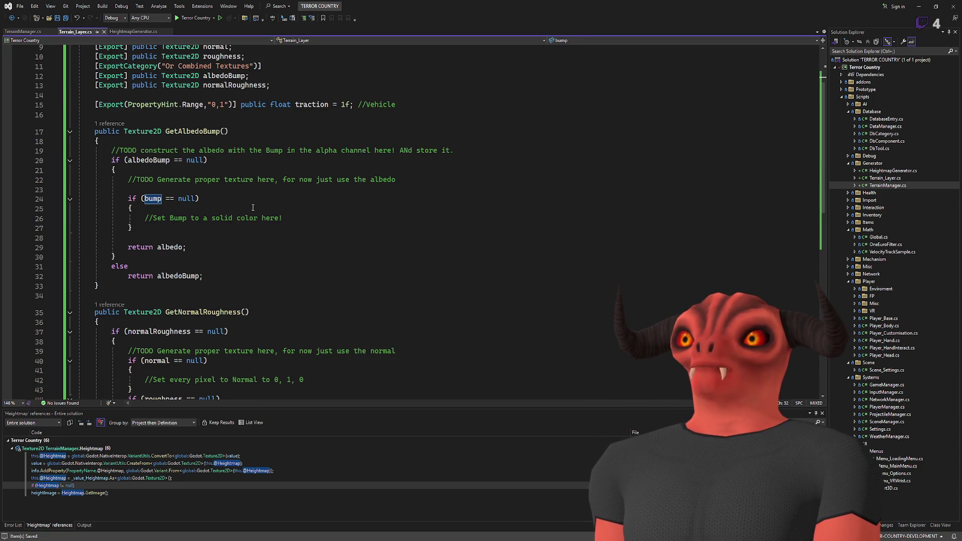
mouse_move(79, 199)
mouse_down()
mouse_move(79, 228)
mouse_move(303, 264)
mouse_move(79, 264)
mouse_up()
click(343, 228)
scroll(181, 226, down, 4)
click(304, 264)
drag(137, 265, 295, 303)
click(265, 310)
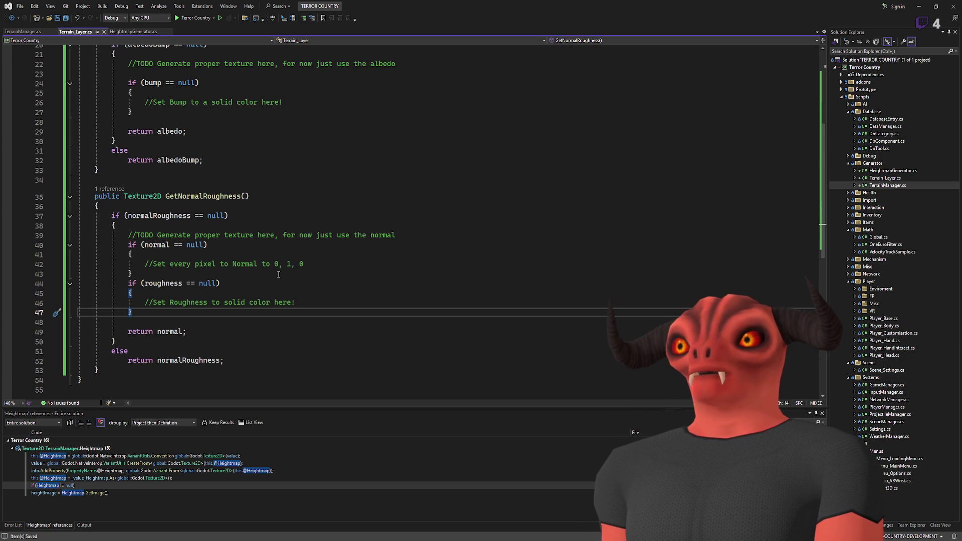
click(277, 292)
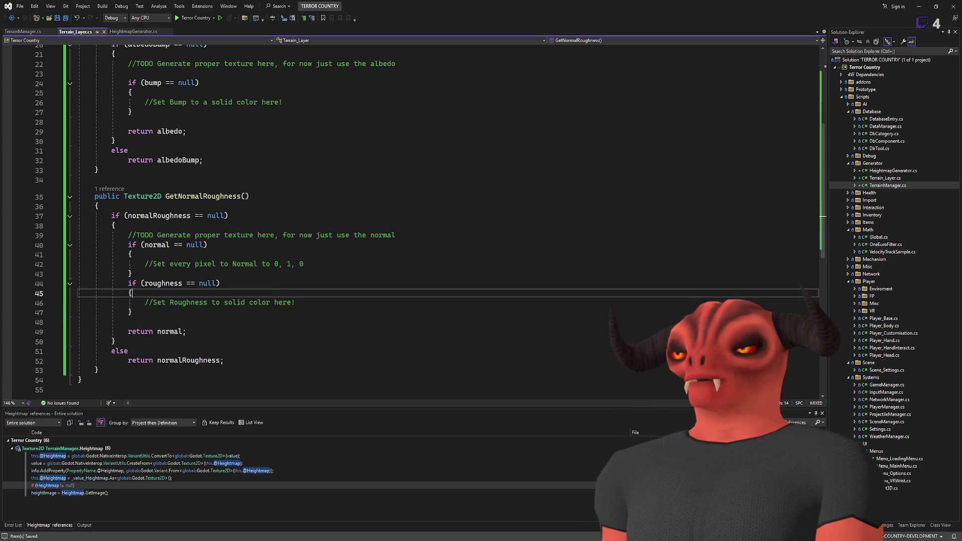
scroll(529, 266, up, 7)
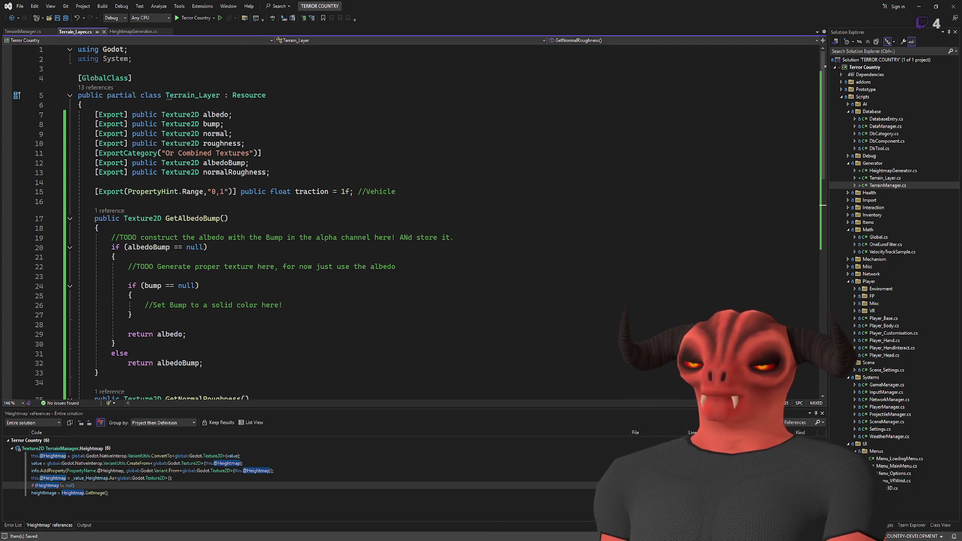
key(alt+Tab)
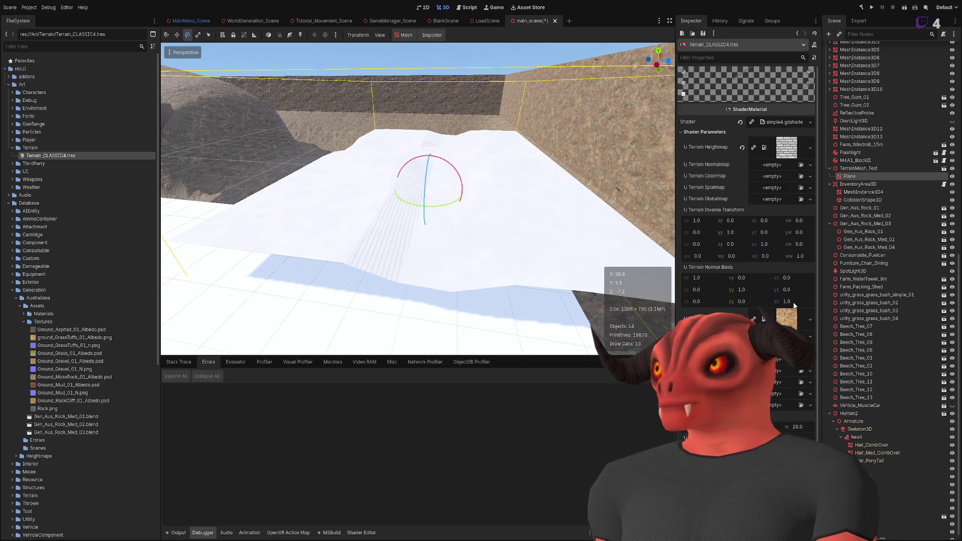
Select the new TerrainLayer_Test resource in the Terrain folder.
drag(490, 172, 536, 157)
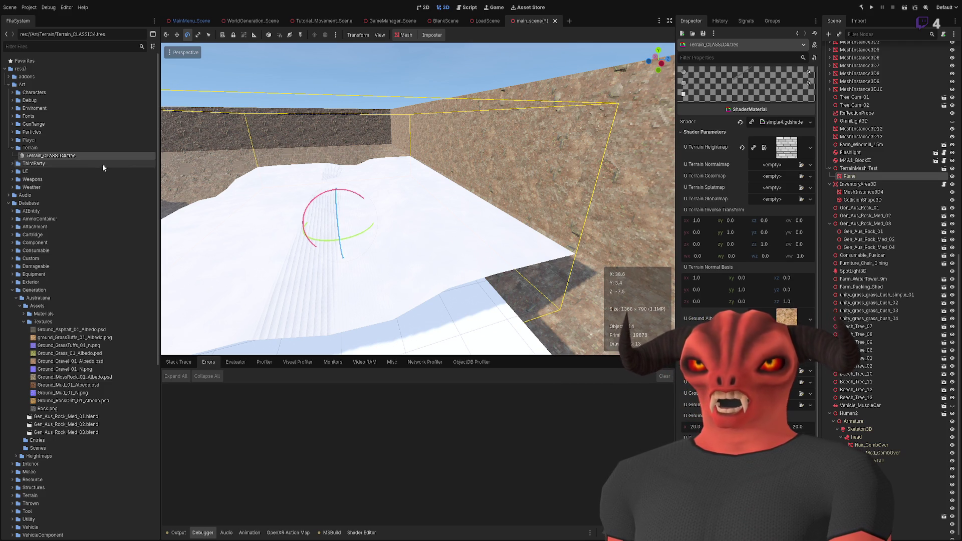
click(79, 147)
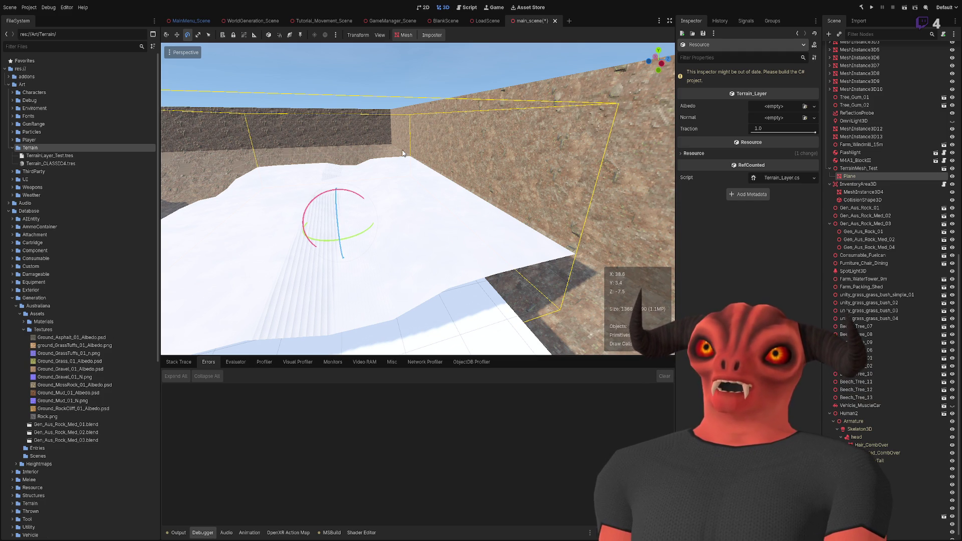
click(82, 156)
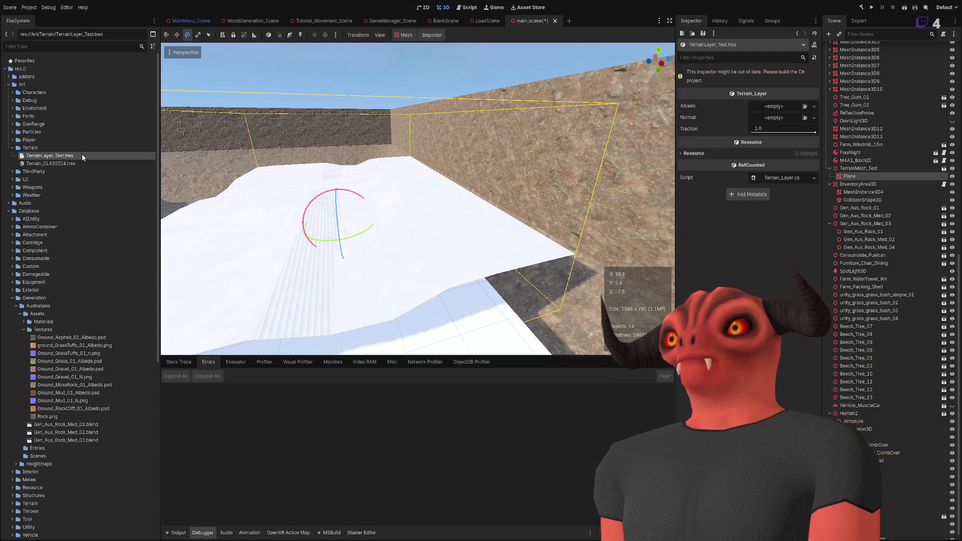
Build the C# project and open the first Terrain_Layer error.
click(860, 7)
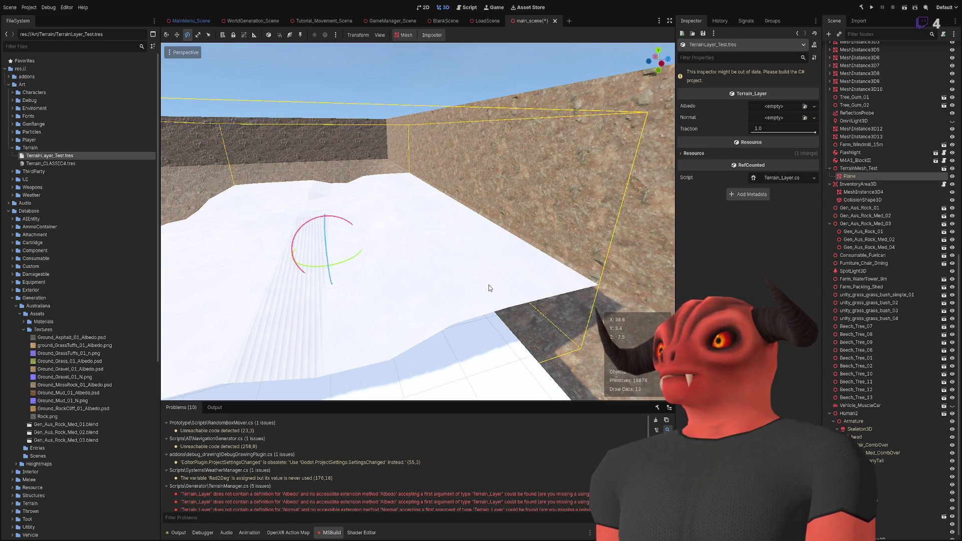
drag(488, 285, 503, 420)
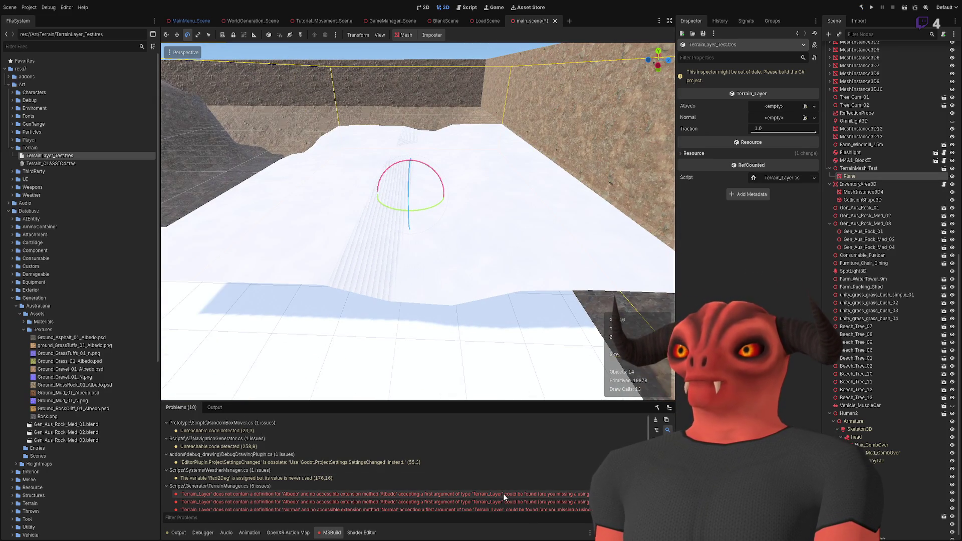
scroll(503, 493, down, 3)
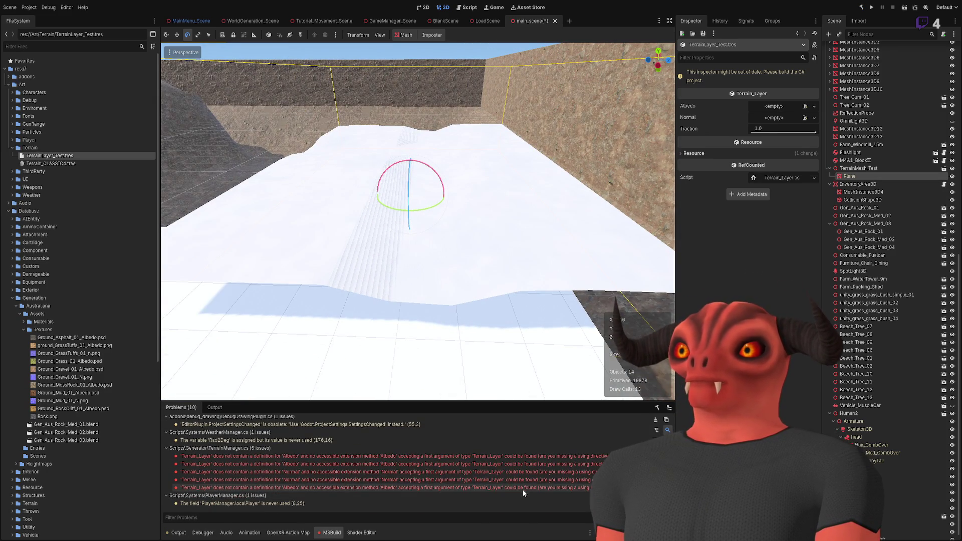
click(523, 458)
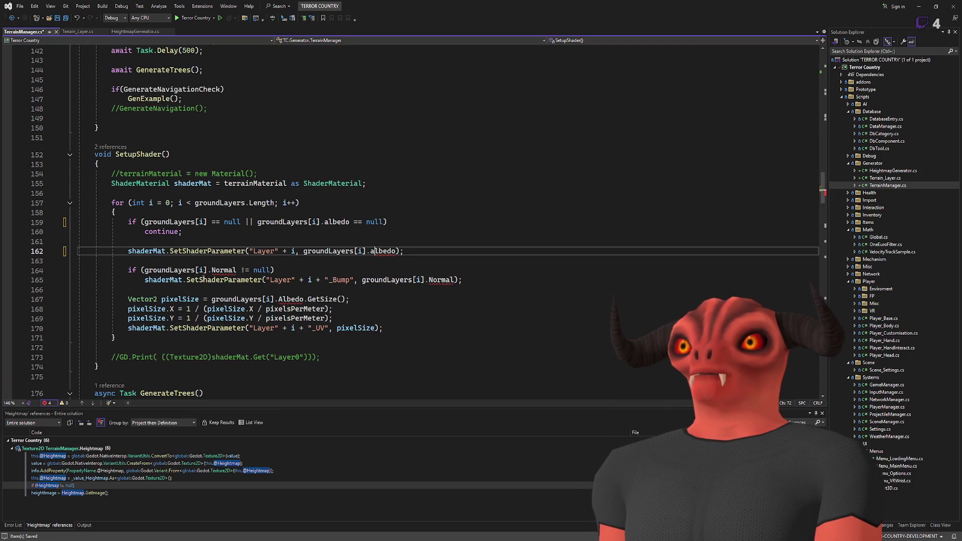
Lowercase the two Normal references and Albedo, save, and rebuild the C# project in Godot.
click(213, 270)
key(BackSpace)
text(n)
click(429, 280)
key(Delete)
text(n)
click(278, 299)
key(Delete)
text(a)
key(ctrl+s)
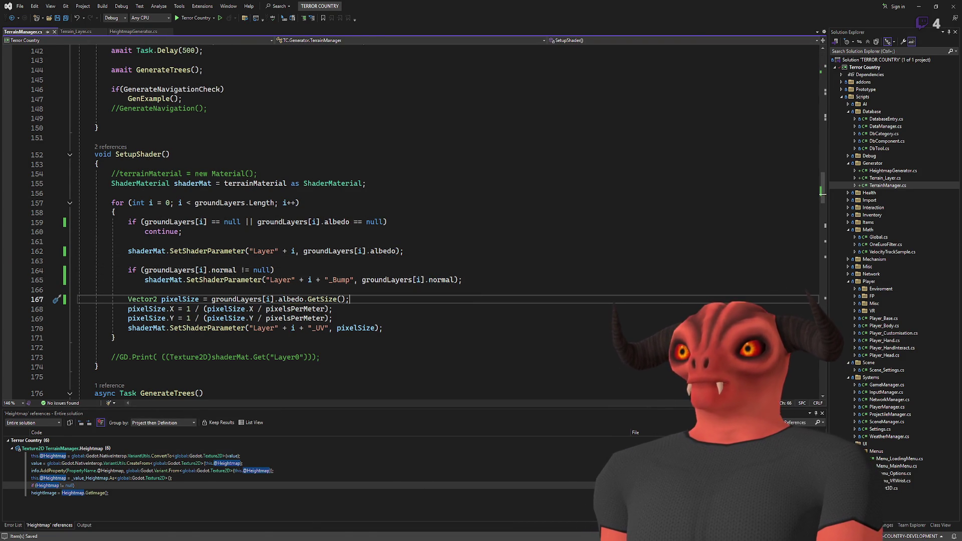
key(alt+Tab)
click(861, 7)
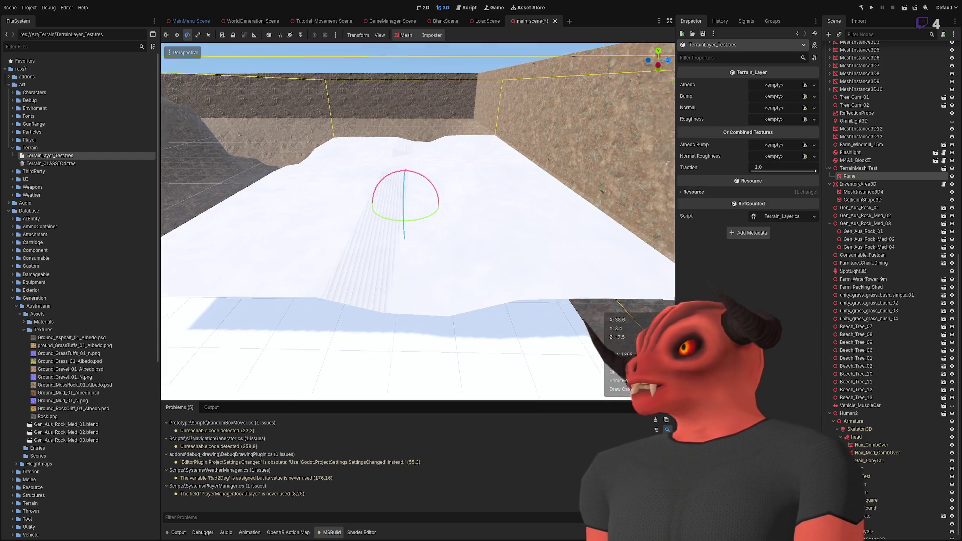
key(w)
key(f)
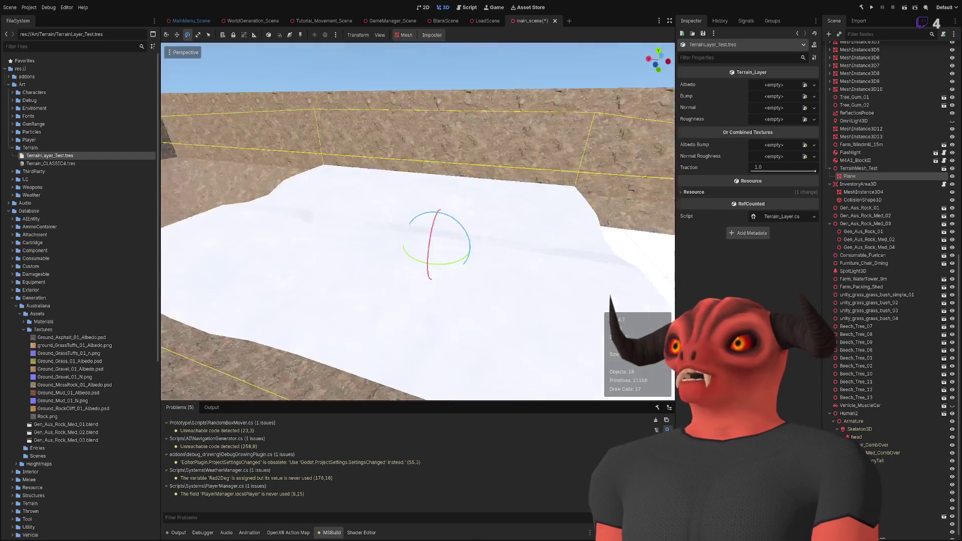
key(s)
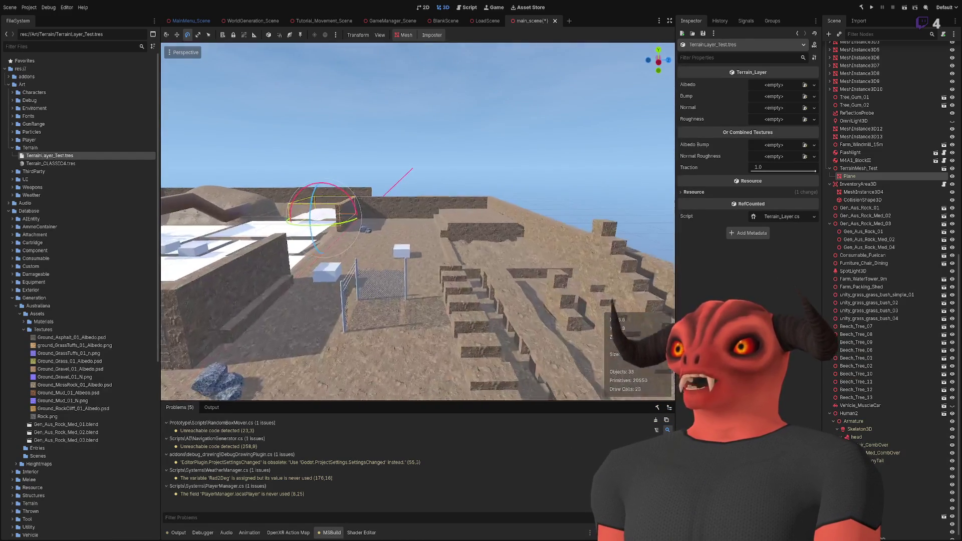
key(f)
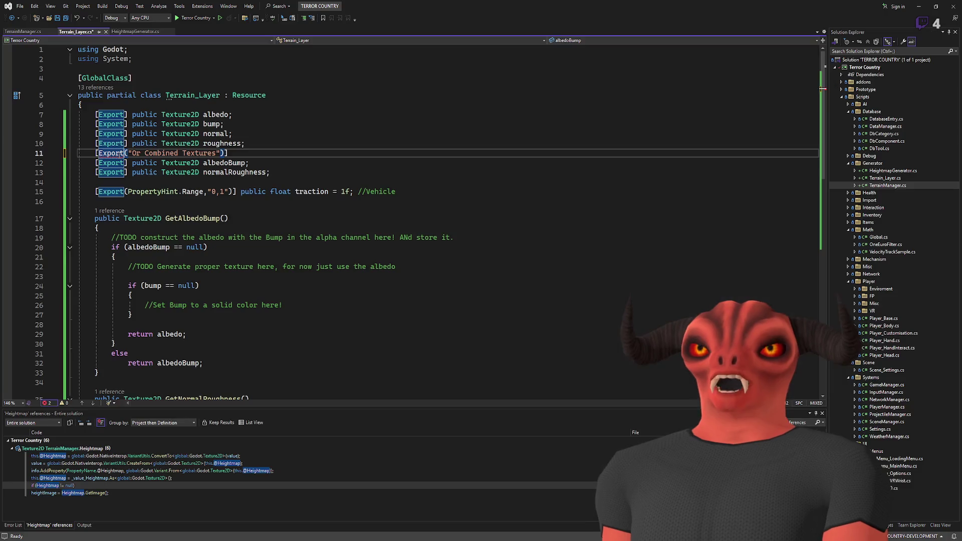
Turn the combined-textures export into a group, save, rebuild, and expand the Or Combined Textures group.
text(Group)
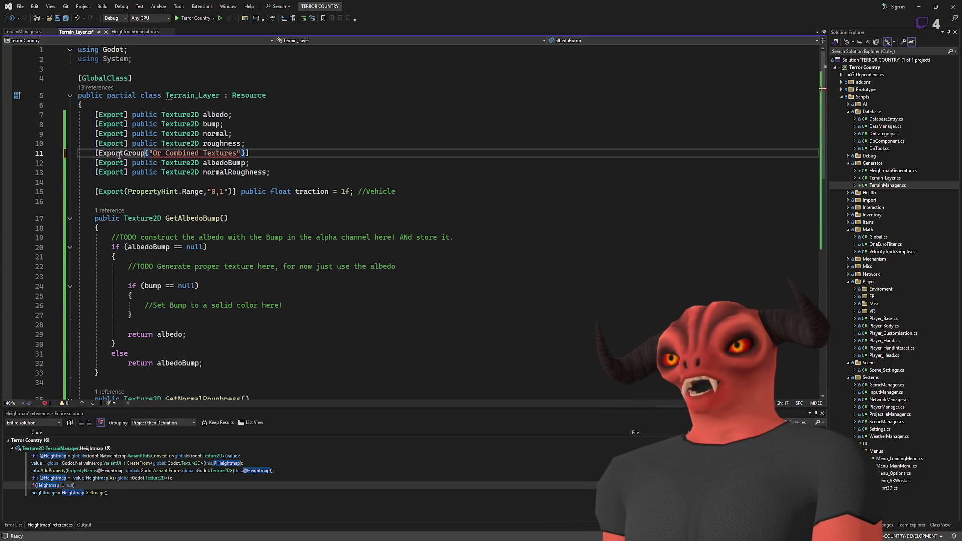
key(ctrl+s)
key(alt+Tab)
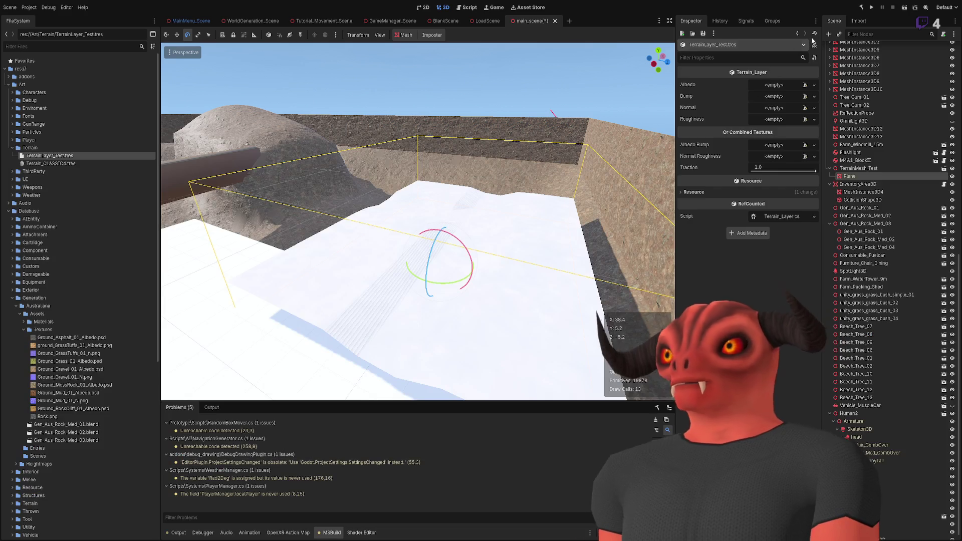
click(861, 7)
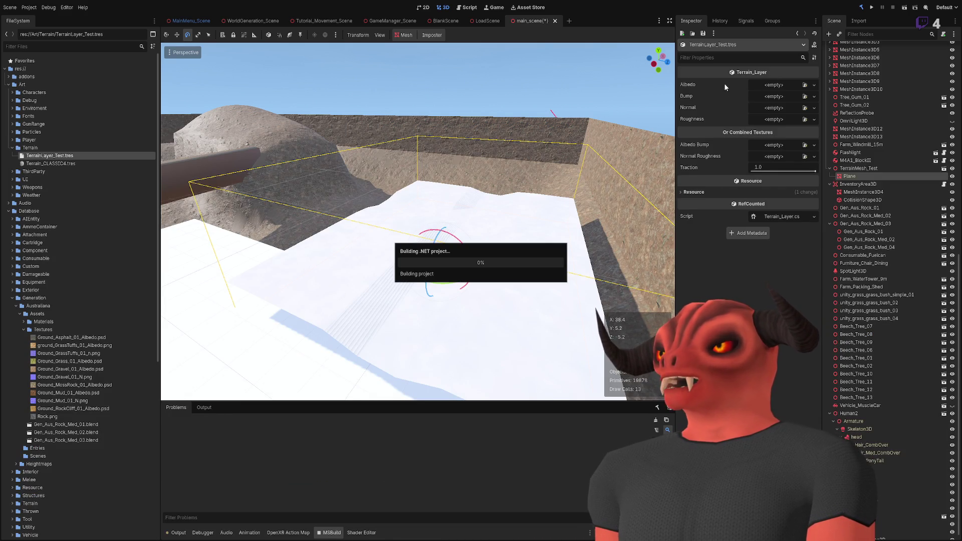
click(702, 130)
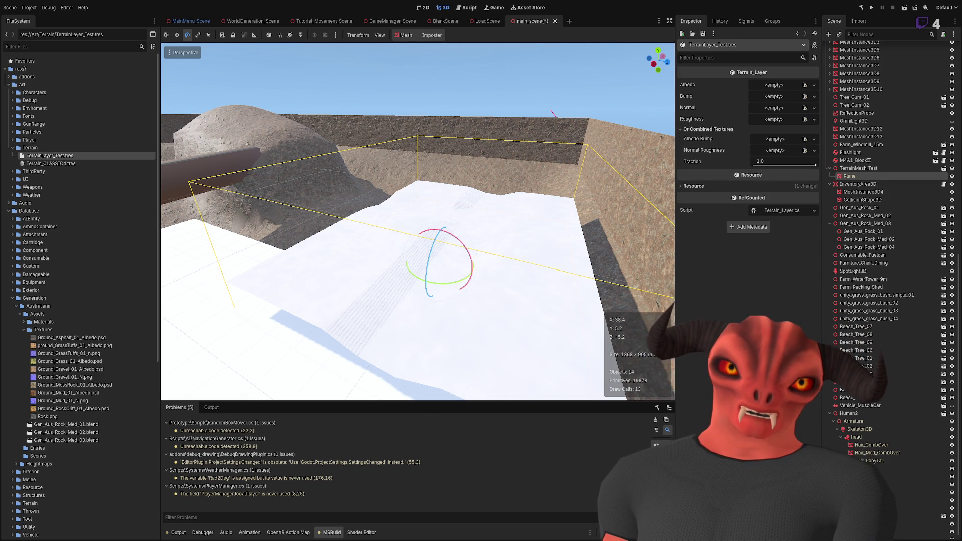
Switch the attribute to an ExportCategory named 'Combined Textures' and rebuild Godot to apply it.
key(alt+Tab)
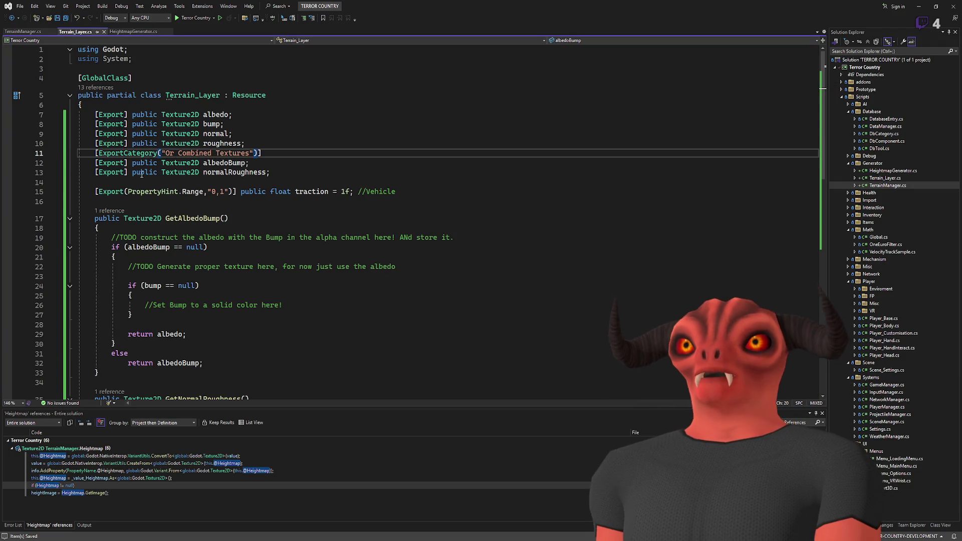
key(alt+Tab)
click(861, 7)
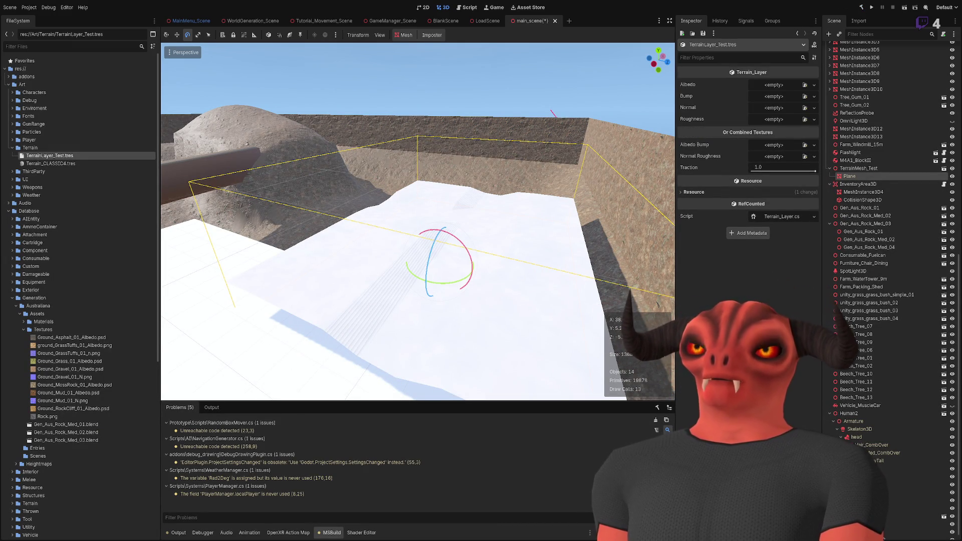
key(alt+Tab)
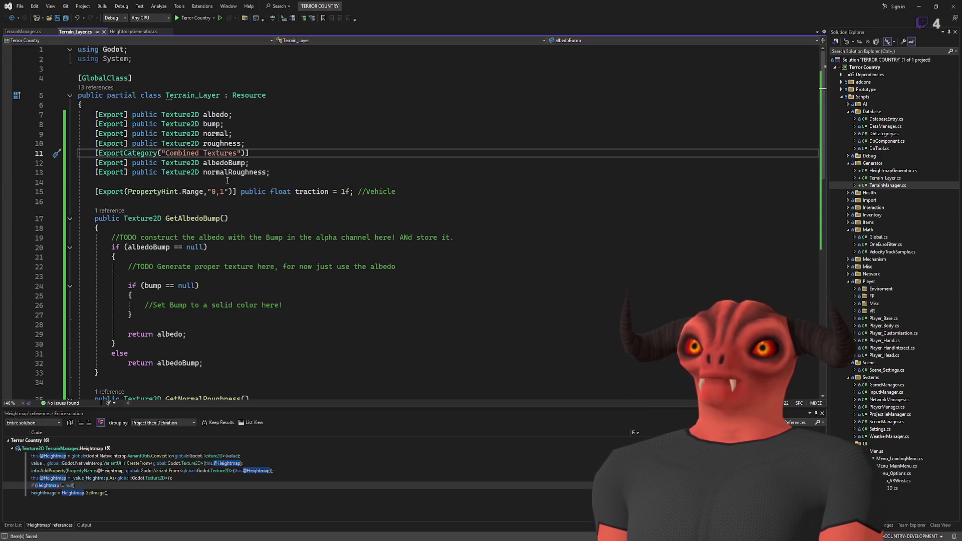
key(alt+Tab)
click(862, 7)
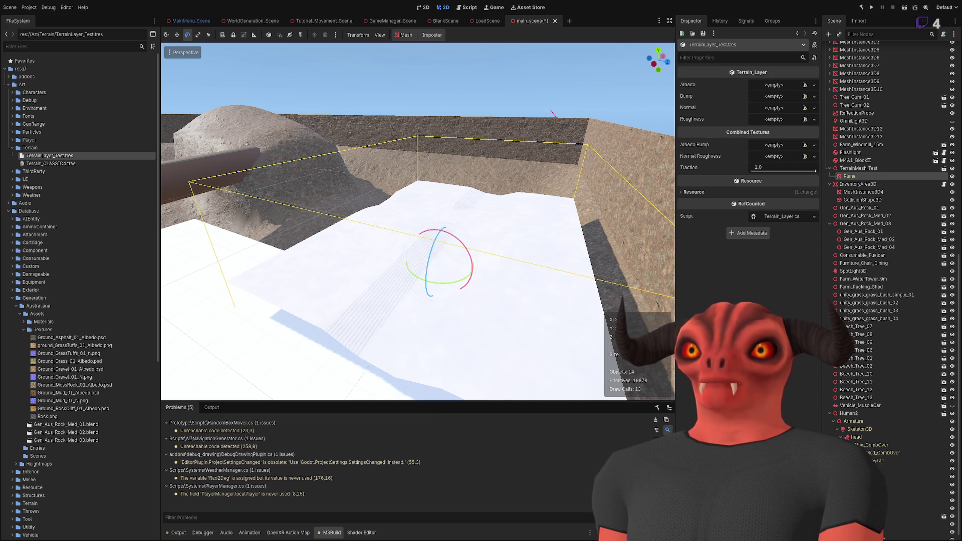
Add an ExportCategory named 'Settings' above traction and save the script.
key(alt+Tab)
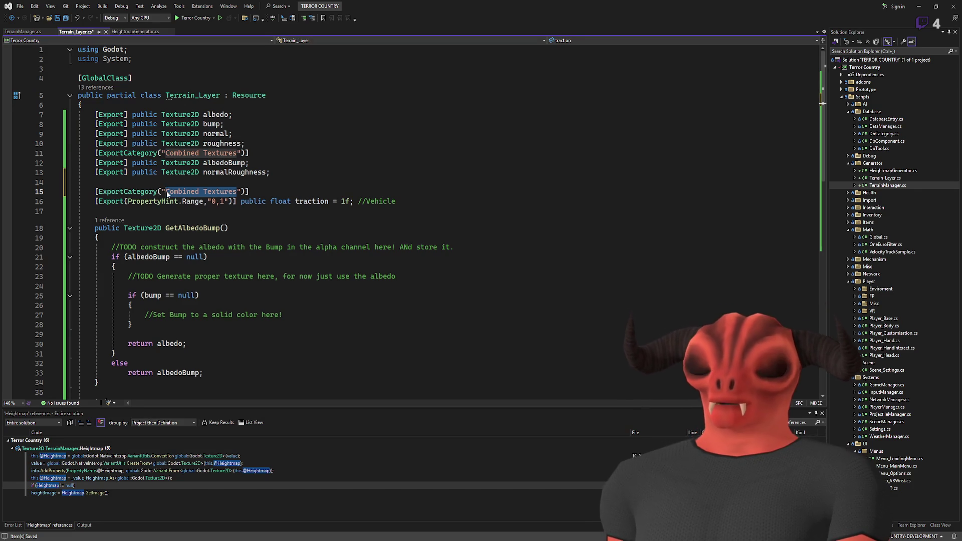
text(Settings)
key(ctrl+s)
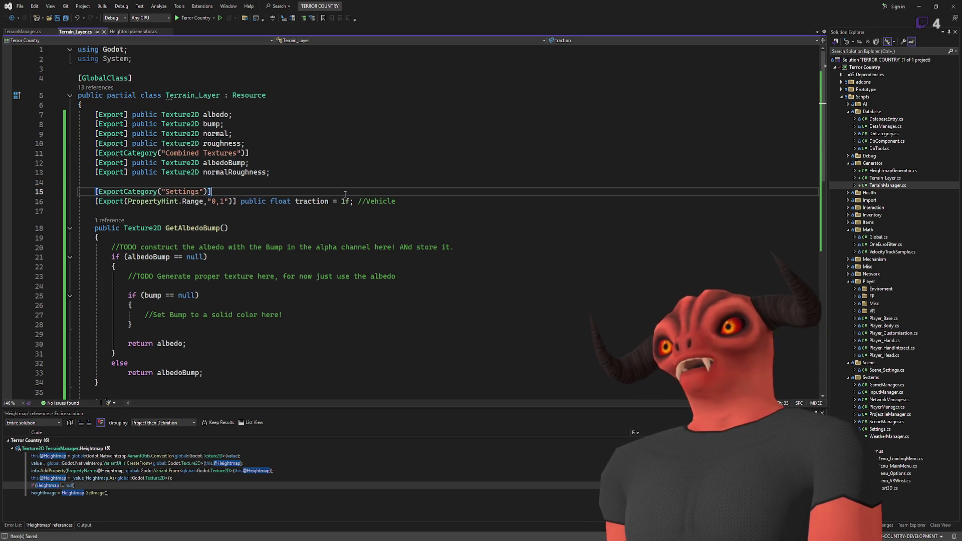
click(345, 193)
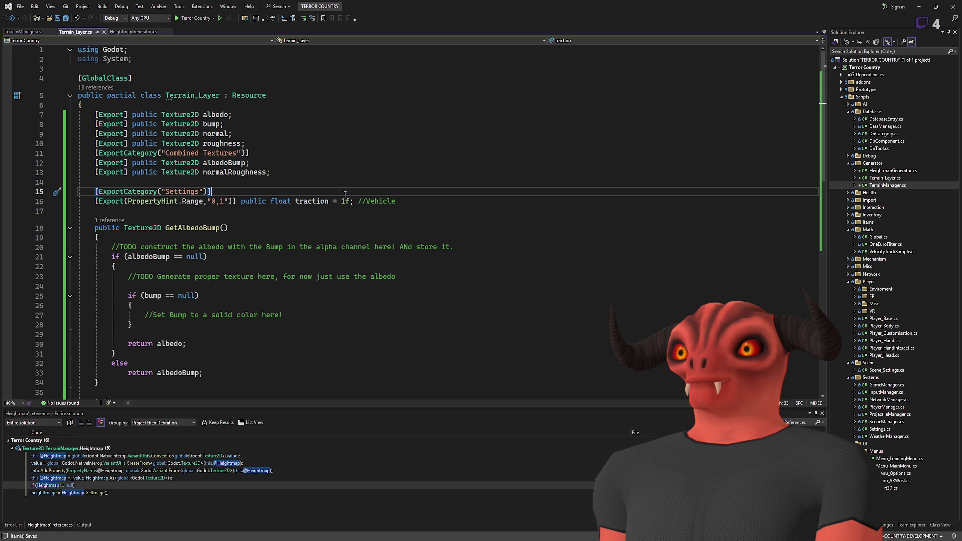
Add TODO comments below traction for a physics material and an audio material.
click(408, 203)
key(Return)
text(//TODO Add ph)
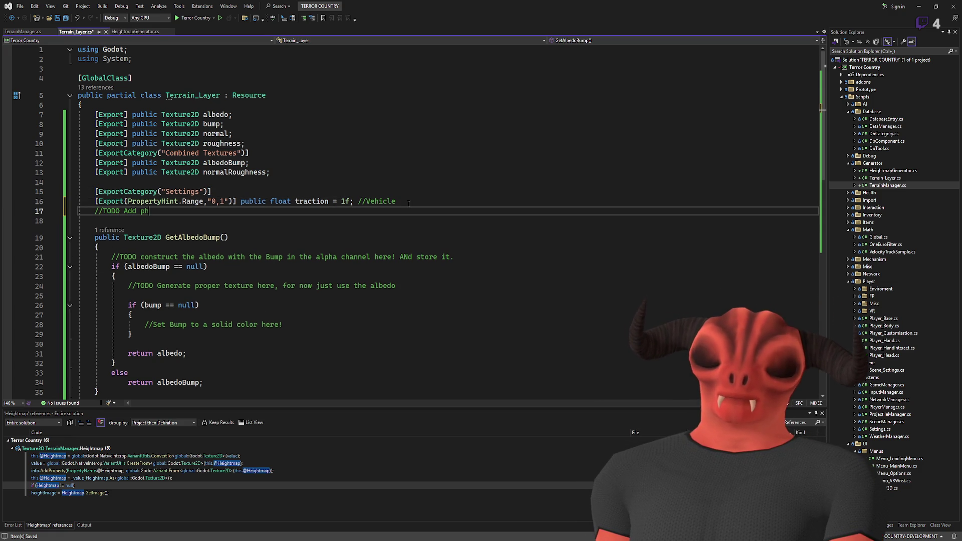
text(ysics Material)
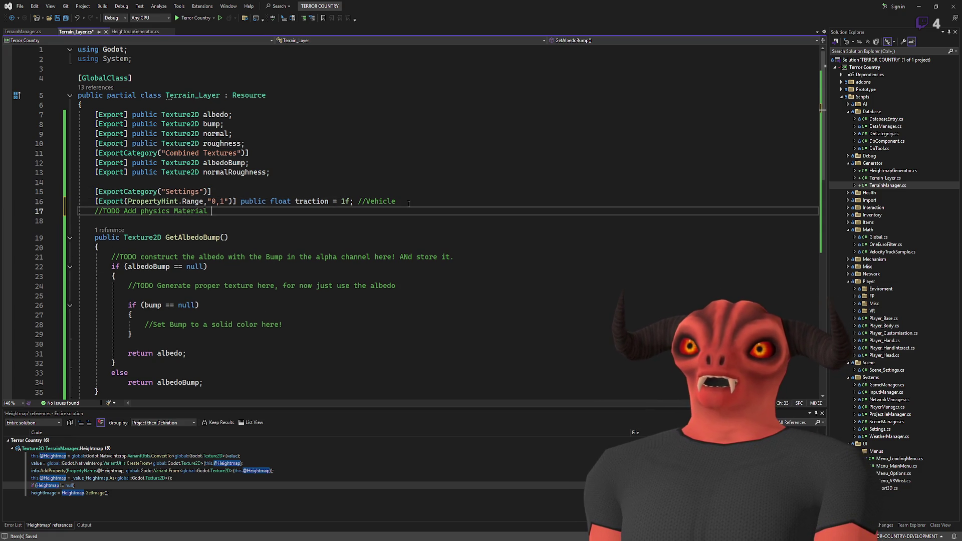
text(here)
key(Return)
text(//TOdo add... A)
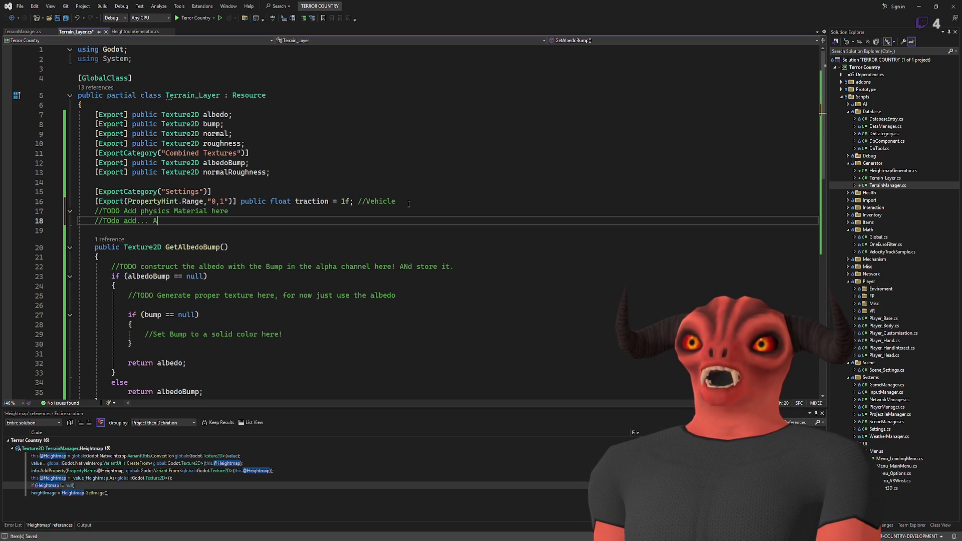
text(udio Material here?)
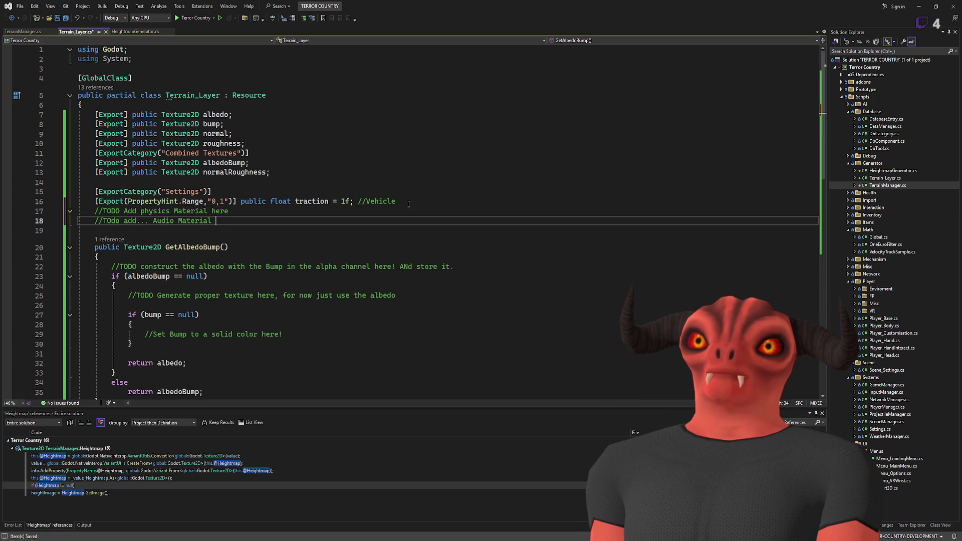
key(Return)
Capitalise 'Add' in the audio material TODO comment and save Terrain_Layer.cs.
drag(237, 221, 95, 220)
click(147, 221)
click(127, 221)
key(BackSpace)
text(A)
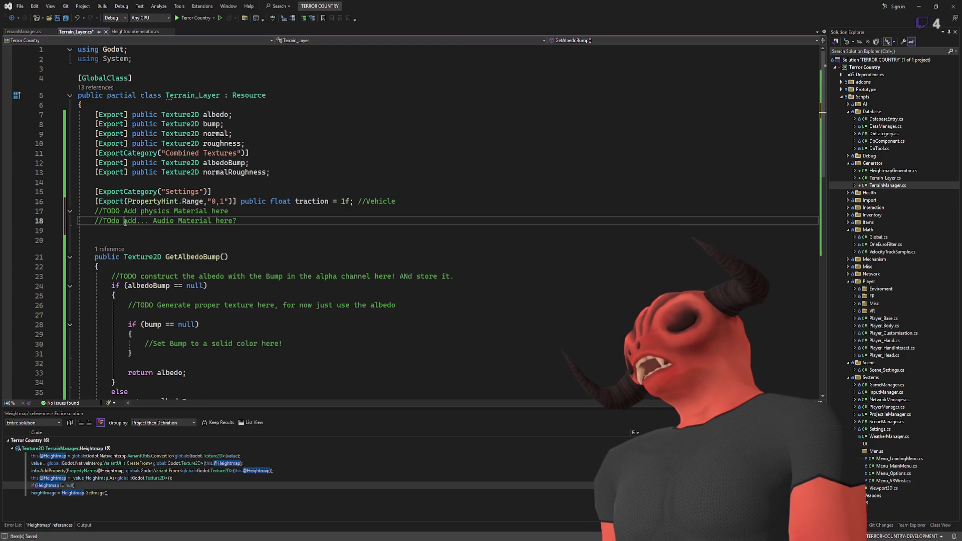
click(269, 217)
key(ctrl+s)
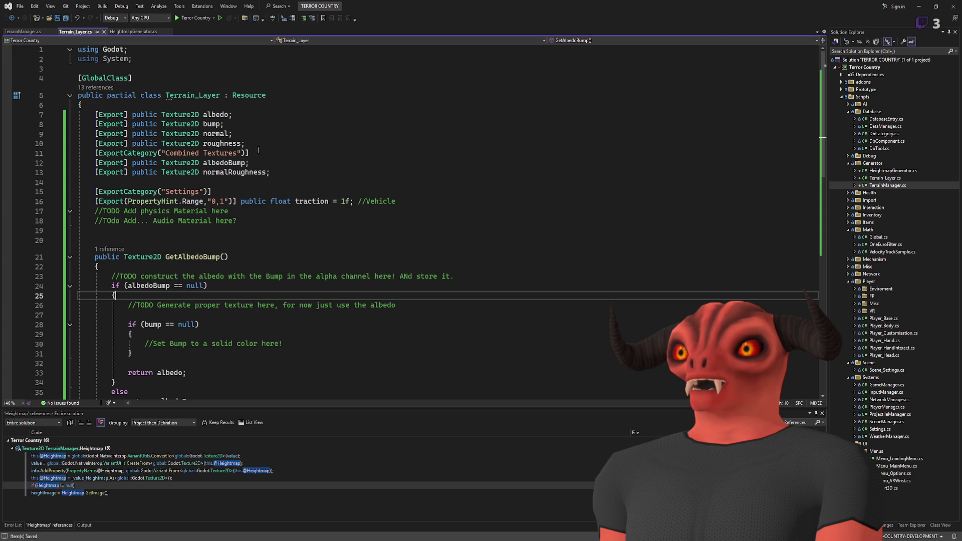
scroll(280, 353, down, 8)
scroll(234, 261, up, 8)
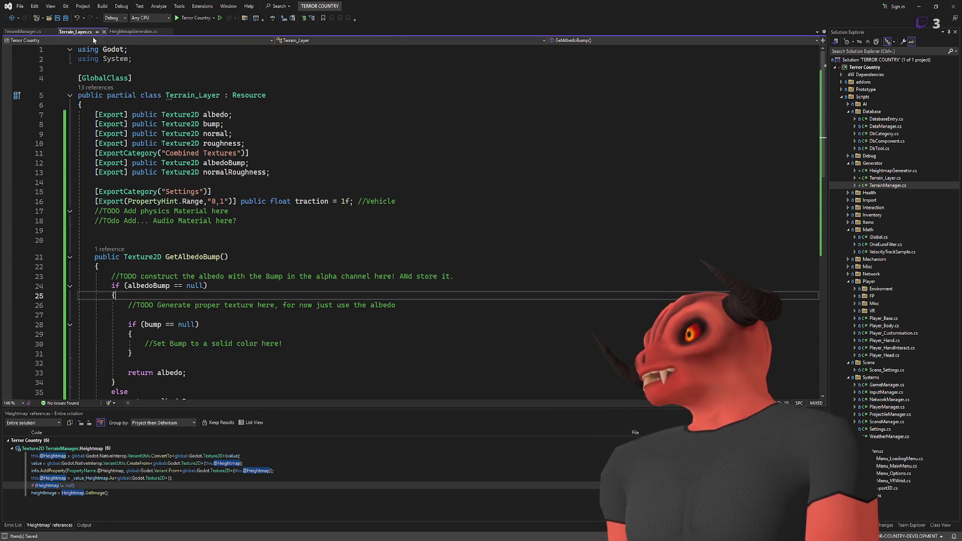
Rebuild in Godot and reselect TerrainLayer_Test.tres so Traction shows under Settings.
key(alt+Tab)
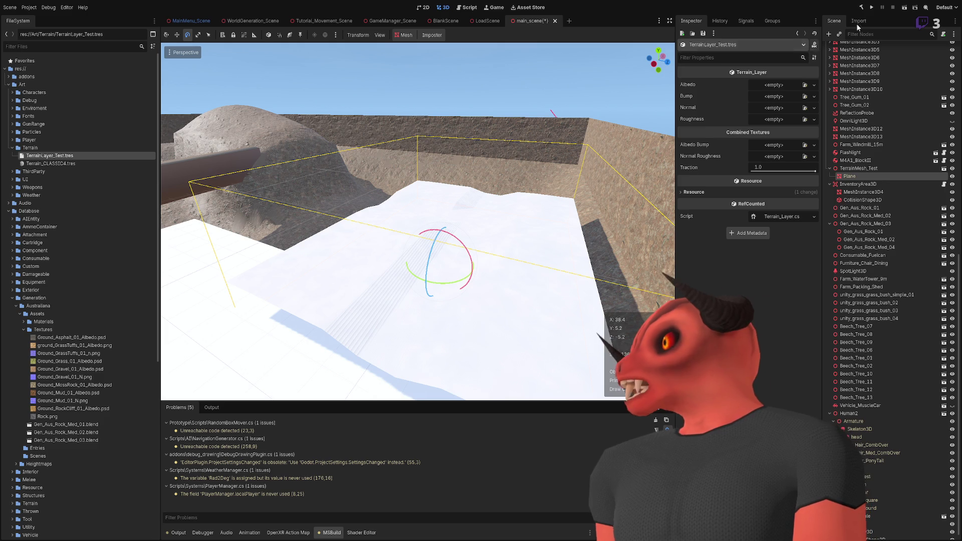
click(860, 8)
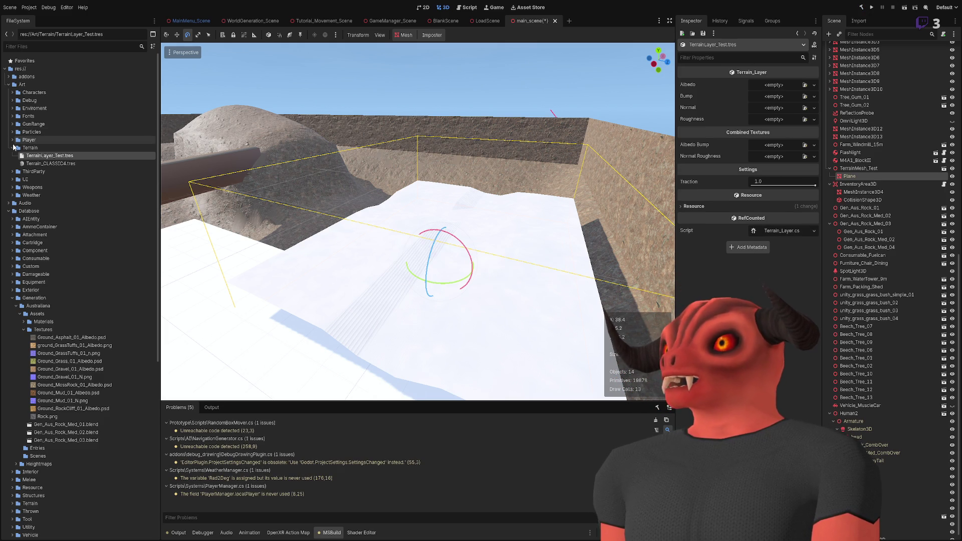
click(50, 163)
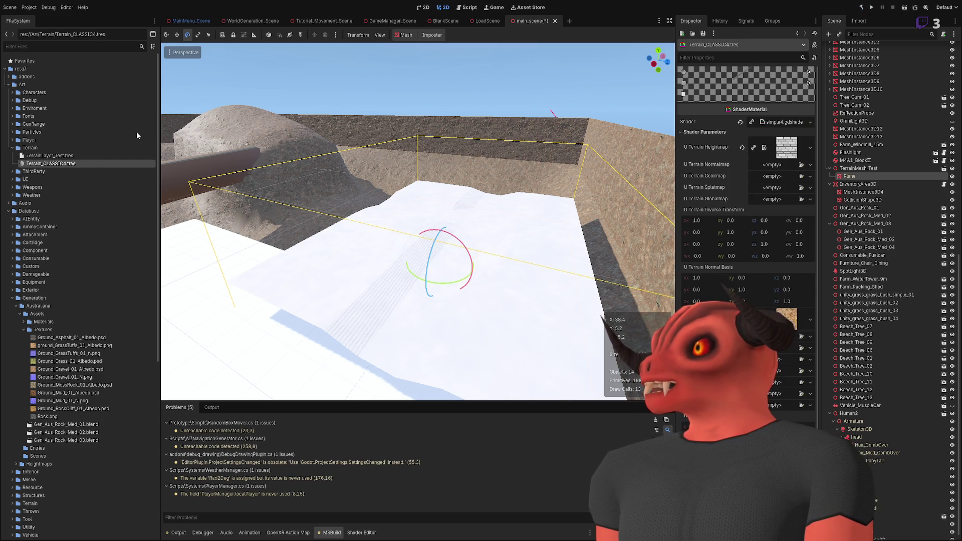
click(56, 156)
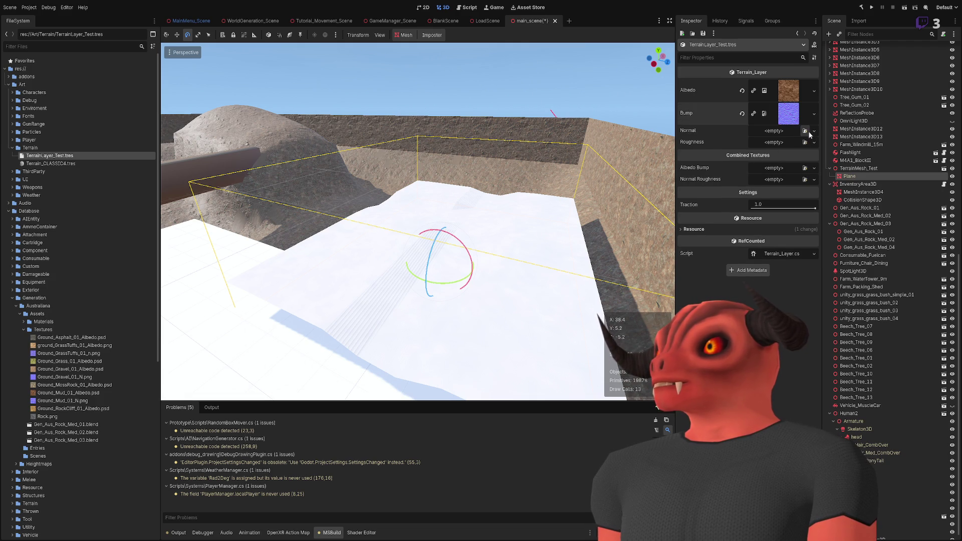
Undo the Bump texture, then assign the normal map to Normal and Ground_Mud_01_Albedo to Albedo.
key(ctrl+z)
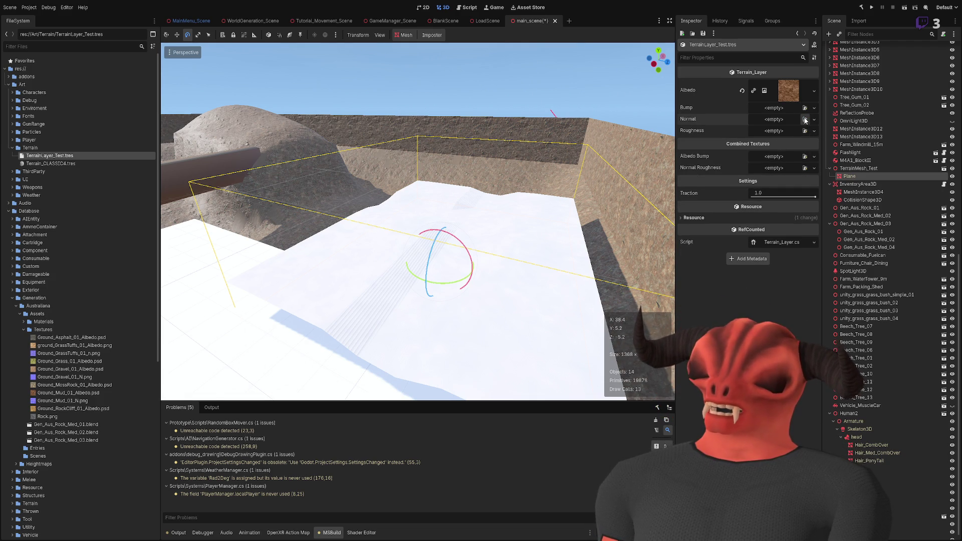
click(804, 121)
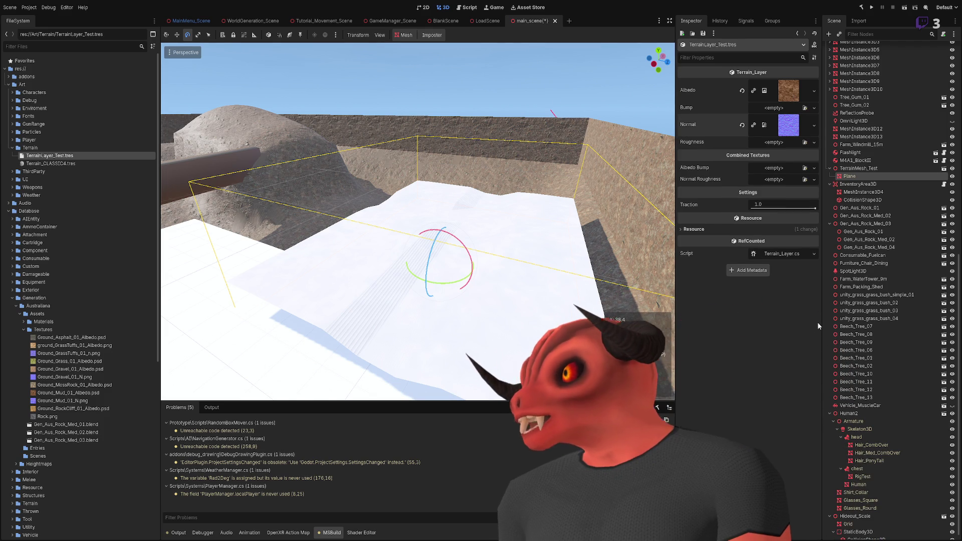
click(111, 393)
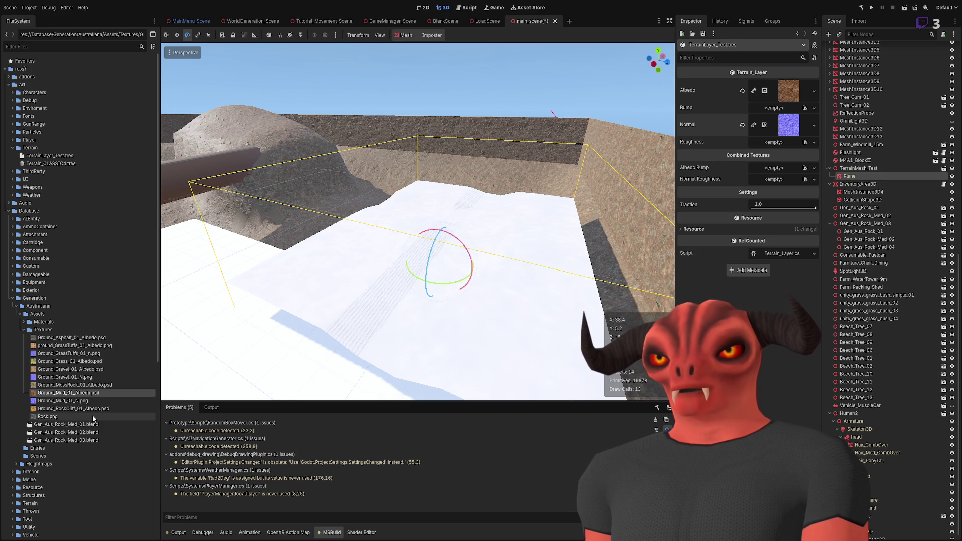
Collapse the Textures, Terrain, Generation, Database, Art and Scripts folders in the FileSystem.
click(23, 330)
click(23, 322)
click(24, 322)
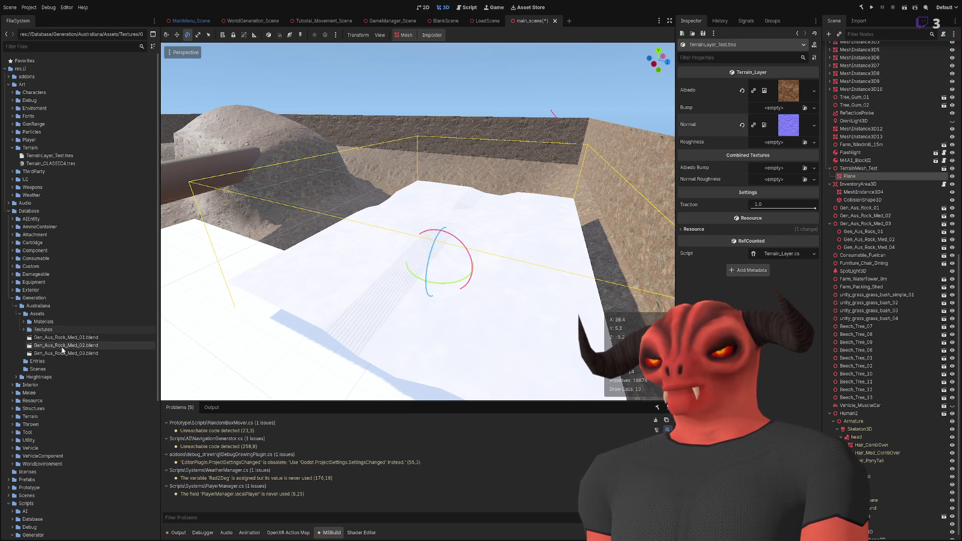
click(23, 329)
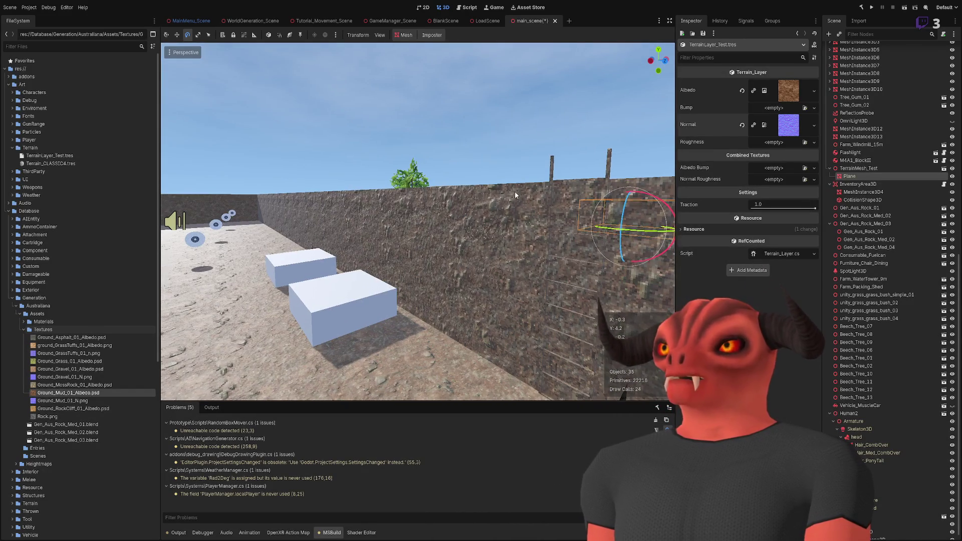
click(428, 150)
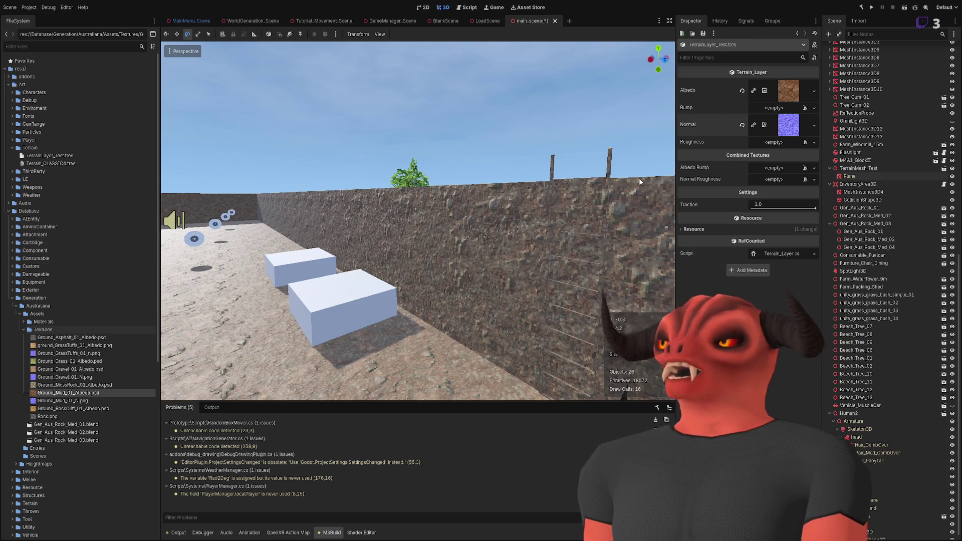
click(13, 148)
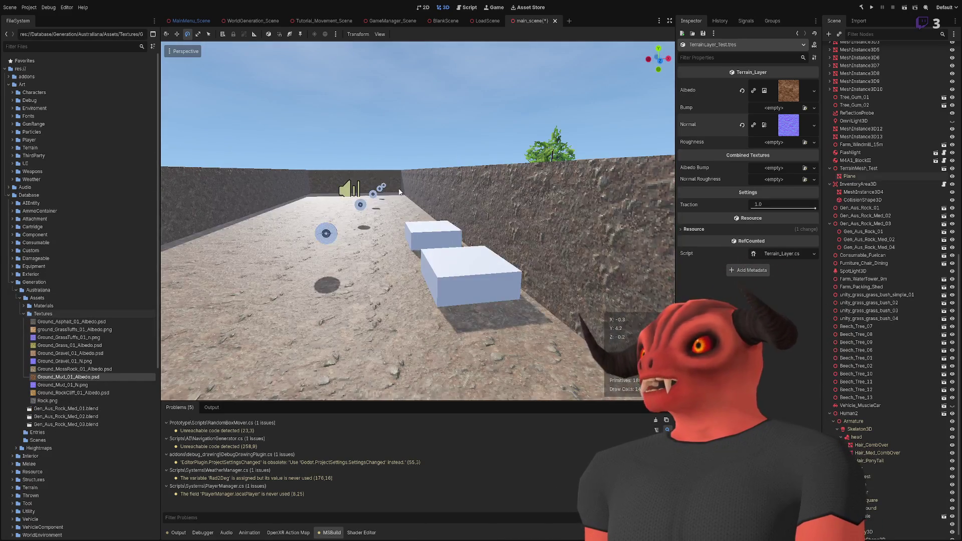
click(12, 282)
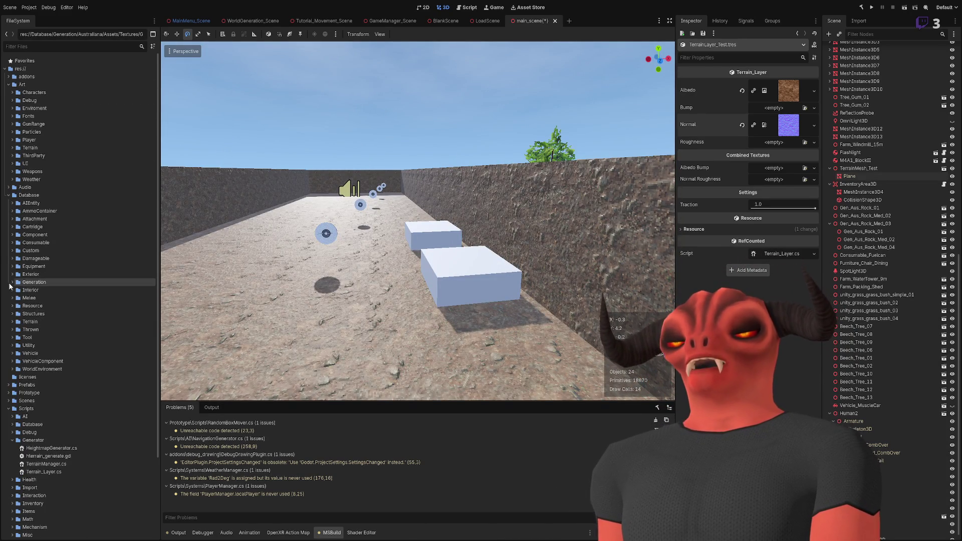
click(12, 195)
click(13, 85)
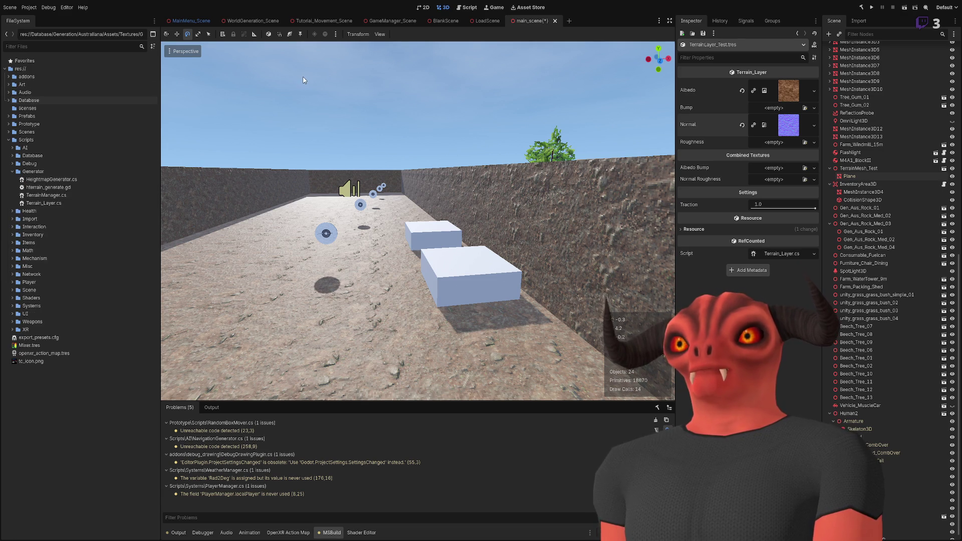
click(9, 140)
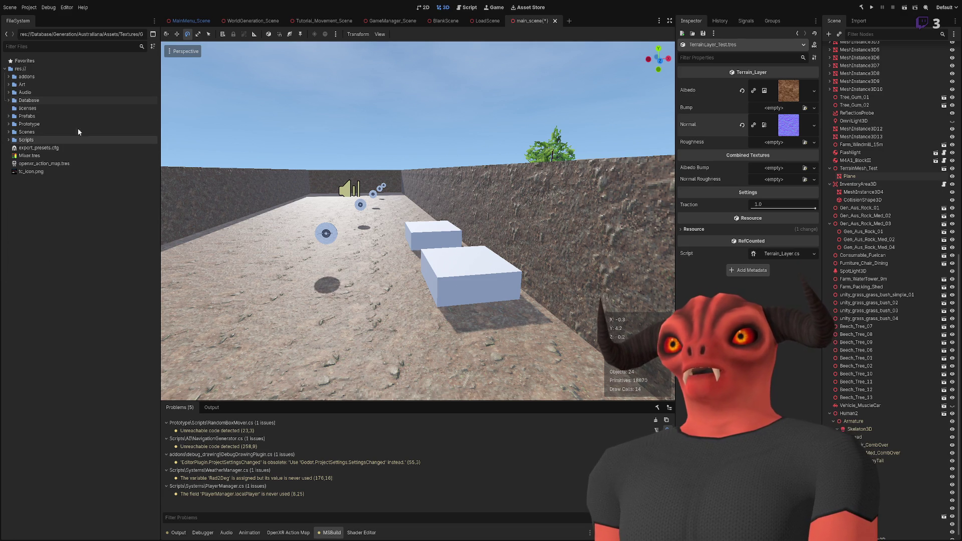
Save main_scene and expand Art > Terrain to show its two terrain resources.
key(w)
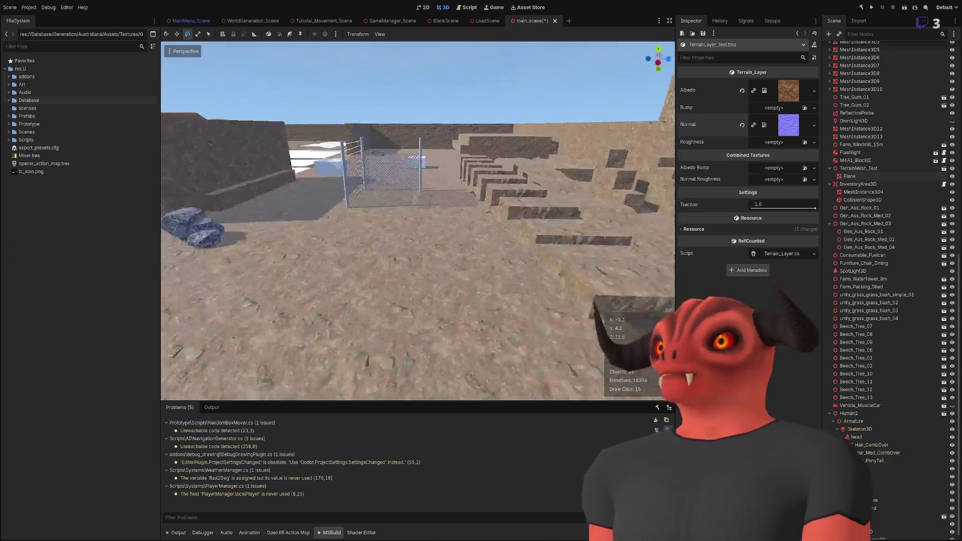
key(s)
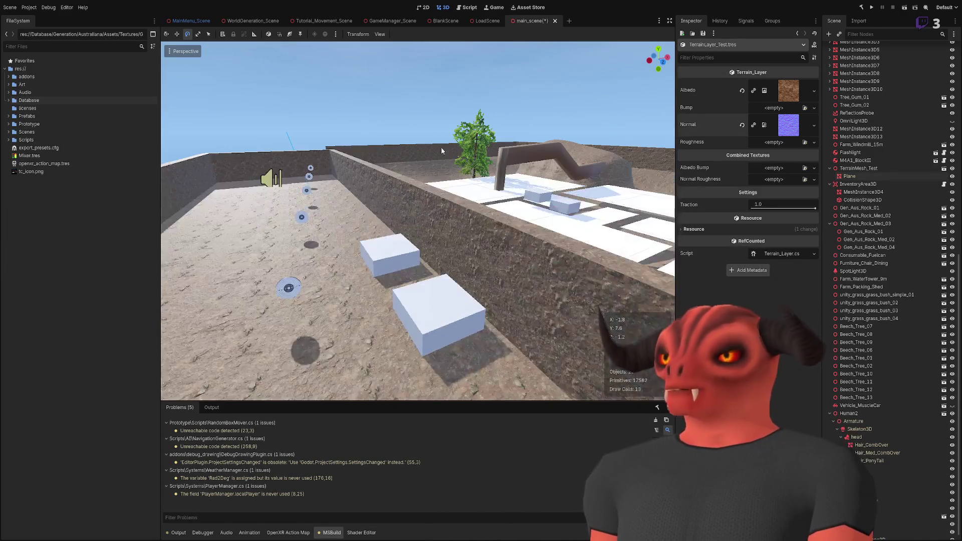
key(ctrl+s)
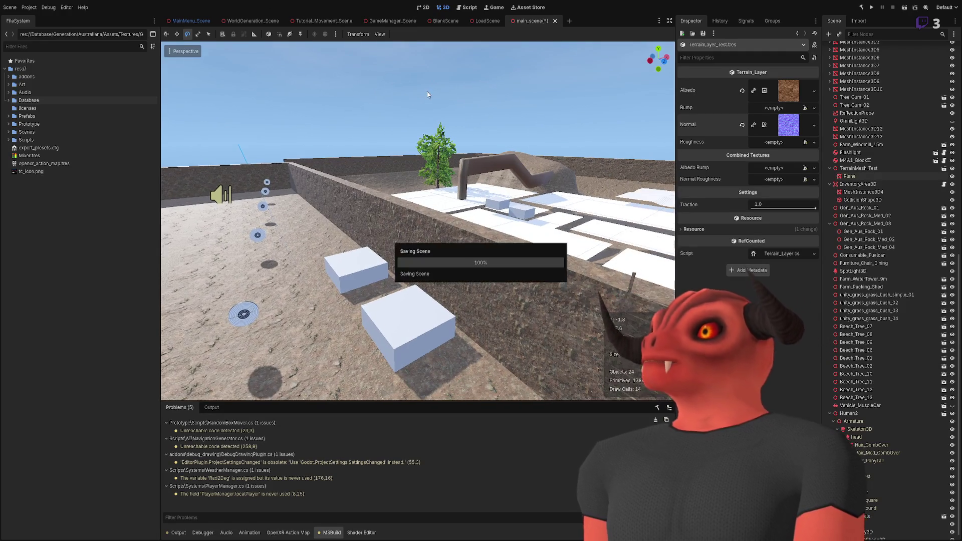
key(s)
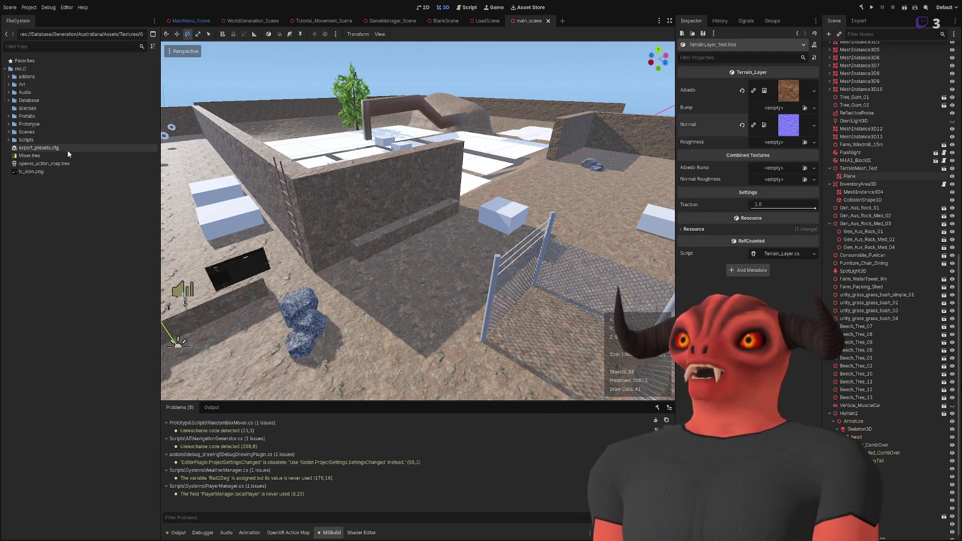
click(8, 84)
click(13, 148)
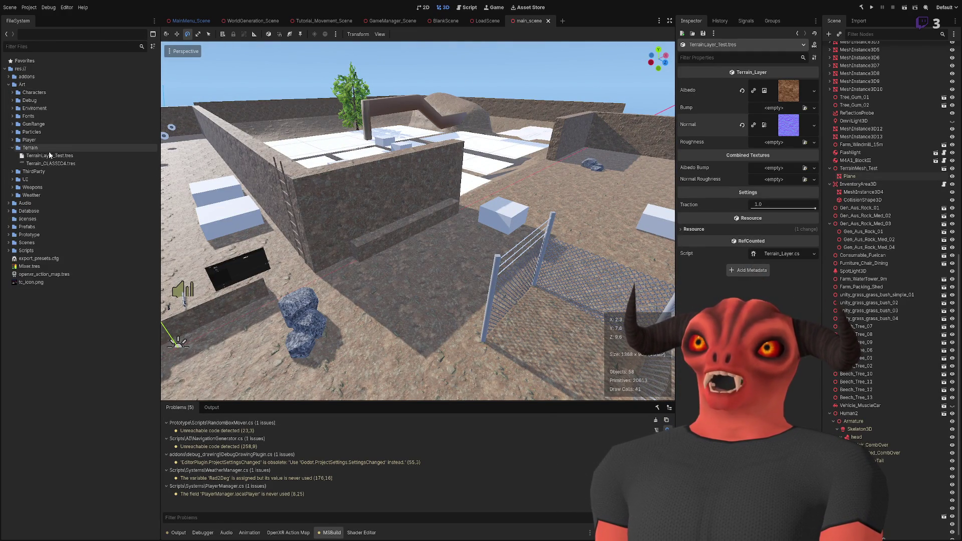
Open Terrain_CLASSIC4.tres and clear its U Terrain Heightmap shader parameter.
click(49, 163)
double_click(49, 163)
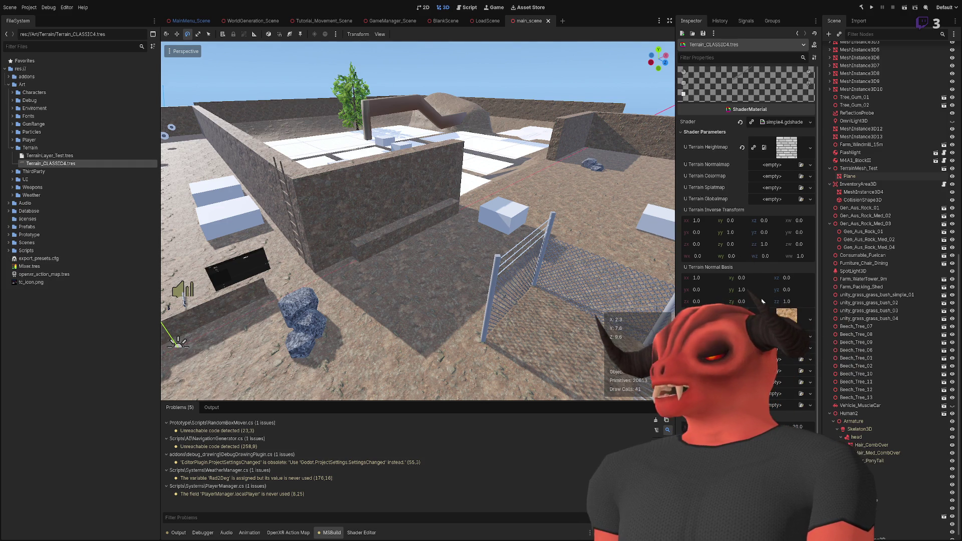
click(741, 148)
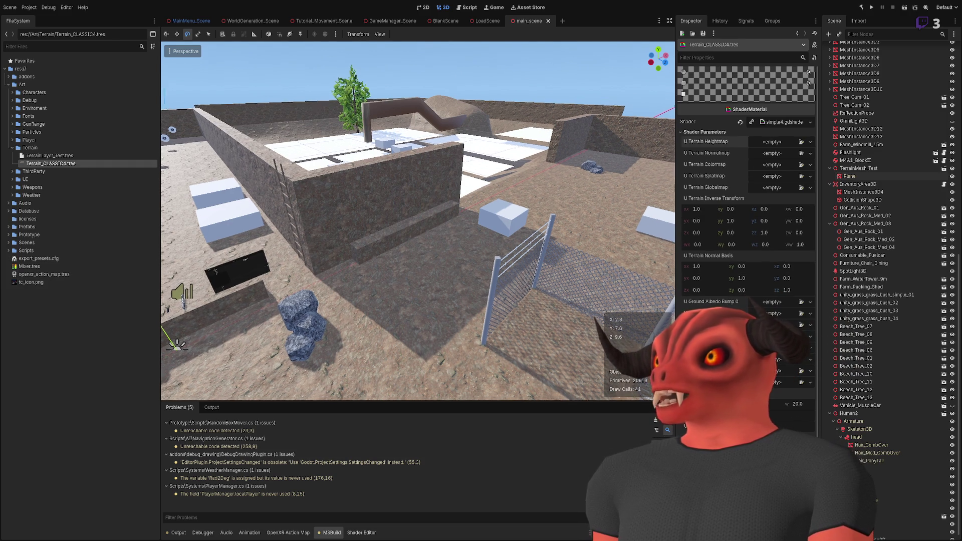
scroll(377, 143, up, 5)
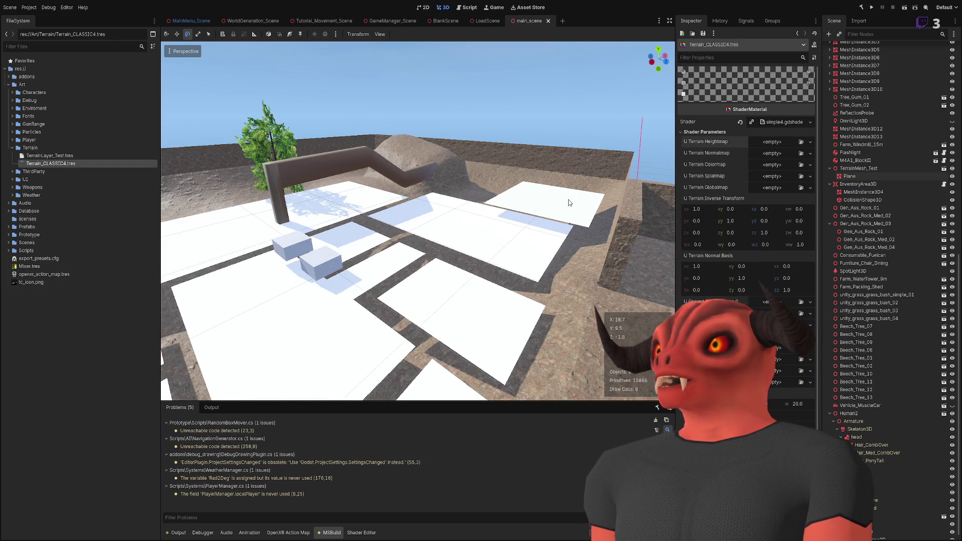
Select the terrain Plane, fly toward the stone wall, then inspect TerrainLayer_Test.tres.
click(568, 202)
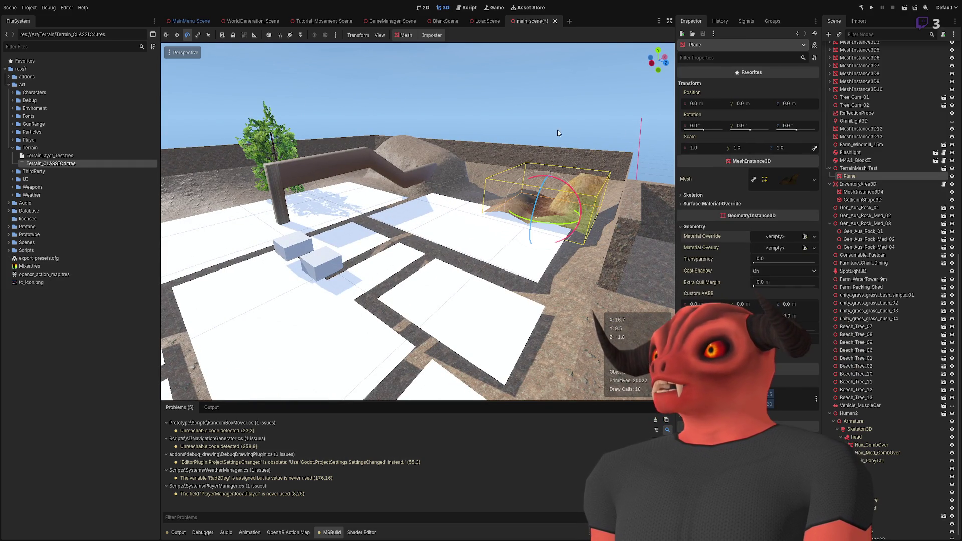
scroll(564, 178, up, 5)
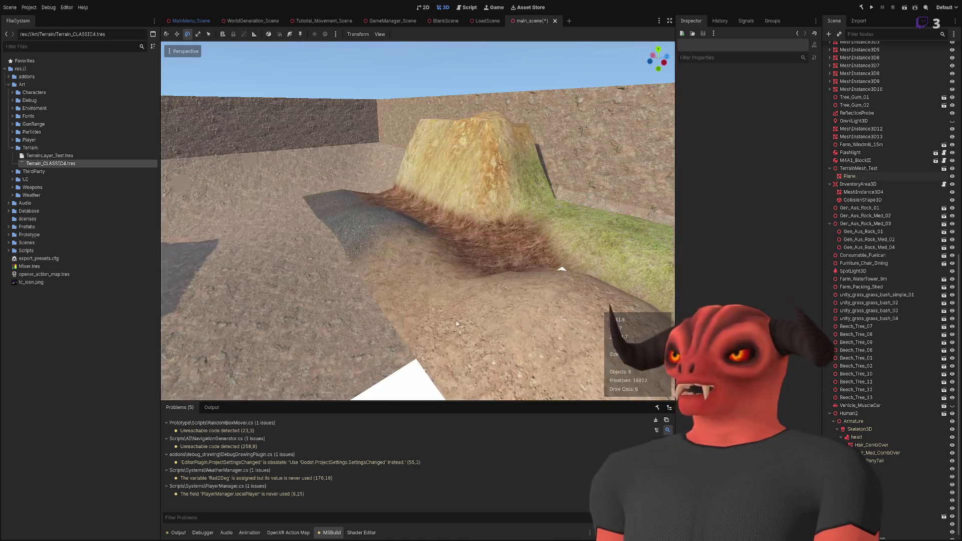
scroll(504, 302, down, 10)
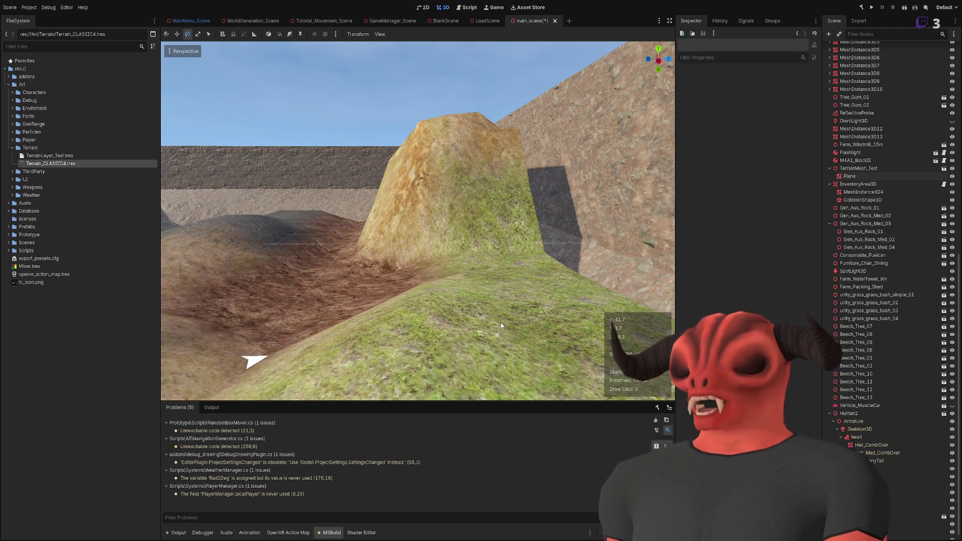
click(475, 235)
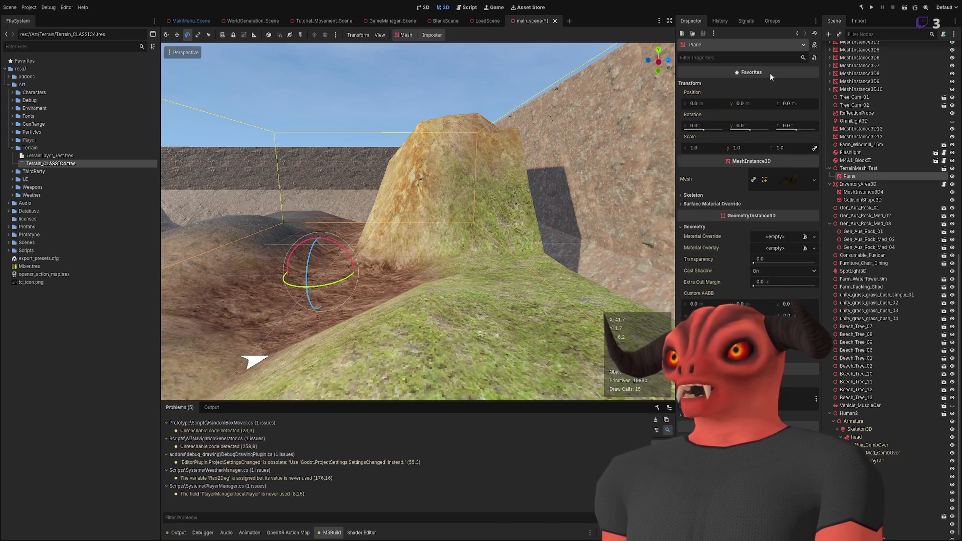
click(378, 71)
key(w)
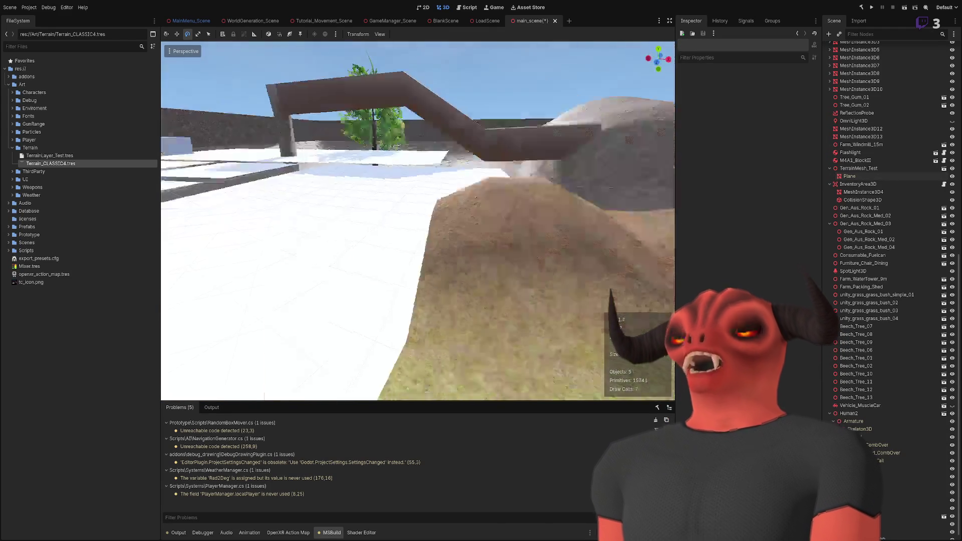
key(w)
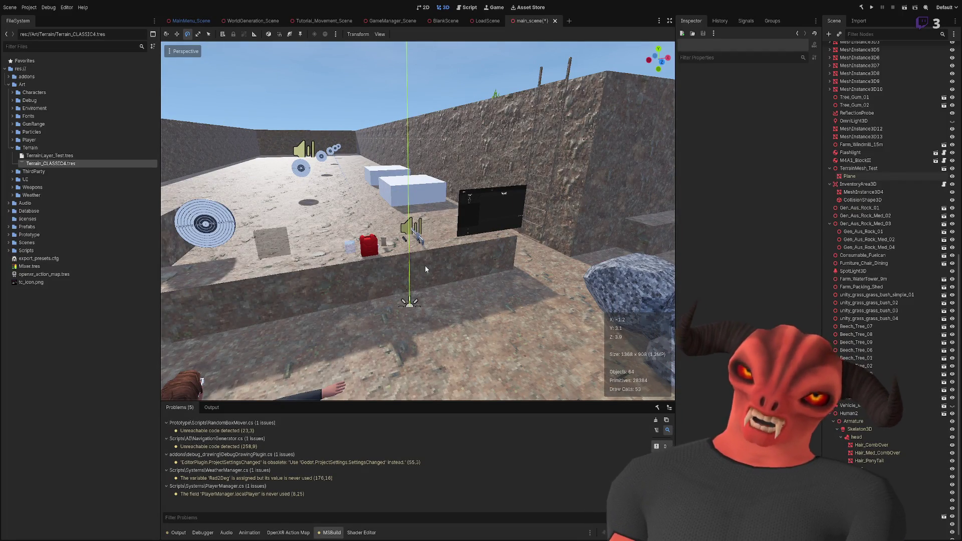
click(82, 155)
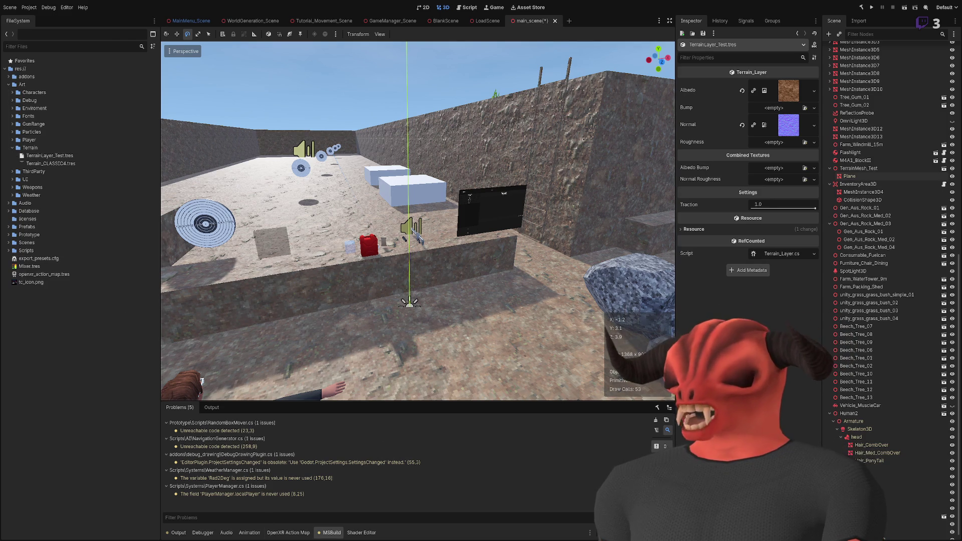
In hterrain_generate.gd, delete the duplicate set_texture line 102.
click(466, 8)
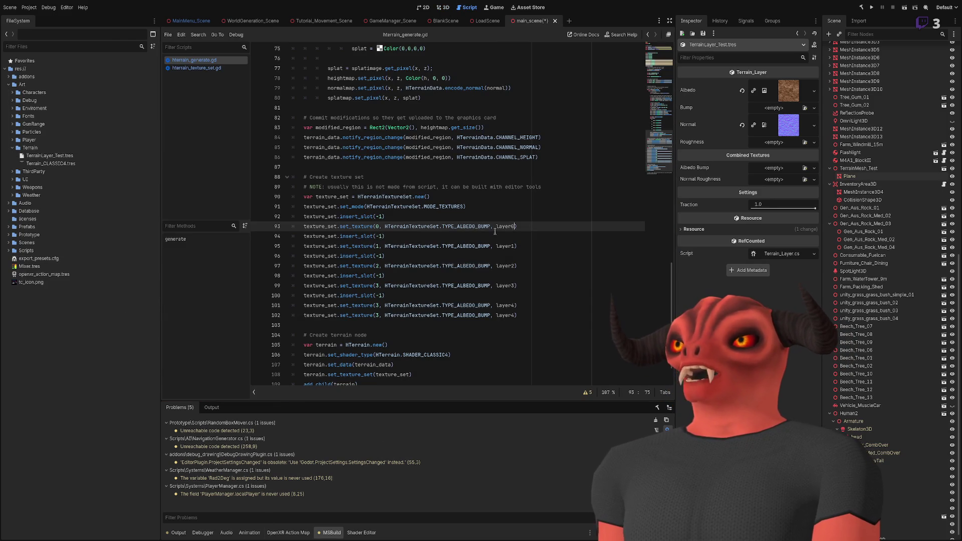
drag(377, 331, 280, 187)
click(603, 289)
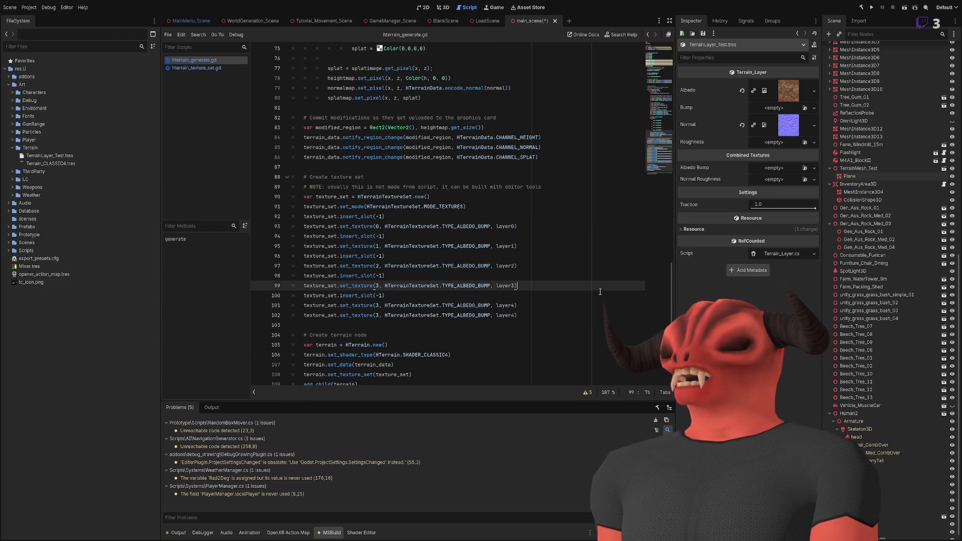
click(557, 320)
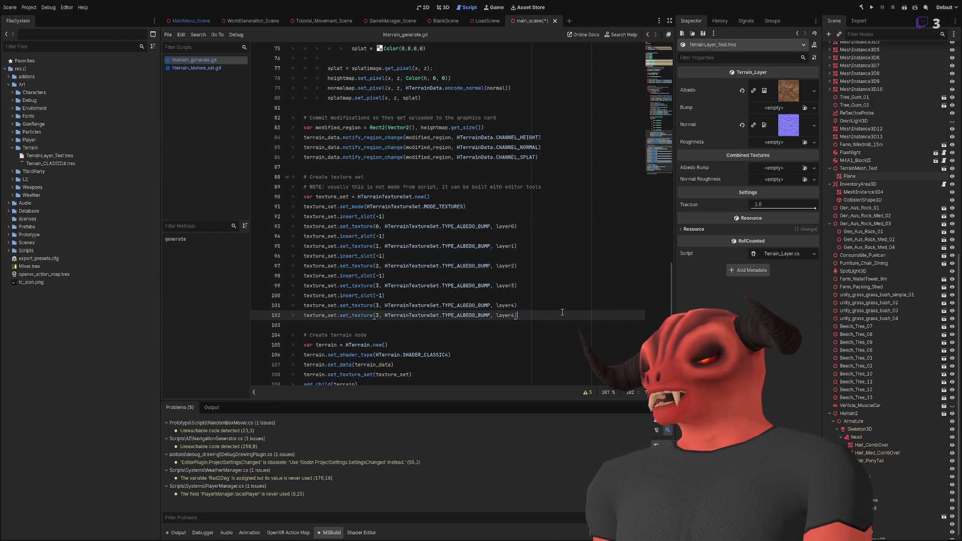
key(ctrl+shift+k)
click(358, 217)
key(ctrl+z)
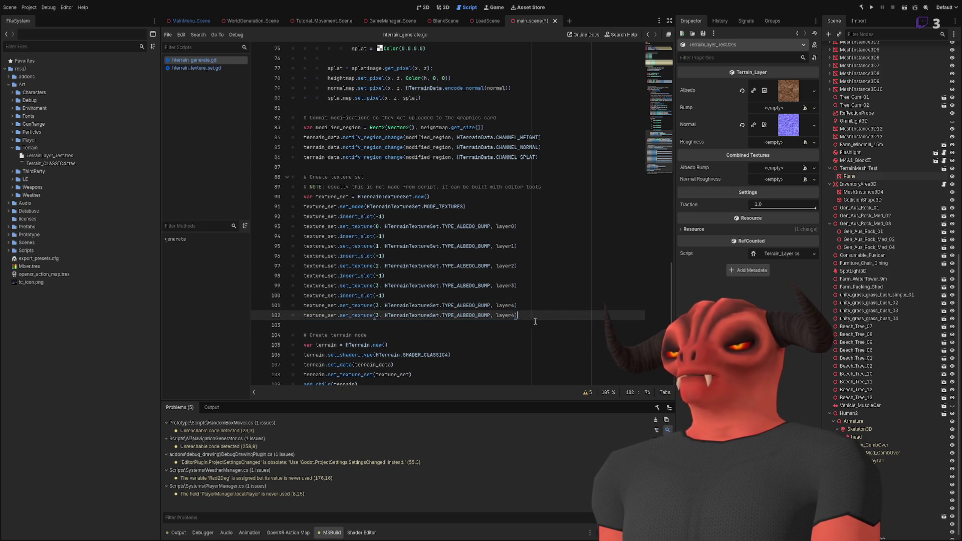
key(ctrl+shift+k)
click(365, 224)
click(385, 216)
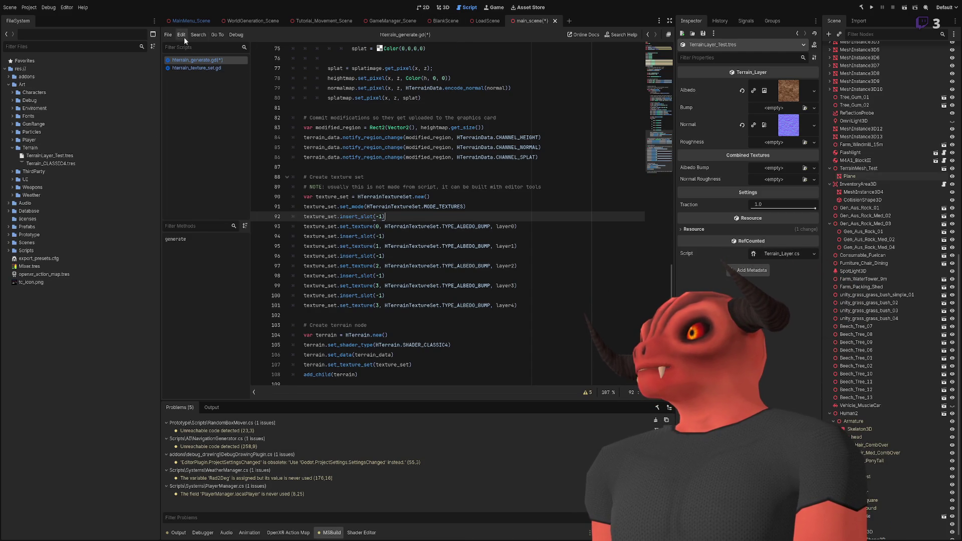
Filter the methods list for set_texture and jump to its definition from line 93.
text(set_texture)
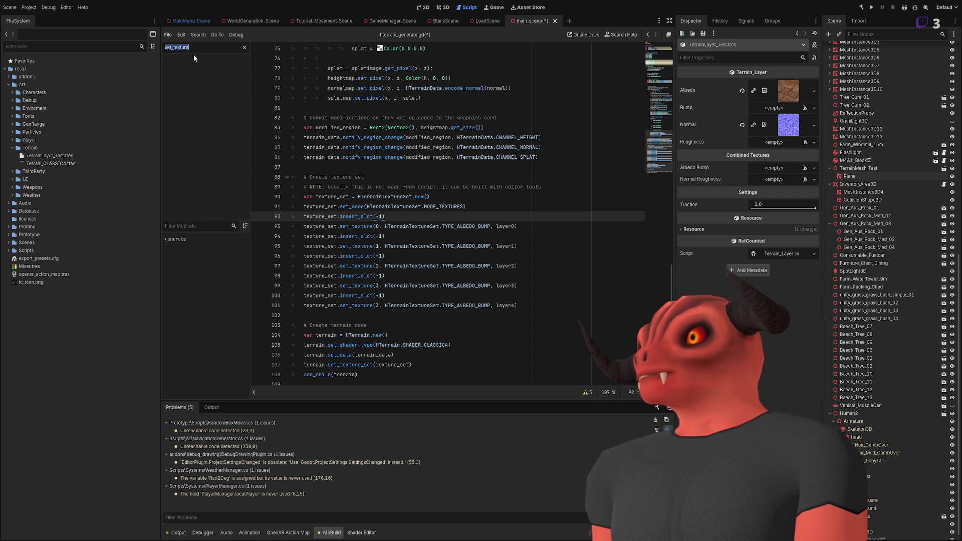
key(ctrl+x)
click(204, 226)
key(ctrl+v)
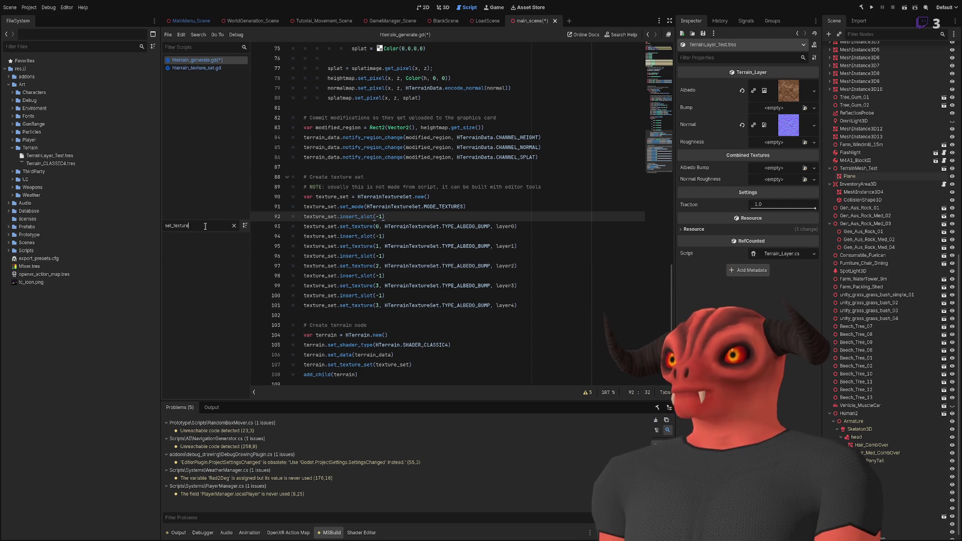
key(BackSpace)
key(BackSpace)
key(BackSpace)
key(BackSpace)
key(BackSpace)
key(BackSpace)
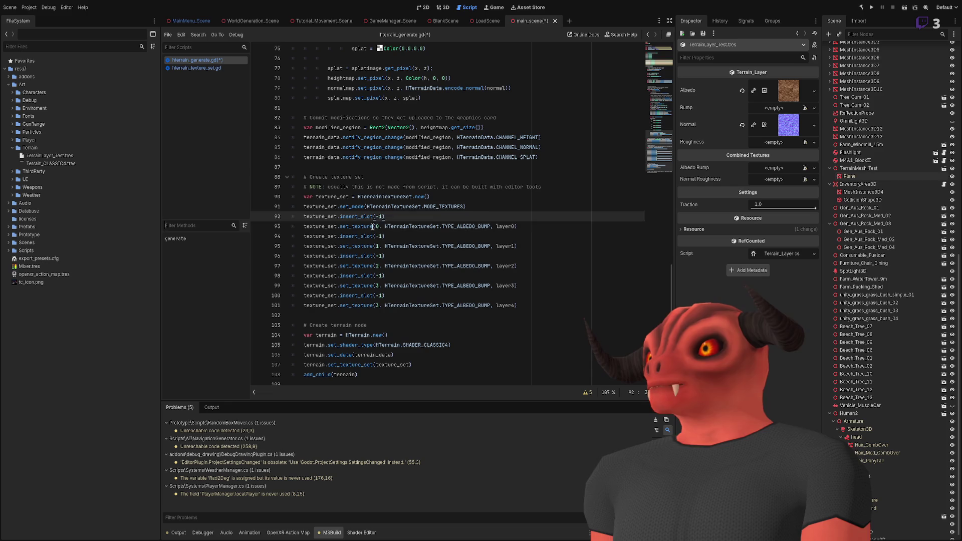
click(372, 226)
key(F12)
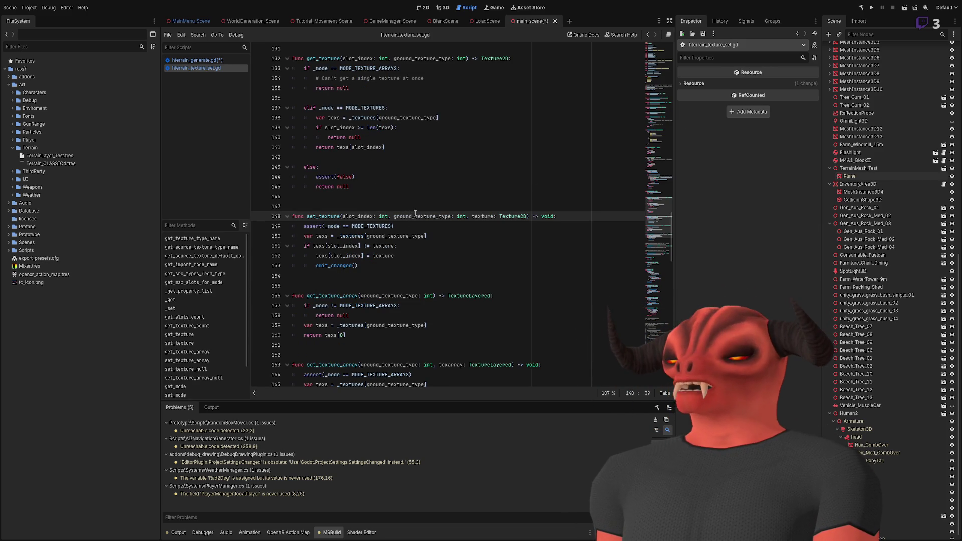
Highlight uses of slot_index, ground_texture_type, MODE_TEXTURES and texs in set_texture.
double_click(418, 215)
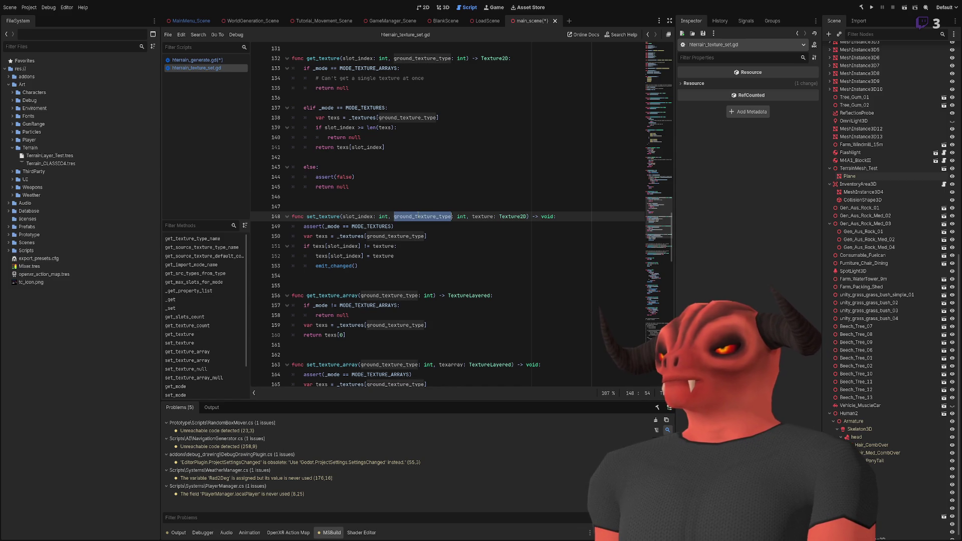
double_click(356, 216)
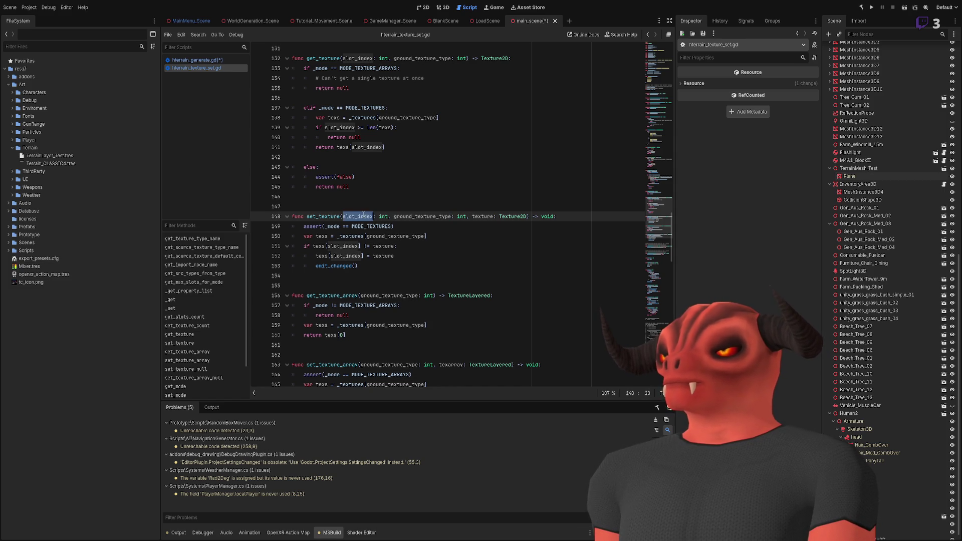
double_click(411, 216)
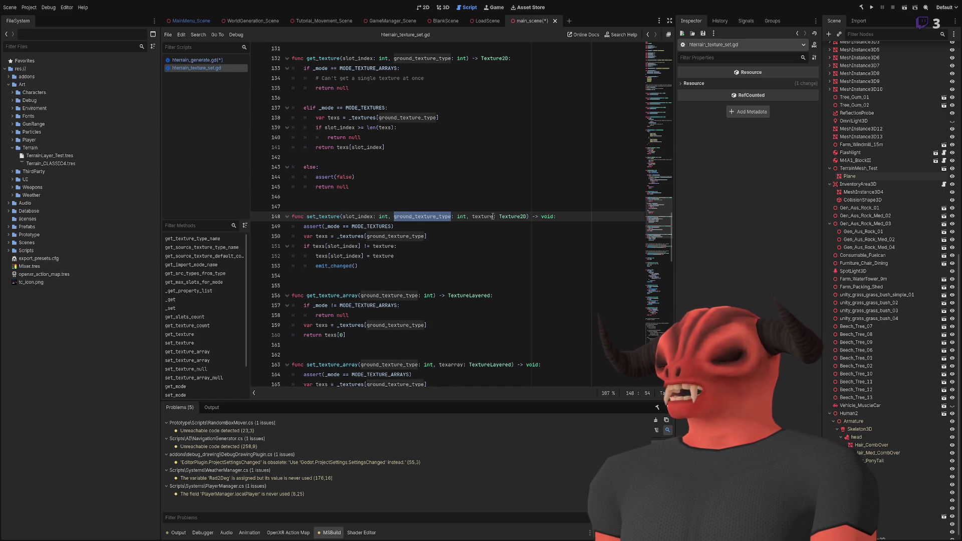
drag(478, 215, 540, 215)
click(576, 218)
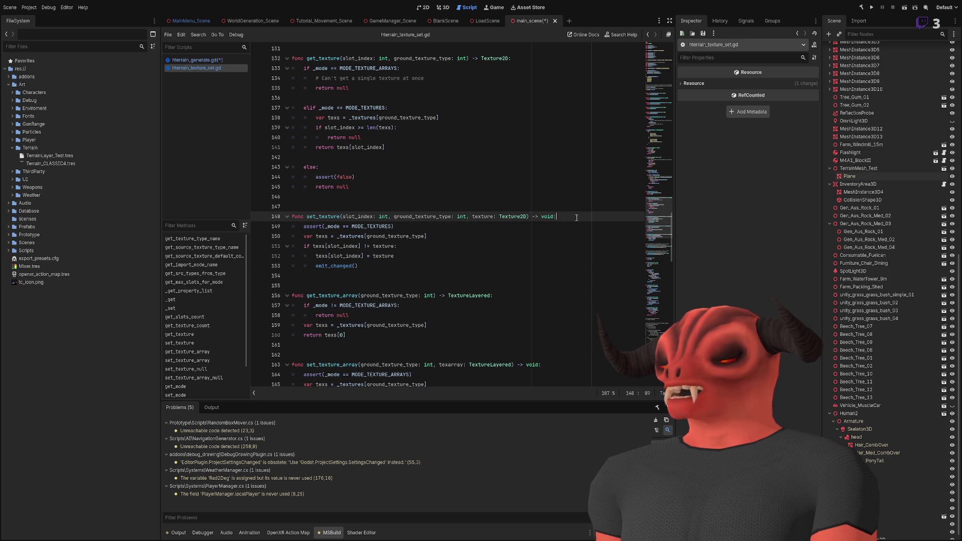
double_click(357, 226)
double_click(326, 236)
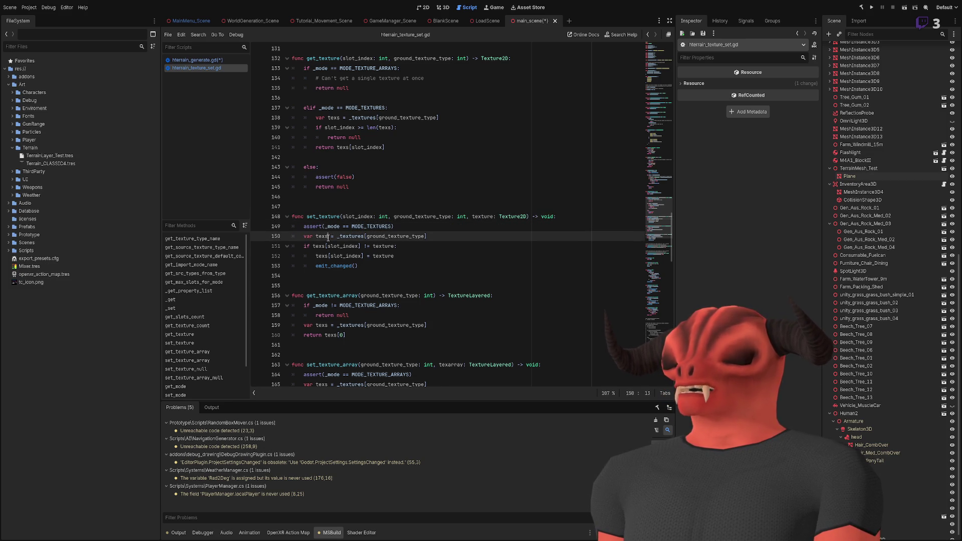
double_click(417, 235)
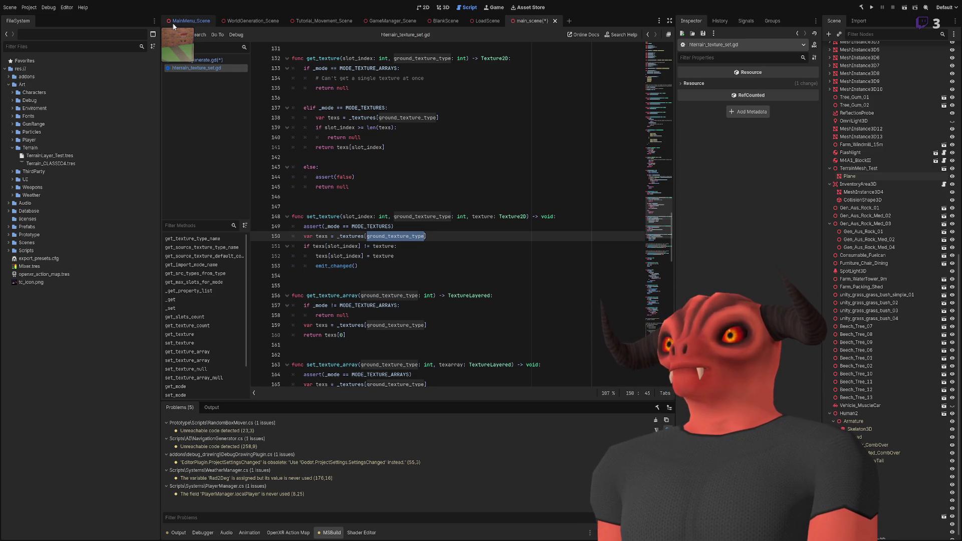
Check the TYPE_ALBEDO_BUMP constant on line 93 of hterrain_generate.gd, then return.
click(222, 62)
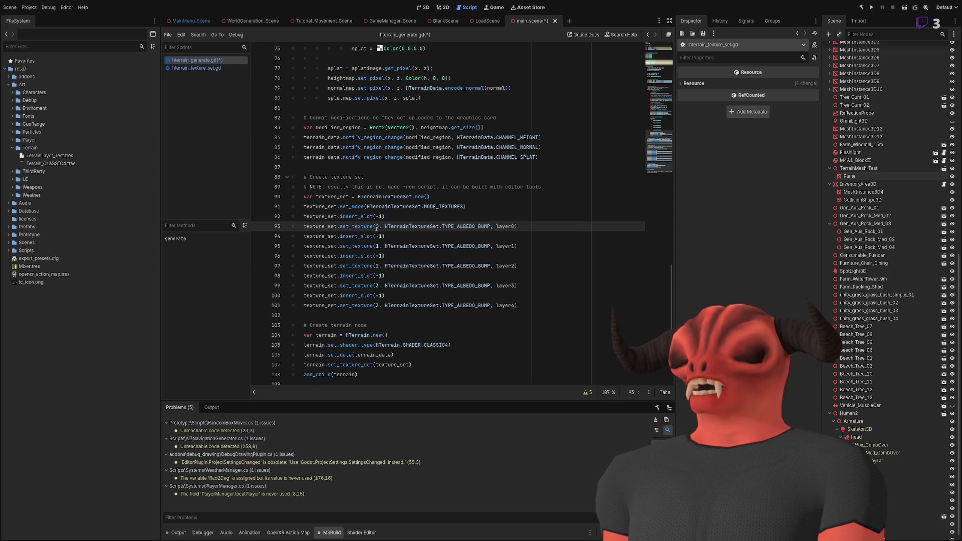
click(469, 226)
double_click(470, 226)
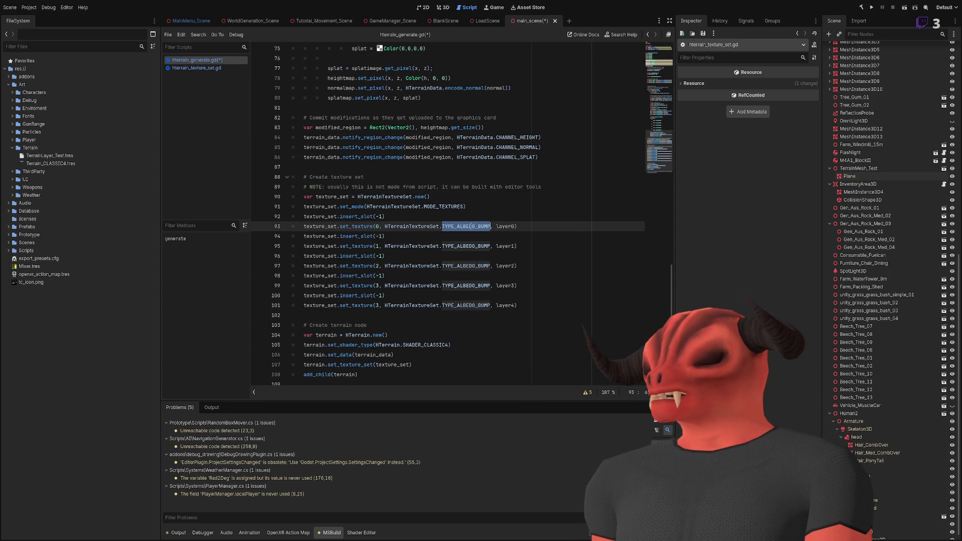
click(205, 68)
Trace ground_texture_type and the texs[slot_index] = texture assignment, then go back to hterrain_generate.gd.
ctrl+click(370, 236)
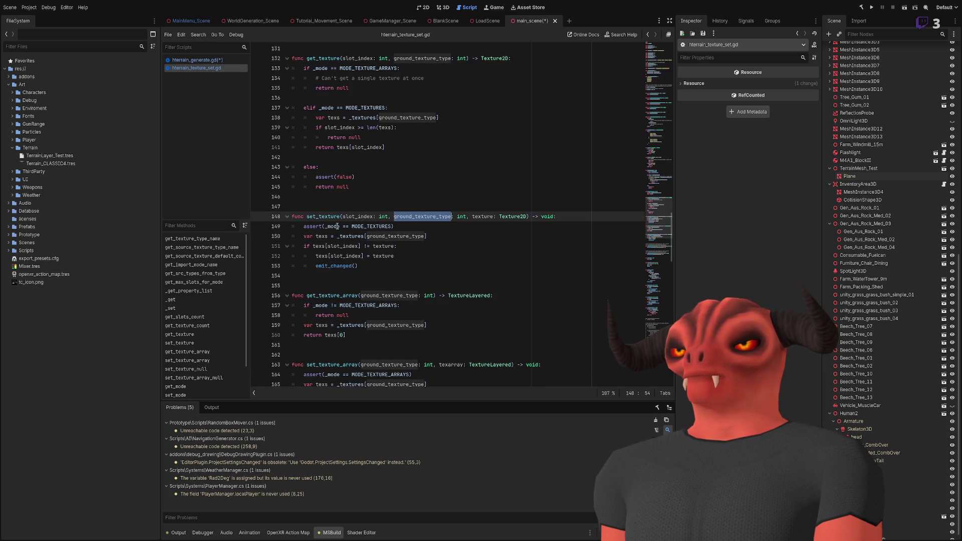
double_click(376, 235)
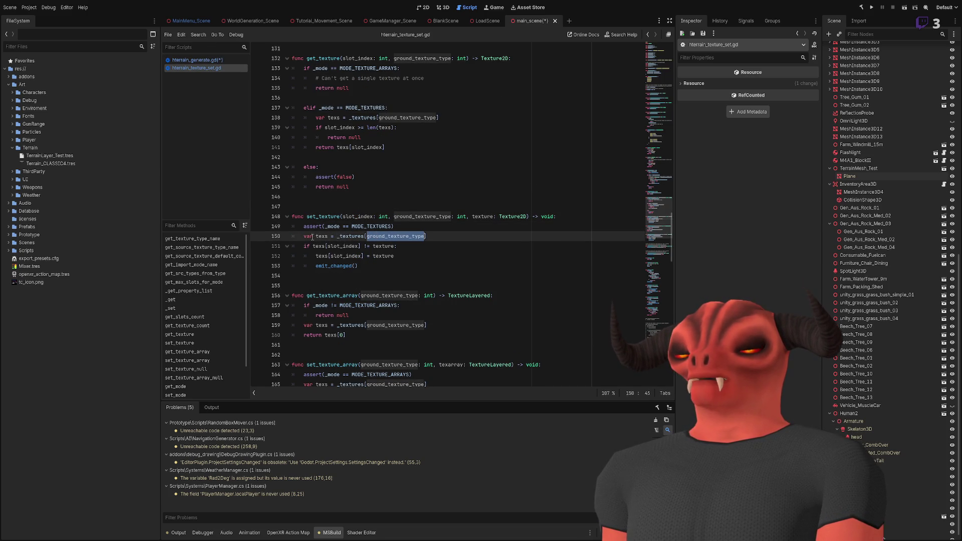
ctrl+click(393, 236)
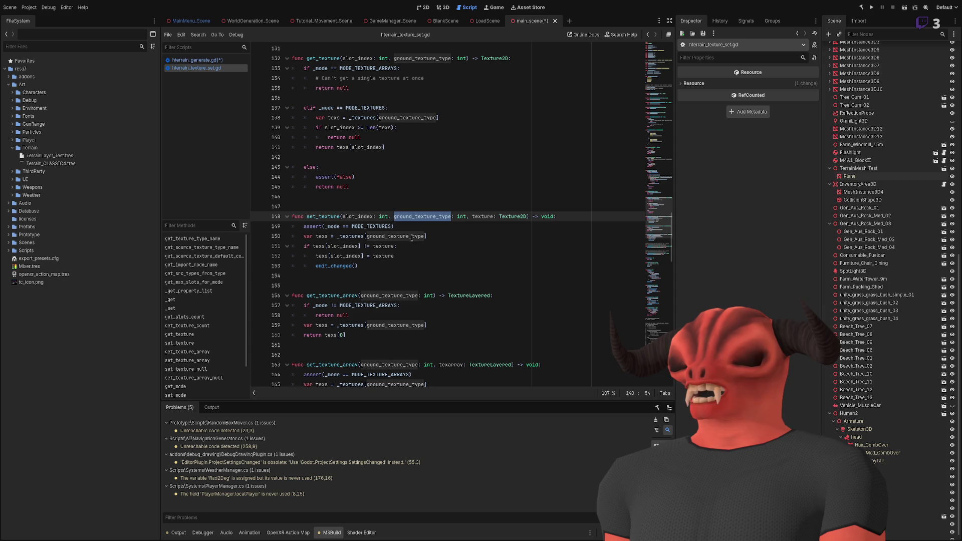
double_click(319, 245)
double_click(344, 246)
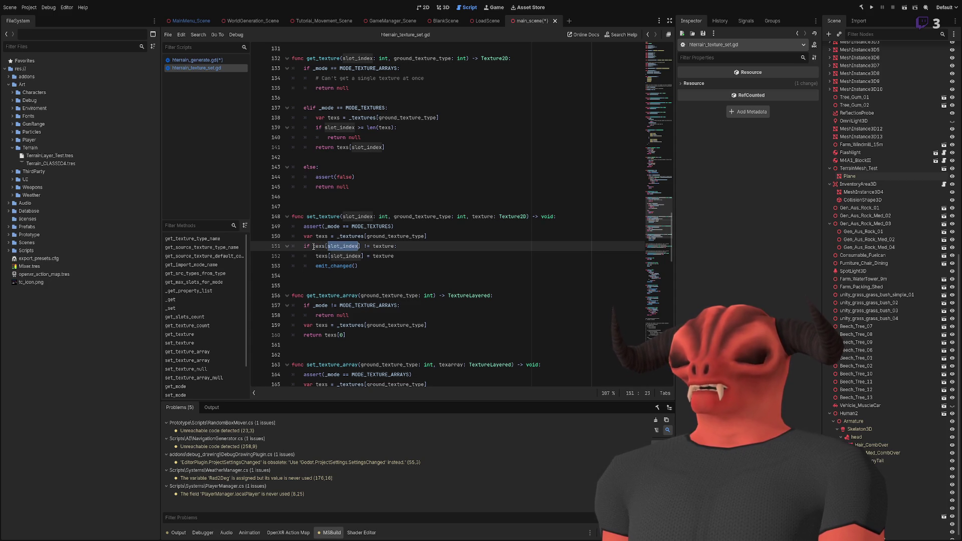
double_click(385, 246)
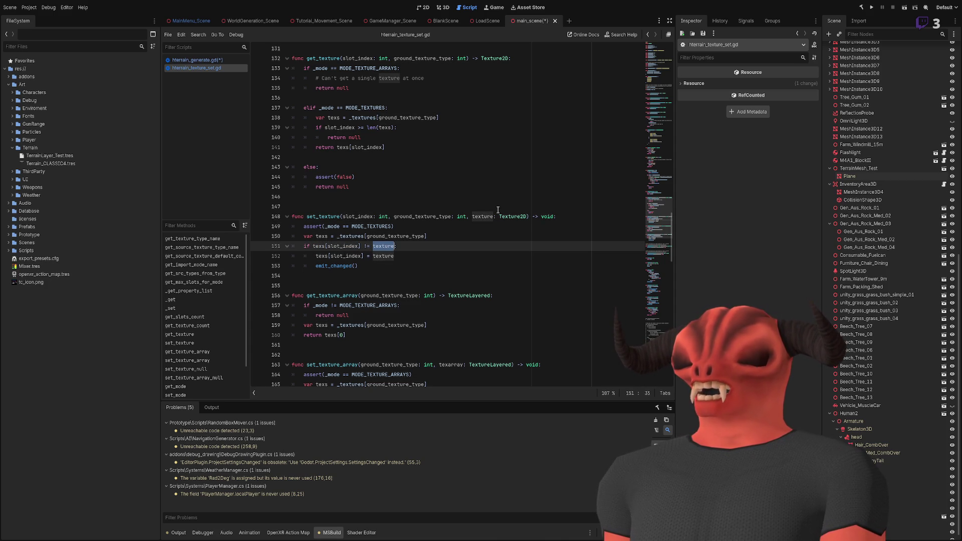
double_click(475, 218)
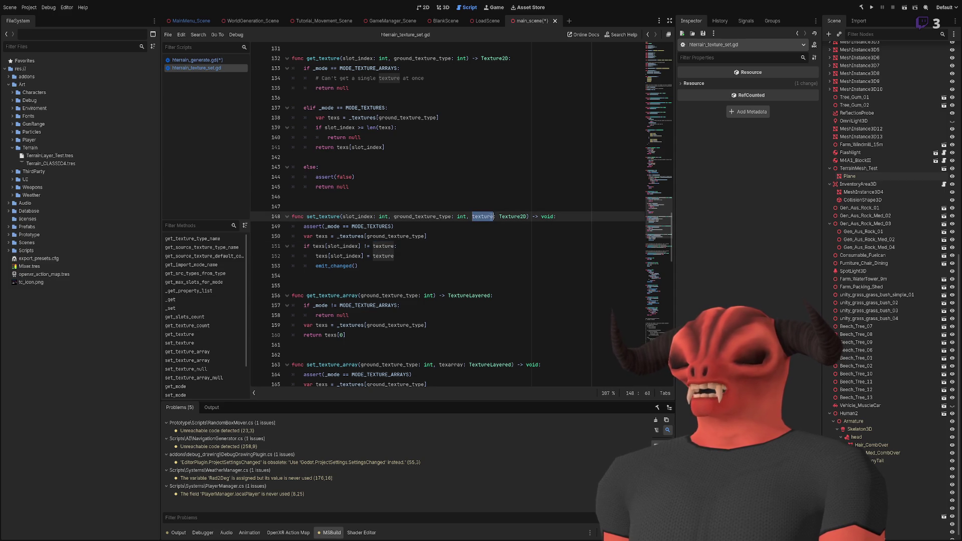
drag(317, 256, 465, 260)
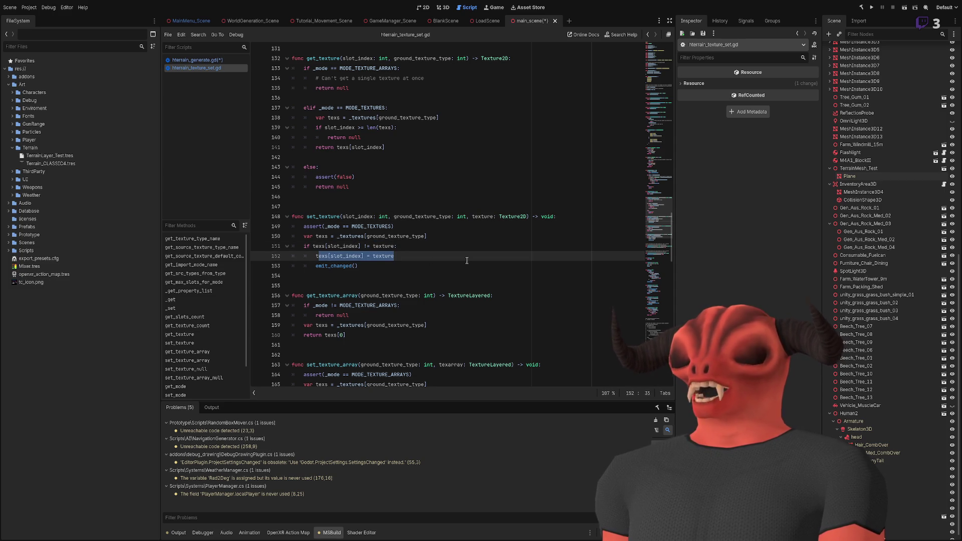
click(465, 261)
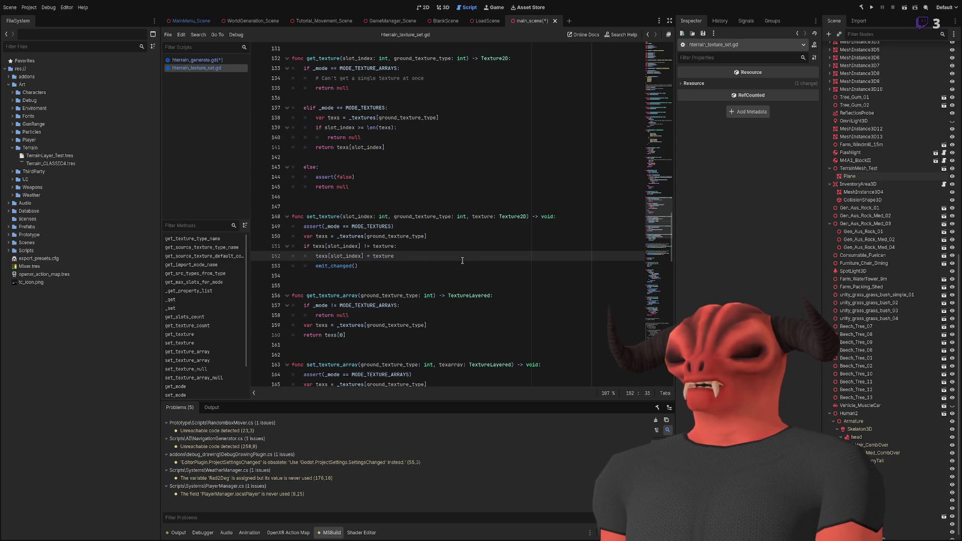
key(alt+Left)
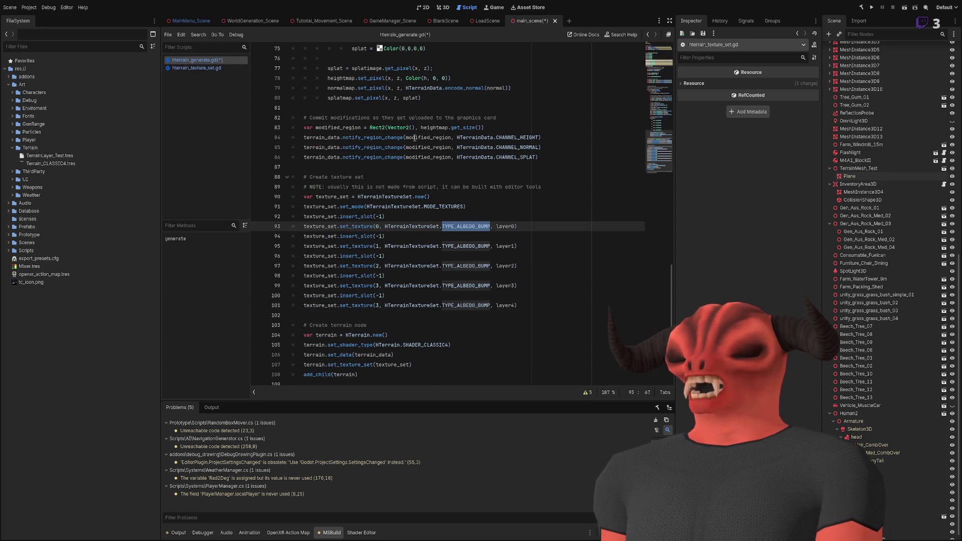
Duplicate the layer0 albedo set_texture line and make the copy TYPE_NORMAL_ROUGHNESS.
click(523, 227)
key(ctrl+shift+d)
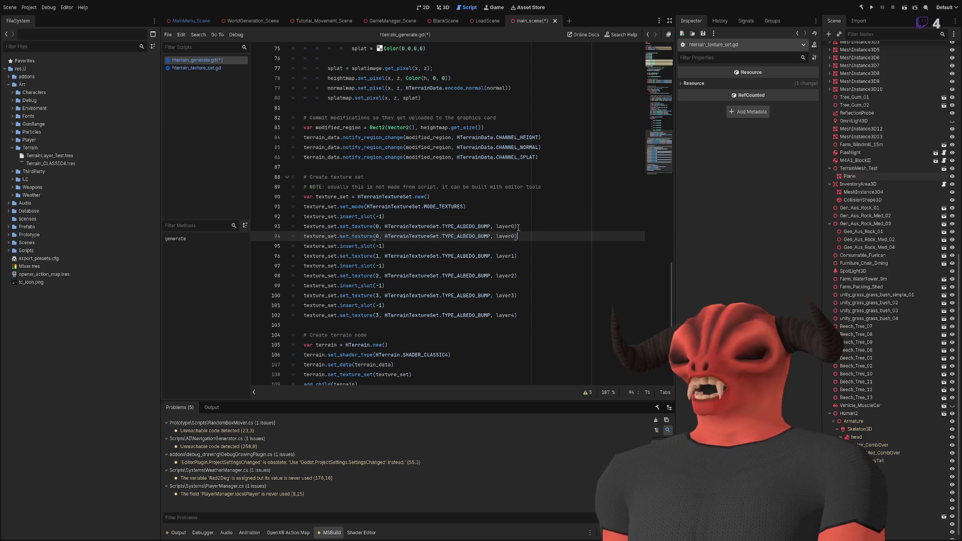
double_click(469, 235)
text(Normal)
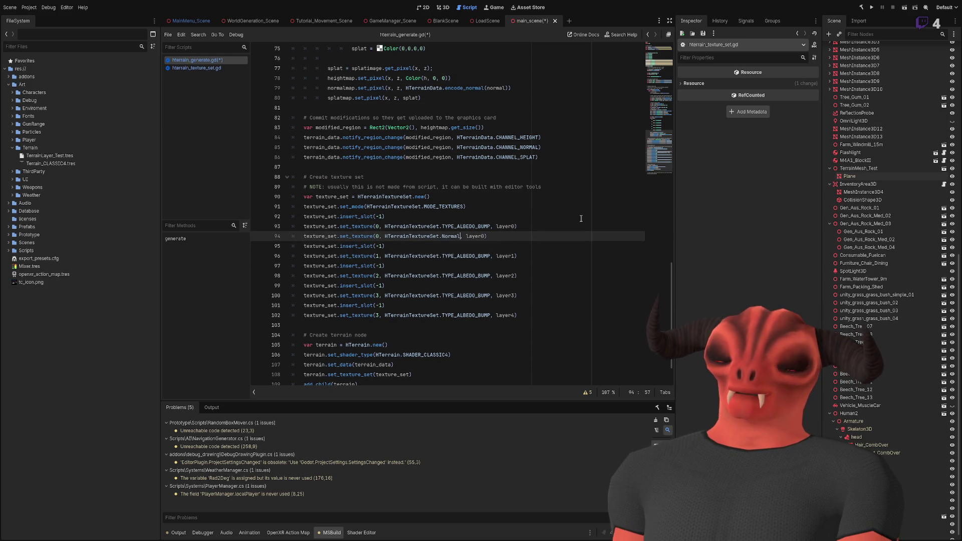
key(Down)
key(Up)
key(Return)
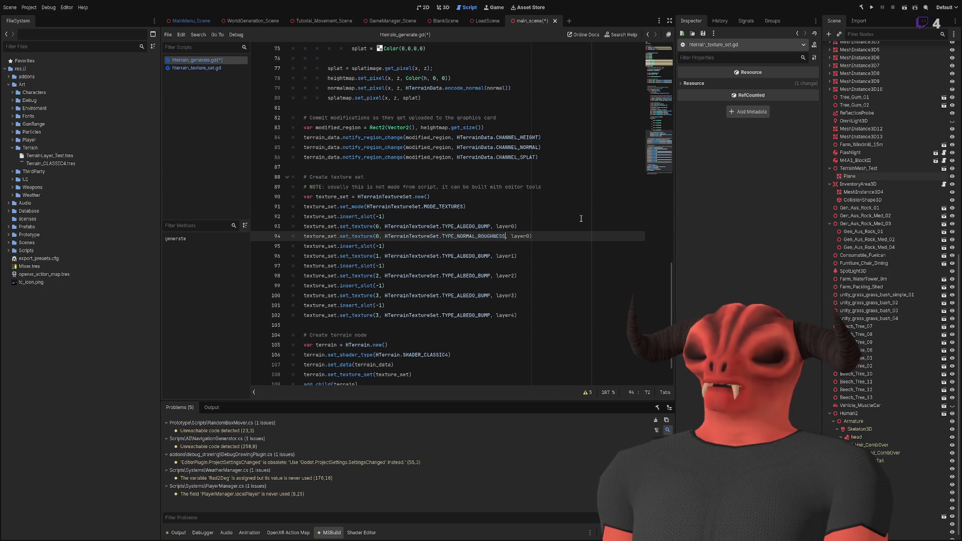
Add a layer1 normal-roughness set_texture line below the layer1 albedo line.
drag(542, 236, 543, 228)
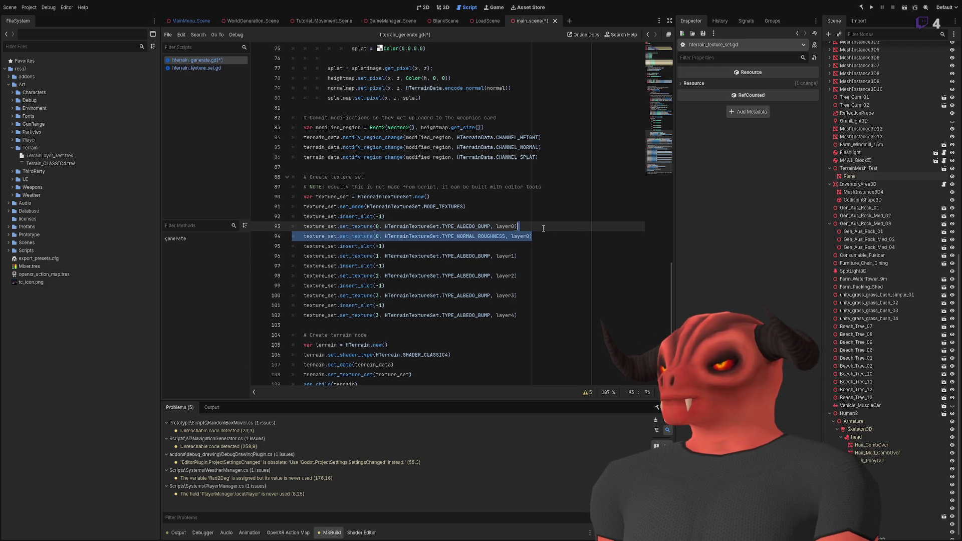
key(ctrl+c)
click(517, 257)
key(ctrl+v)
key(Left)
key(BackSpace)
text(1)
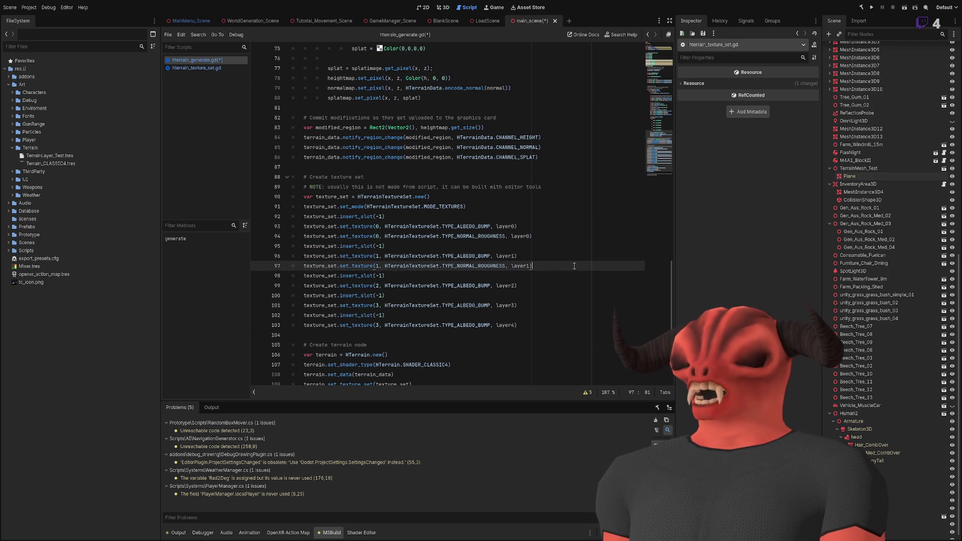
Paste normal-roughness lines below the layer2 and layer3 albedo lines and delete the extra lines.
key(shift+Up)
key(ctrl+c)
click(525, 286)
key(ctrl+v)
click(524, 333)
click(527, 316)
key(ctrl+v)
drag(527, 349, 585, 328)
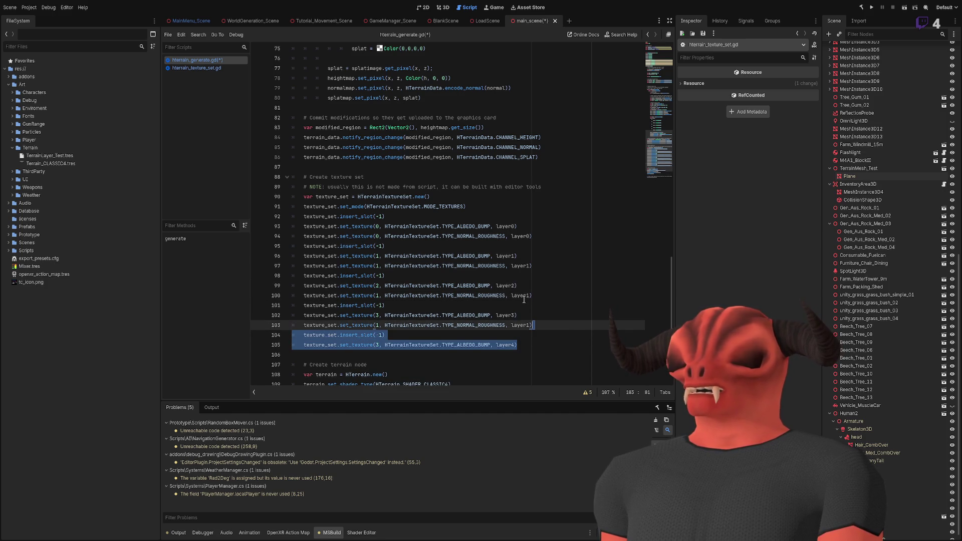
key(Delete)
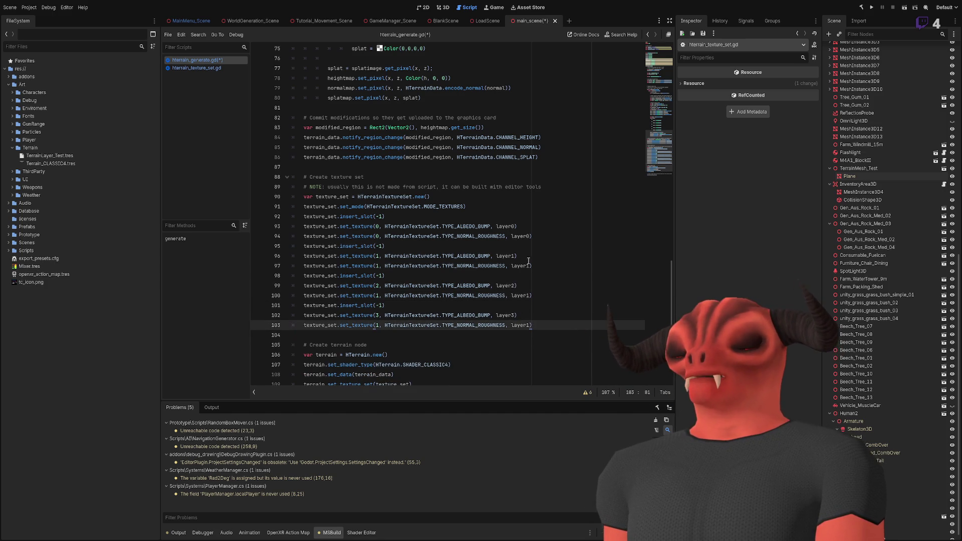
Change line 100 to layer2, and line 103 to layer3 with slot 3.
click(529, 296)
key(BackSpace)
text(2)
key(Escape)
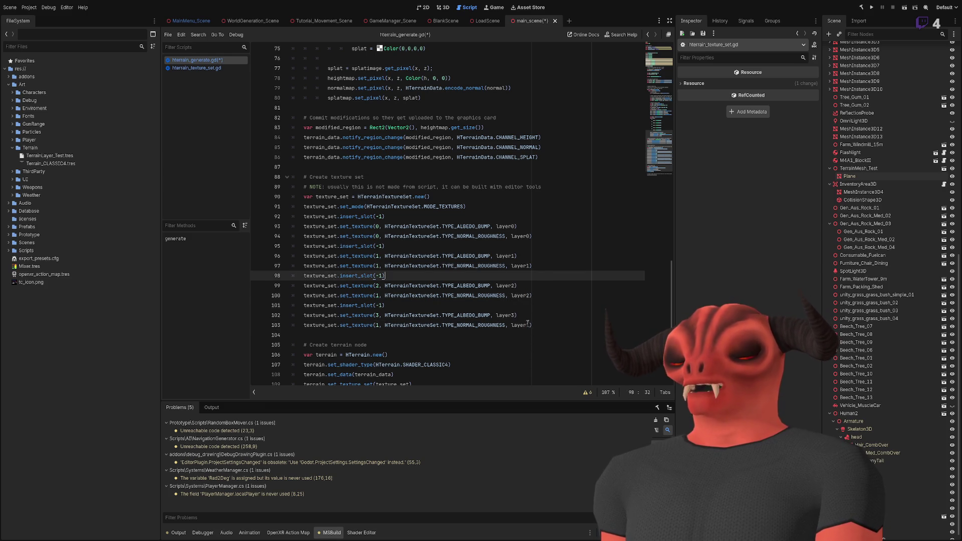
click(562, 325)
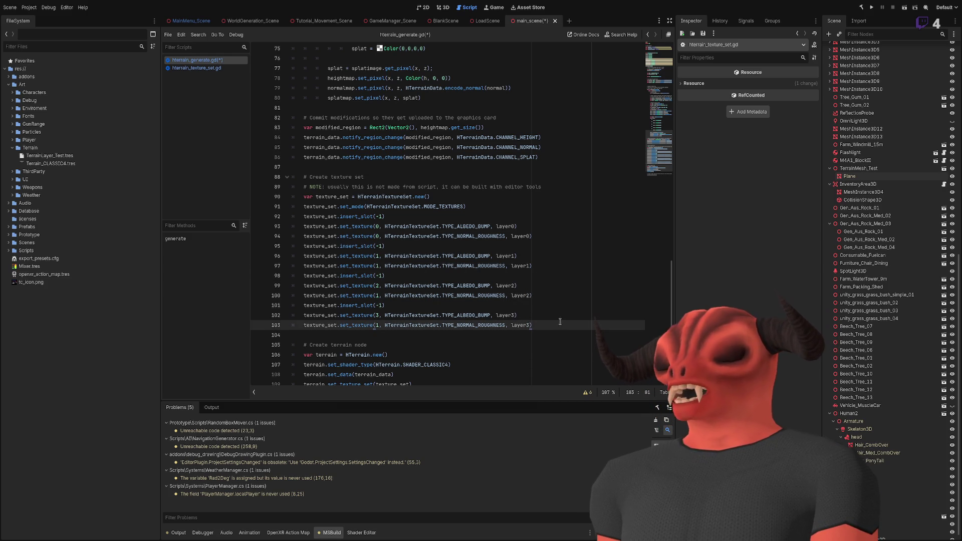
key(ctrl+z)
key(ctrl+z)
key(ctrl+z)
key(ctrl+shift+z)
key(ctrl+shift+z)
key(ctrl+shift+z)
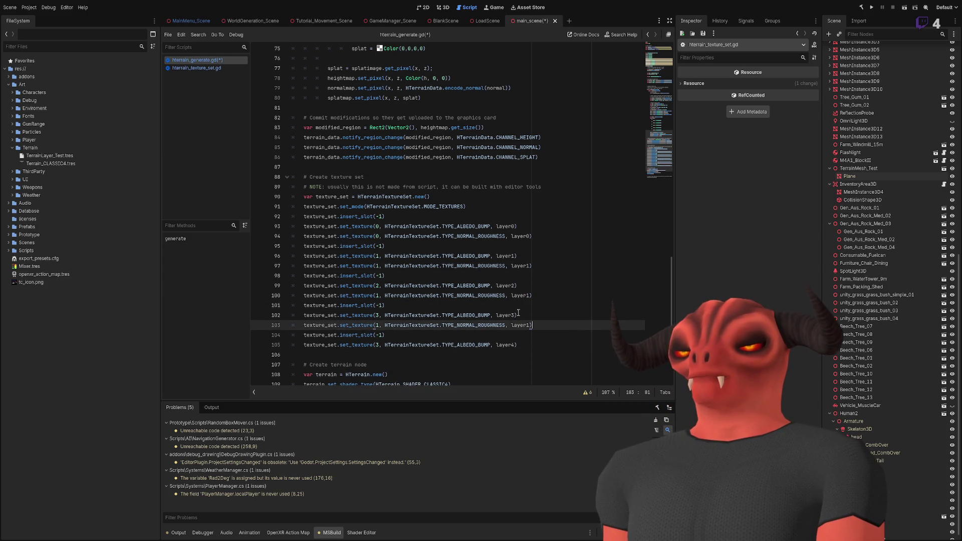
key(Left)
key(Left)
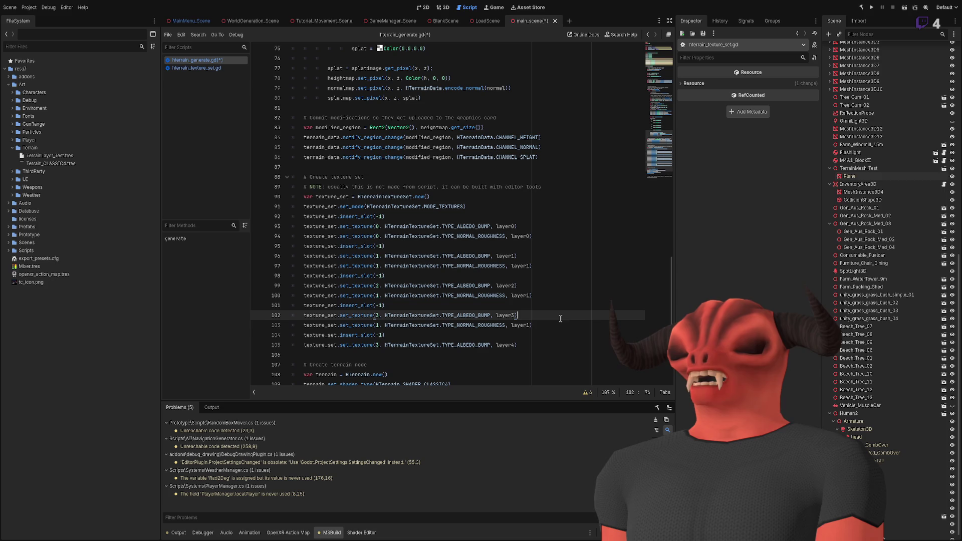
key(BackSpace)
text(3)
double_click(377, 325)
text(3)
Copy the layer3 normal-roughness line to line 106.
click(377, 295)
text(2)
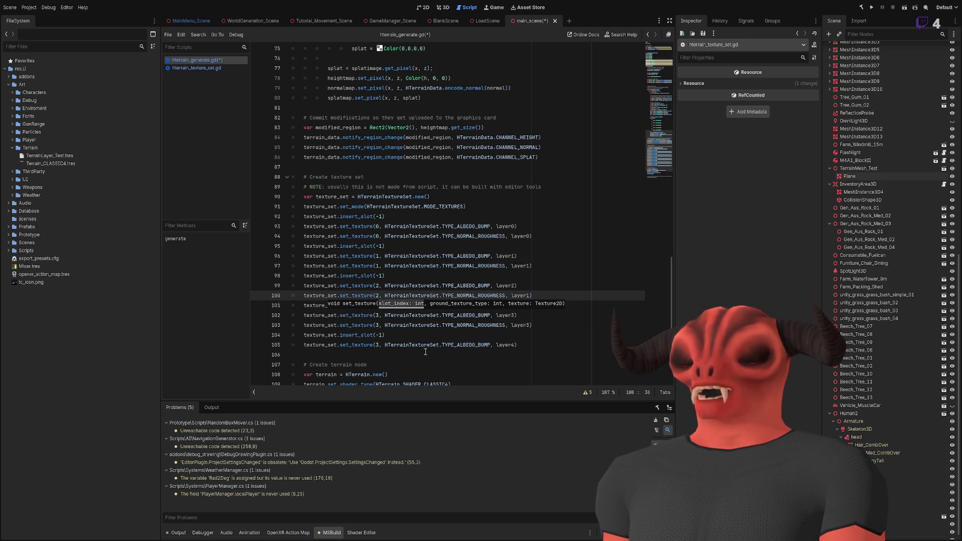
click(556, 325)
key(shift+Home)
key(ctrl+c)
click(480, 354)
key(ctrl+v)
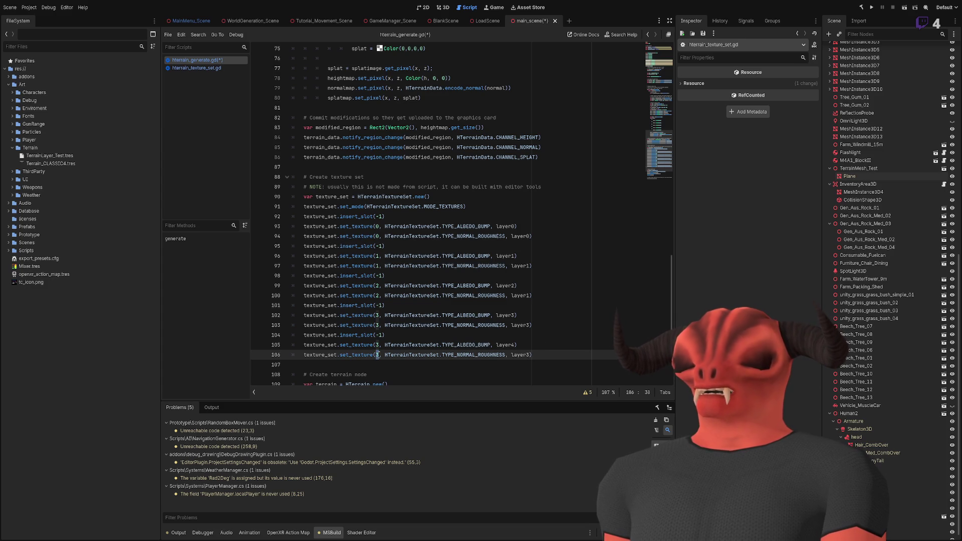
Set slot index 4 on lines 105 and 106 and save the script.
double_click(377, 345)
text(4)
click(376, 355)
double_click(377, 355)
text(4)
click(527, 354)
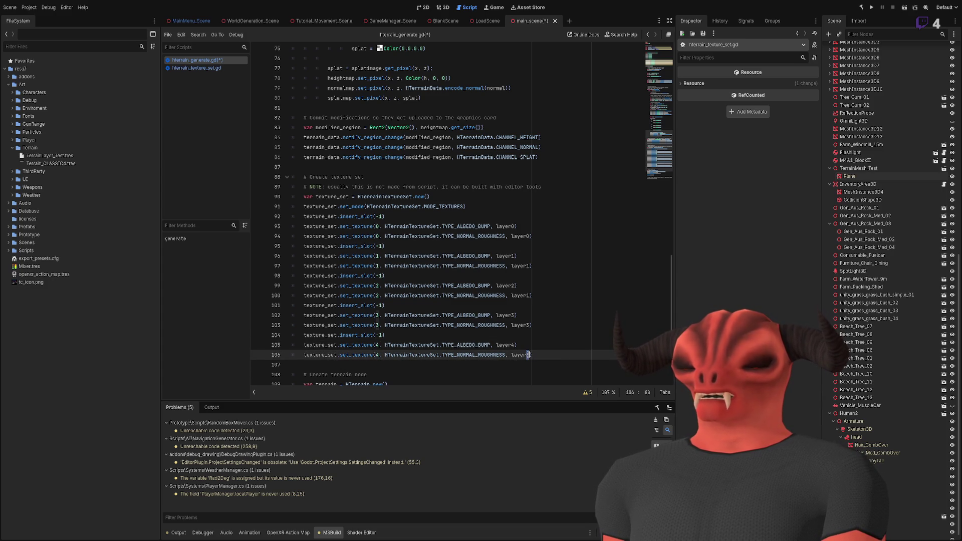
key(ctrl+s)
click(603, 344)
scroll(485, 271, down, 2)
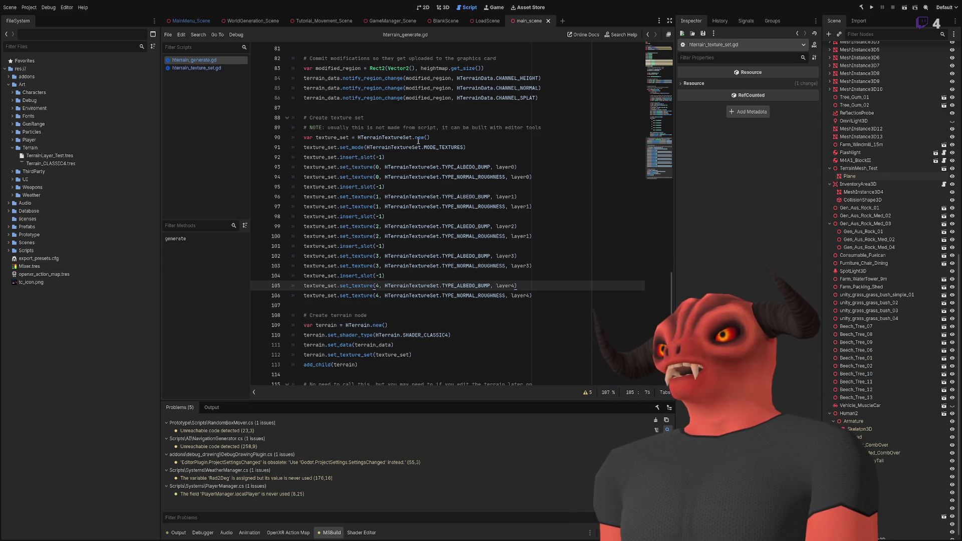
double_click(473, 177)
double_click(466, 167)
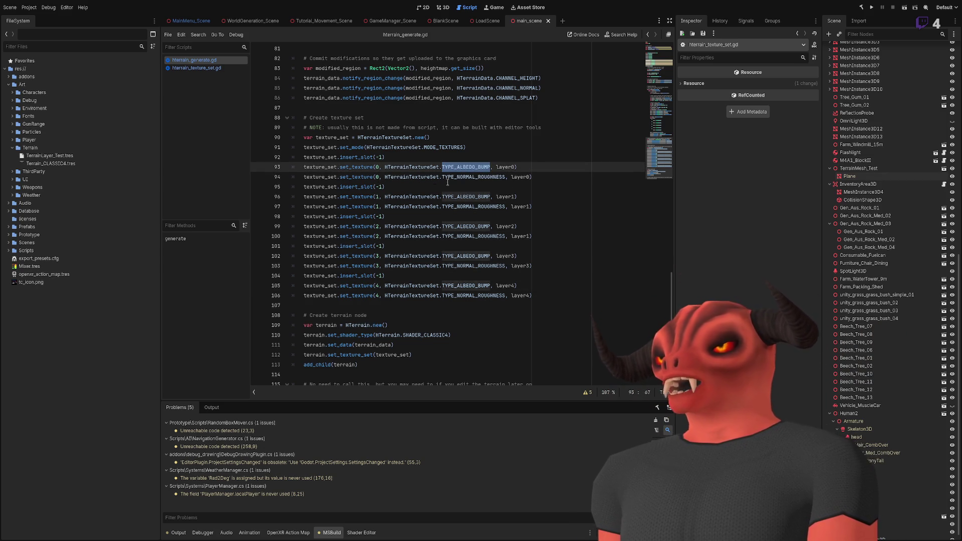
click(526, 236)
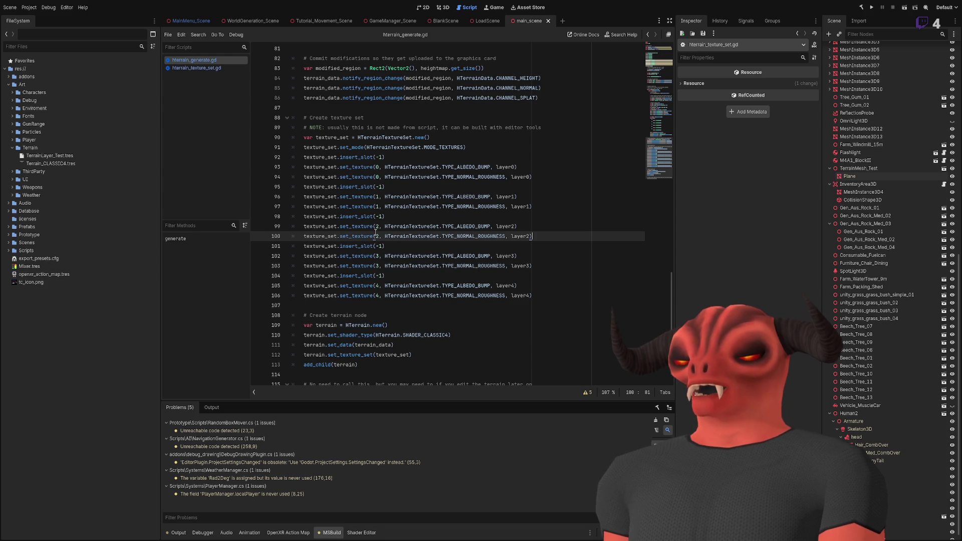
scroll(409, 129, down, 1)
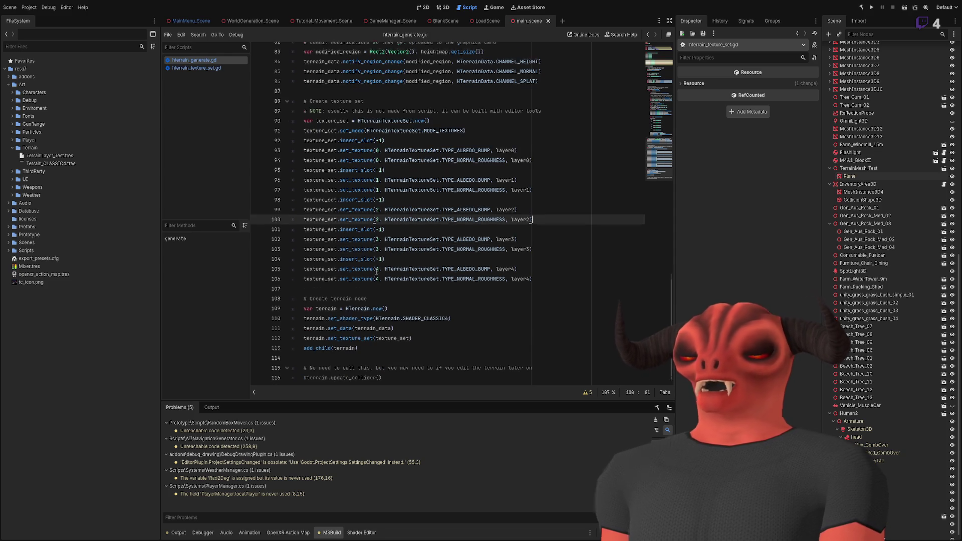
click(265, 307)
click(449, 309)
key(Down)
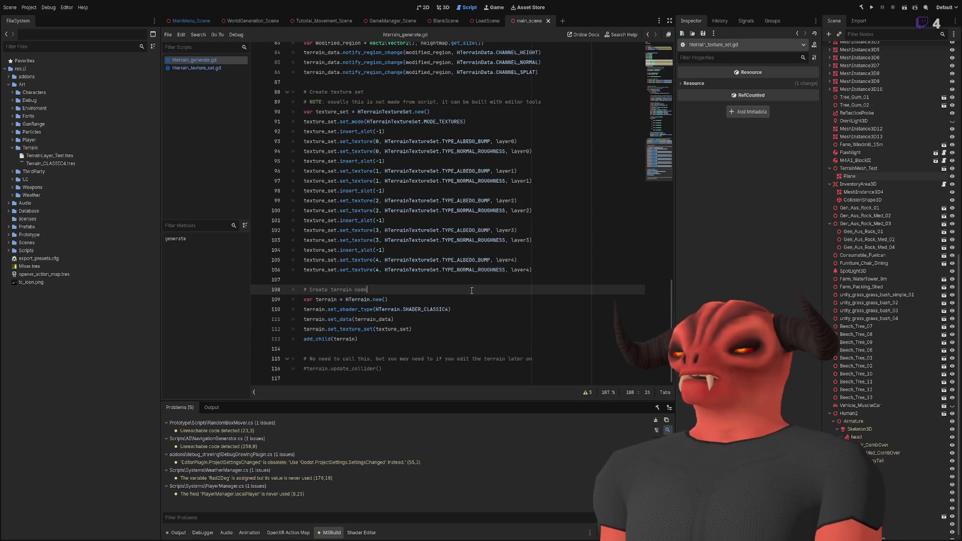
click(349, 329)
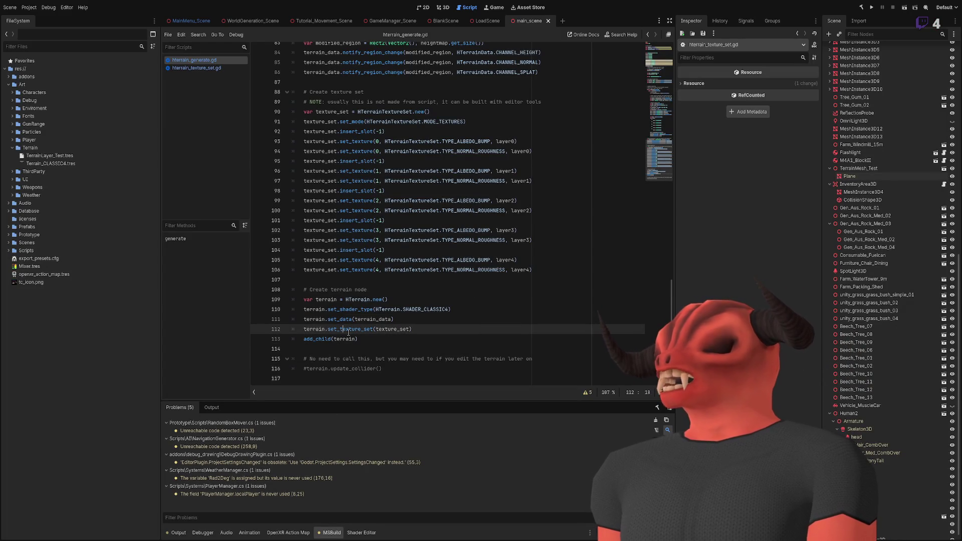
double_click(386, 331)
click(452, 325)
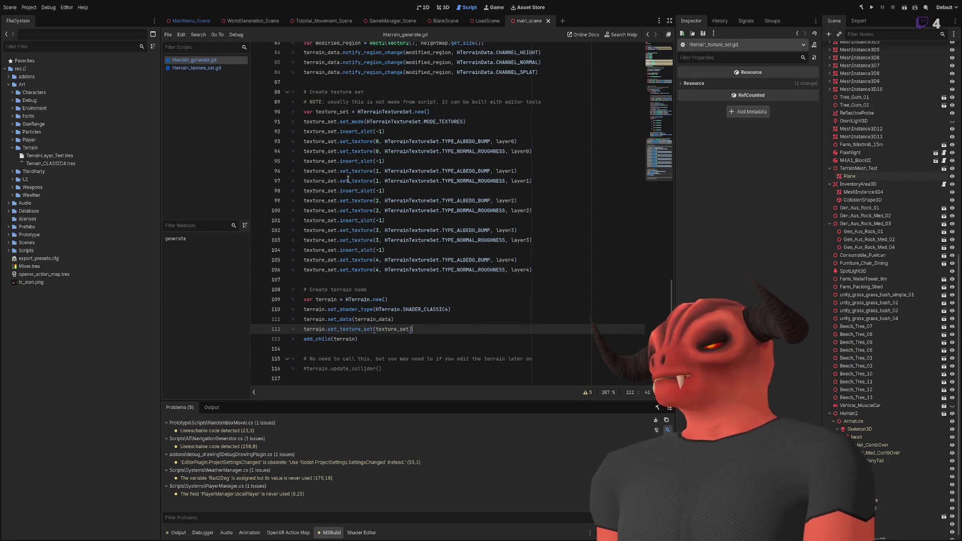
scroll(426, 280, up, 3)
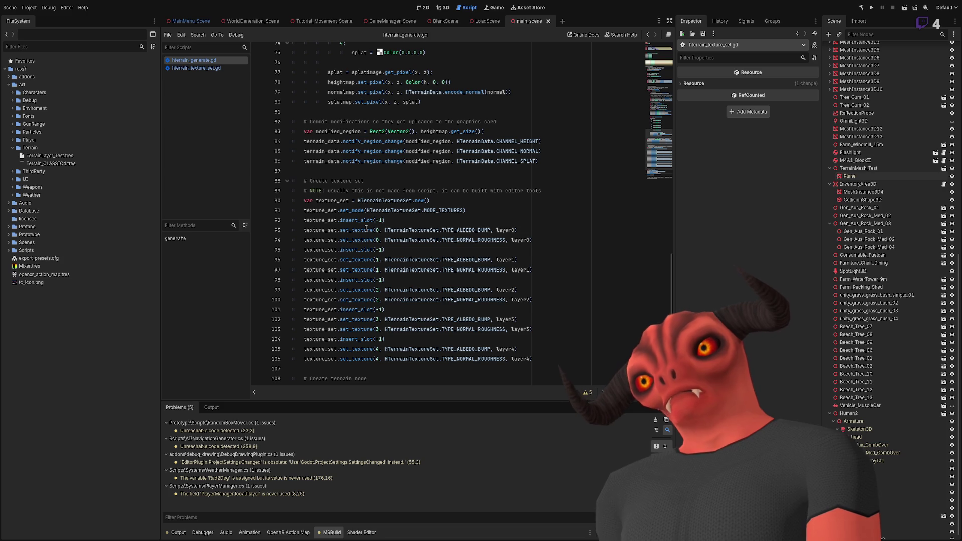
scroll(421, 231, down, 2)
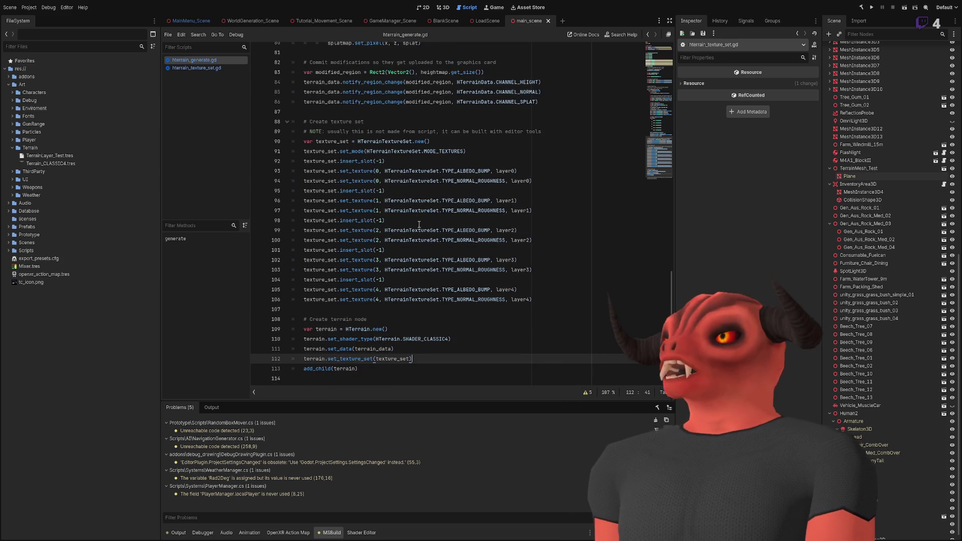
Delete the splatmap.set_pixel line from the terrain loop.
scroll(419, 223, up, 12)
scroll(417, 214, down, 4)
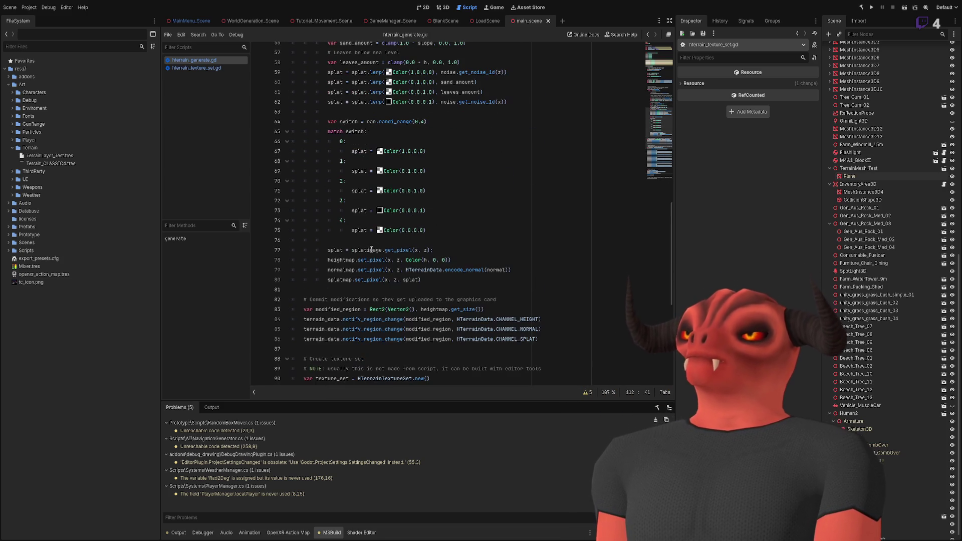
click(443, 279)
drag(442, 276, 505, 180)
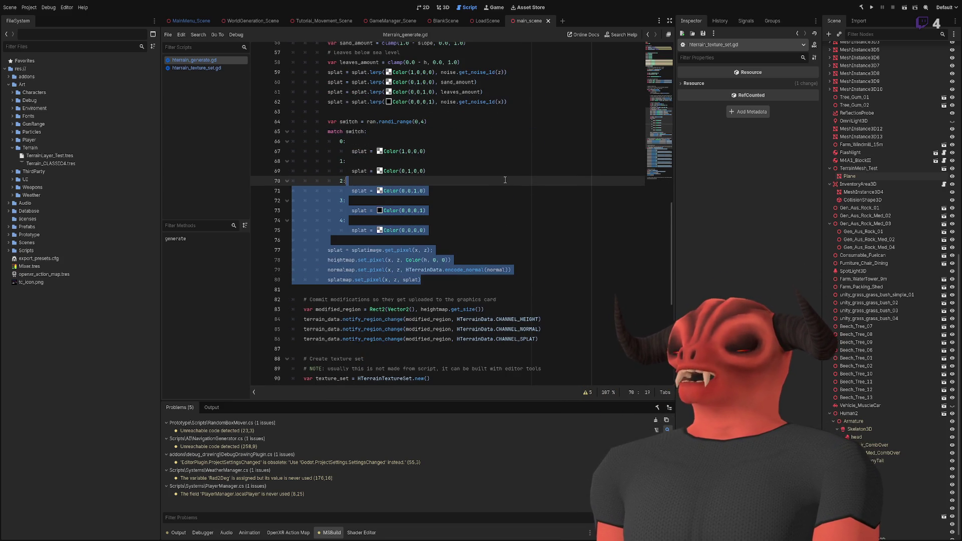
mouse_move(503, 189)
mouse_down()
mouse_move(501, 231)
mouse_move(525, 278)
mouse_move(530, 272)
mouse_up()
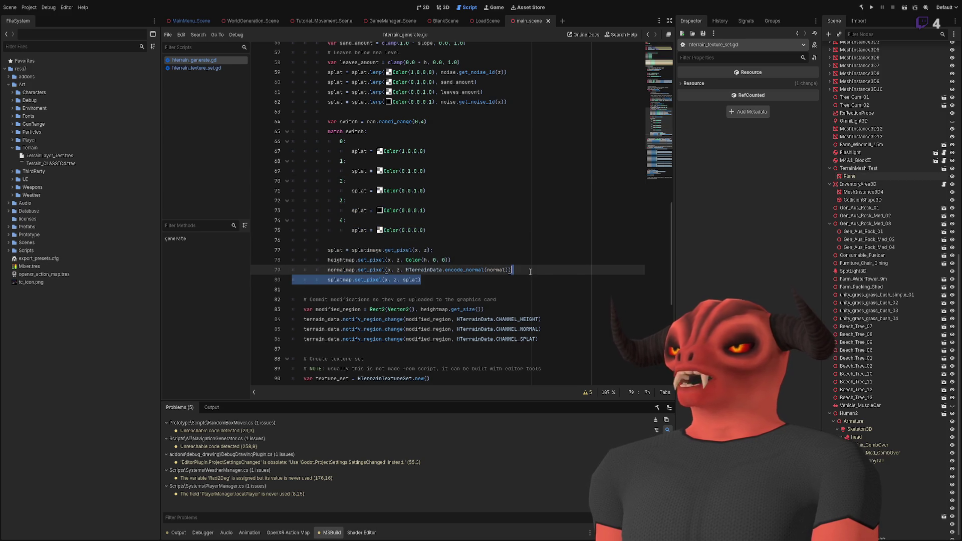
key(BackSpace)
key(Home)
key(ctrl+shift+Right)
Delete the splat-amount match block below line 50, leaving a blank line.
scroll(482, 291, up, 1)
scroll(482, 290, up, 10)
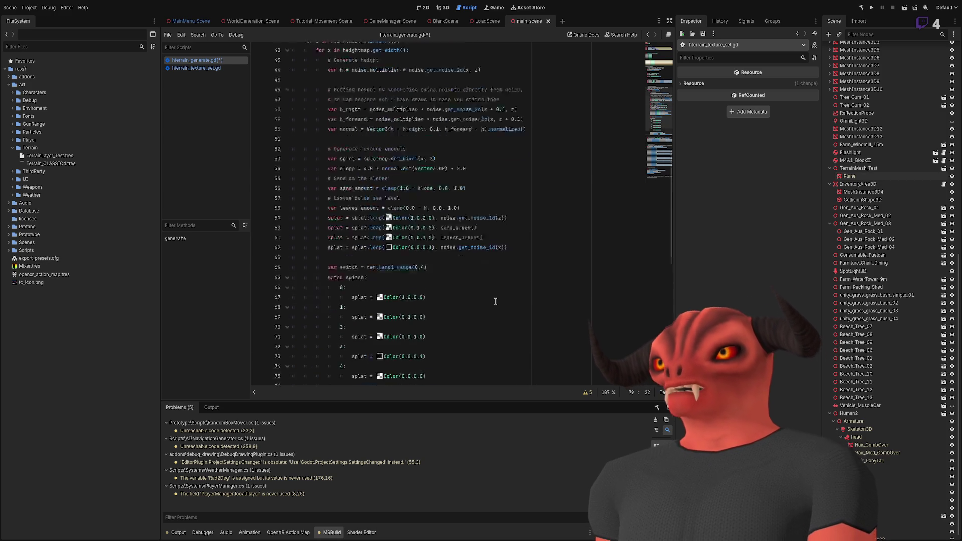
scroll(339, 171, down, 10)
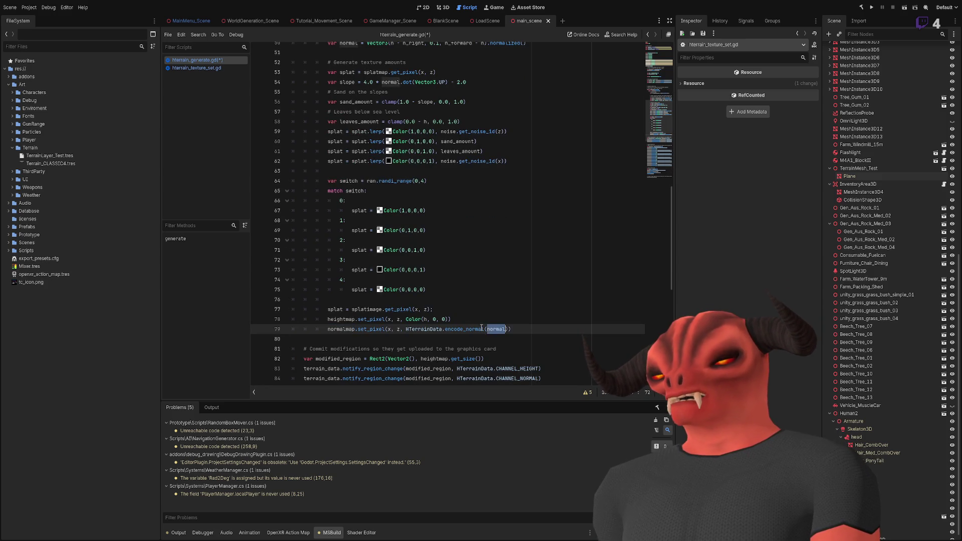
scroll(338, 200, up, 6)
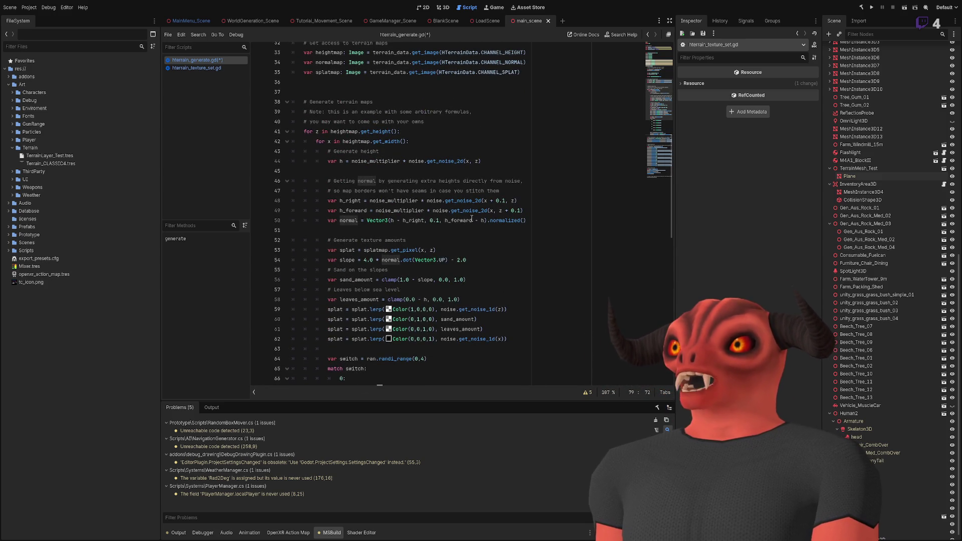
click(394, 221)
click(457, 220)
mouse_move(531, 230)
mouse_down()
mouse_move(534, 249)
mouse_move(488, 288)
mouse_move(484, 279)
mouse_up()
scroll(533, 240, down, 6)
scroll(531, 253, down, 1)
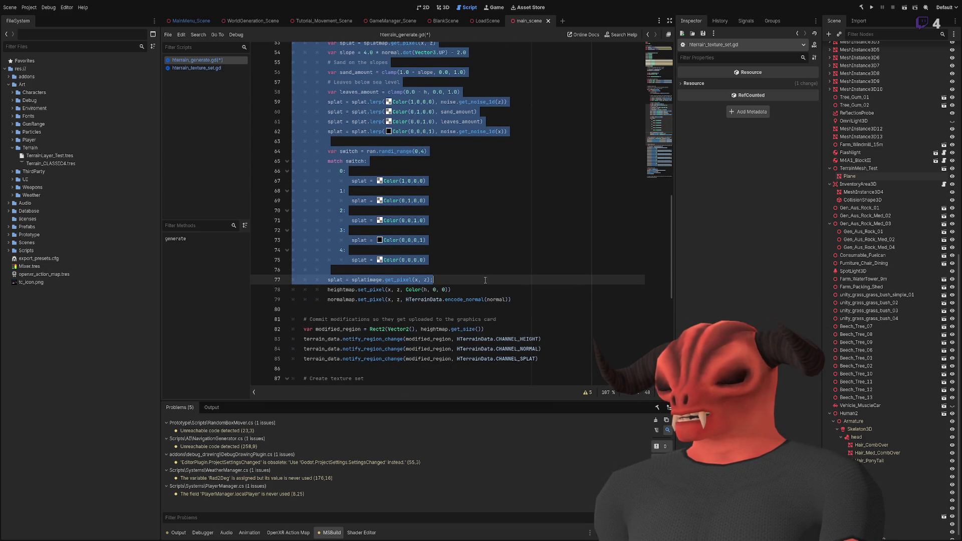
key(Delete)
key(Return)
scroll(483, 216, up, 1)
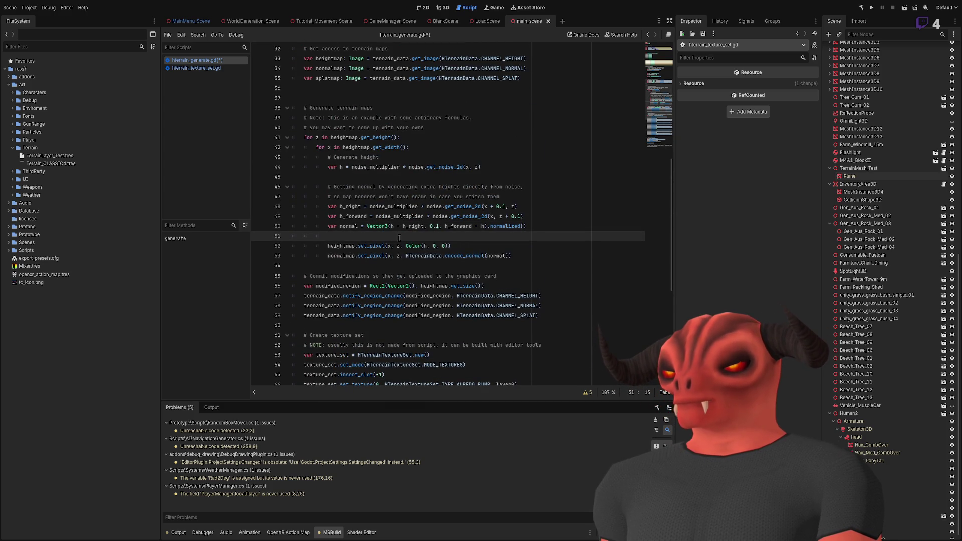
Delete the blank line and ran declaration, then undo to restore it.
double_click(342, 246)
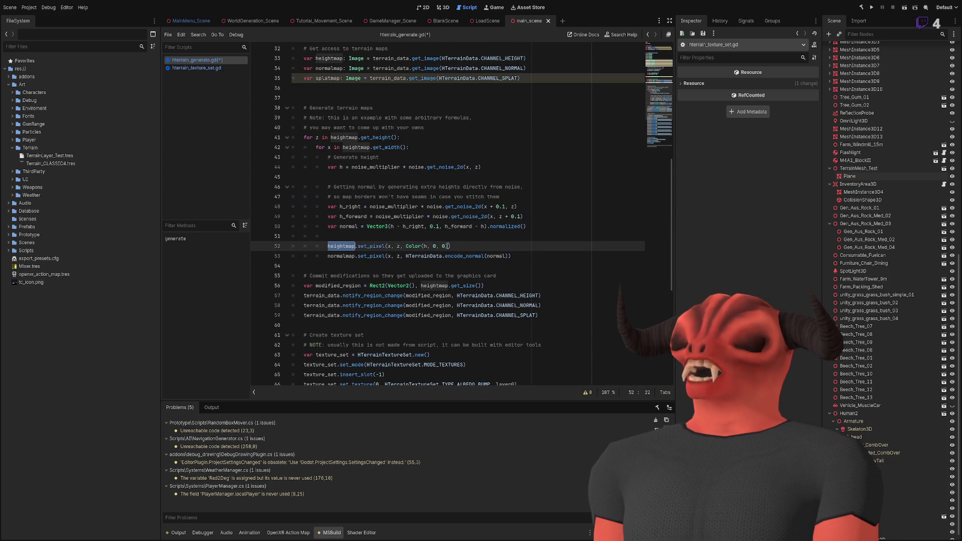
scroll(367, 182, up, 4)
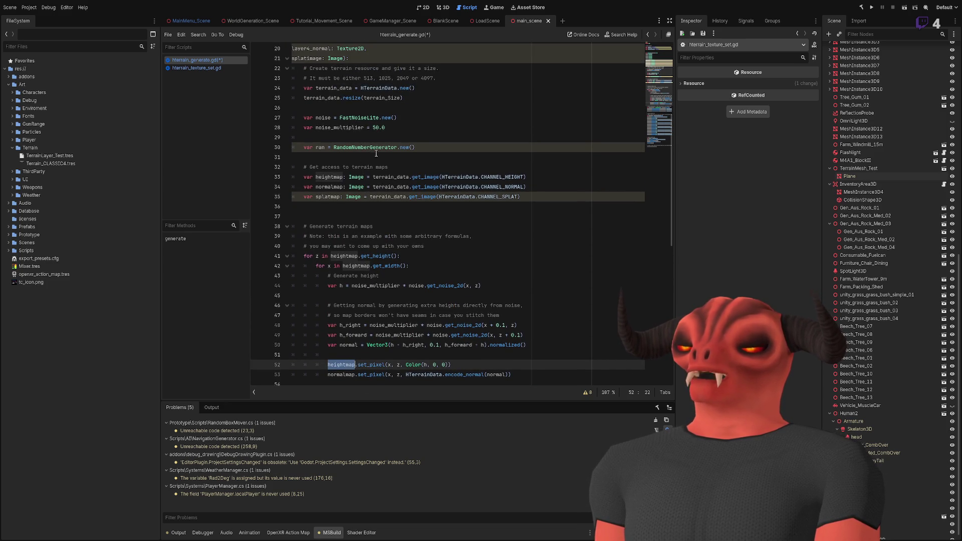
scroll(374, 152, up, 2)
click(420, 188)
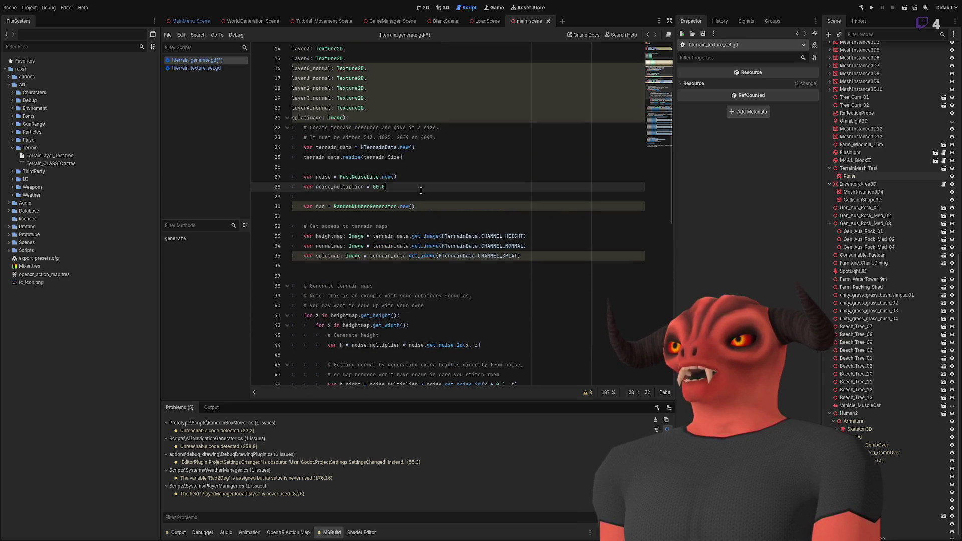
key(shift+Down)
key(shift+Down)
key(shift+End)
key(Delete)
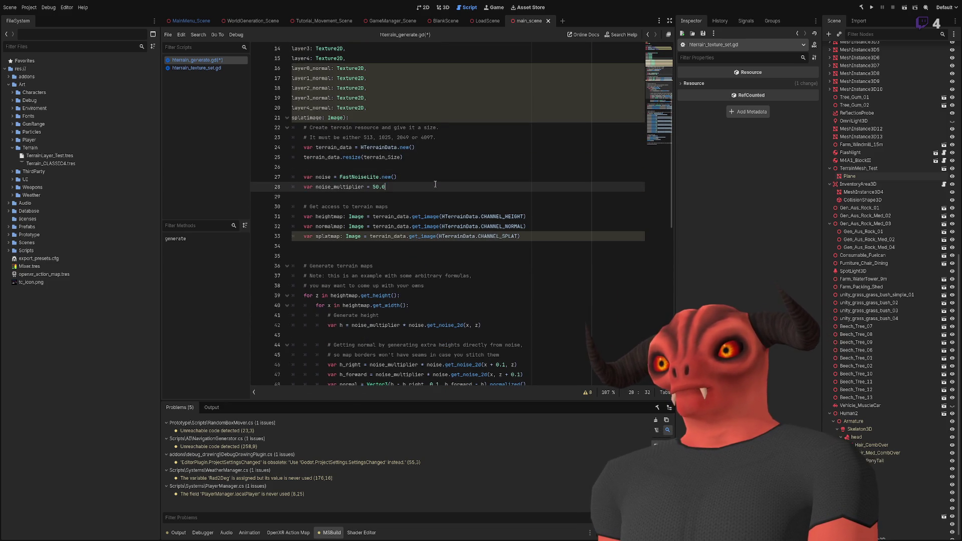
drag(435, 185, 435, 168)
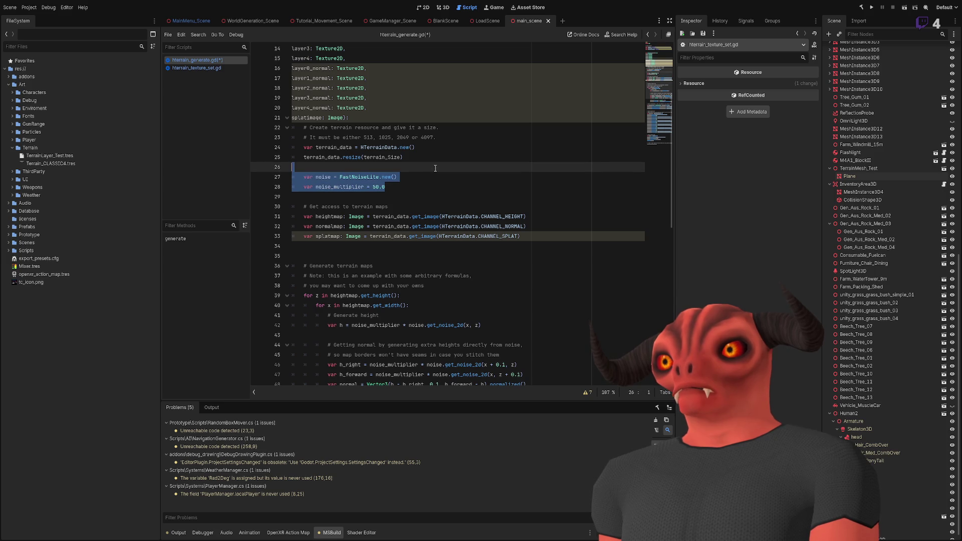
key(ctrl+z)
key(ctrl+z)
key(ctrl+z)
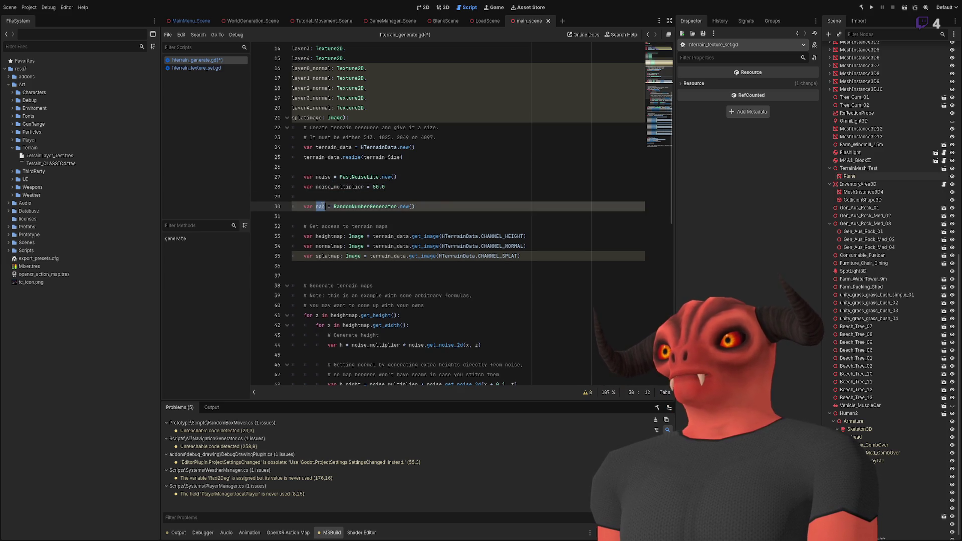
Delete the noise, noise_multiplier and ran declarations on lines 26–30.
scroll(420, 214, down, 6)
scroll(419, 214, up, 6)
click(420, 214)
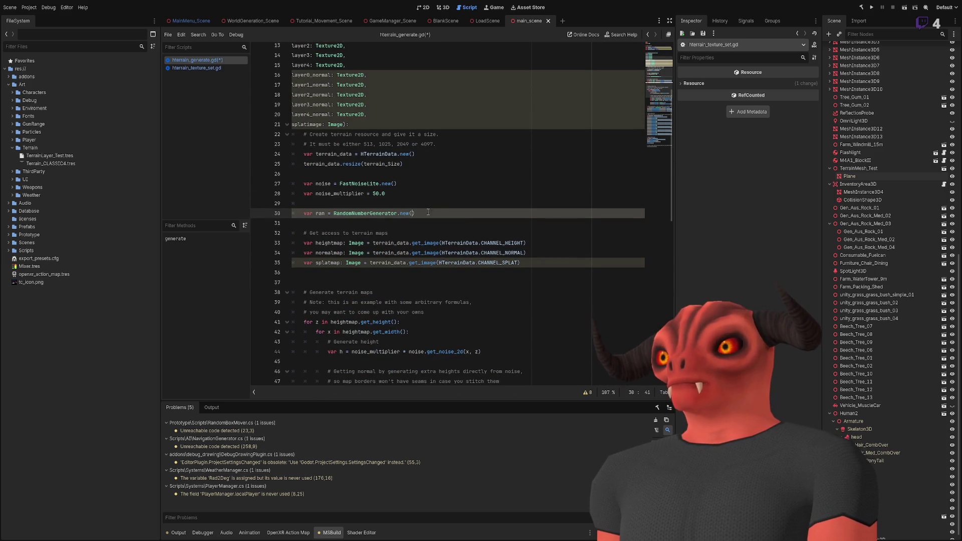
drag(420, 214, 436, 167)
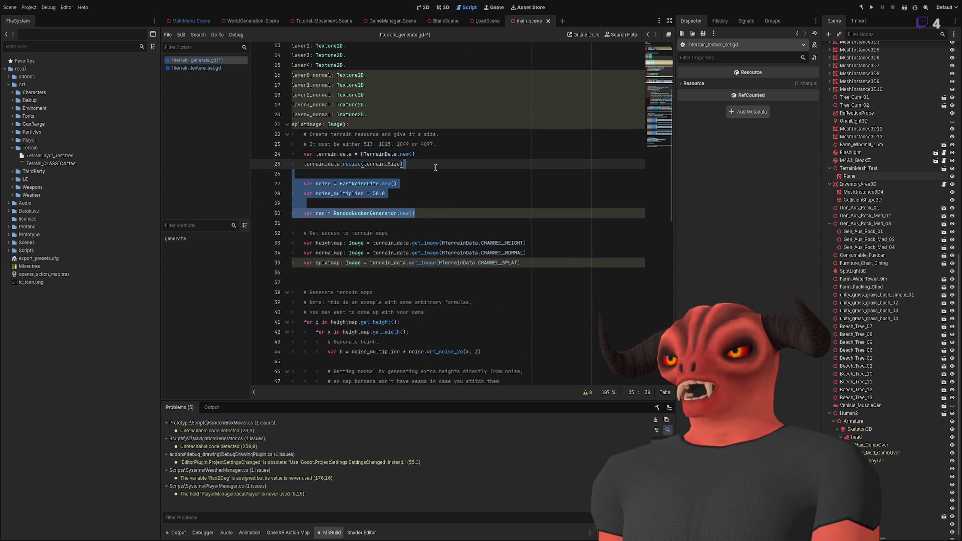
key(BackSpace)
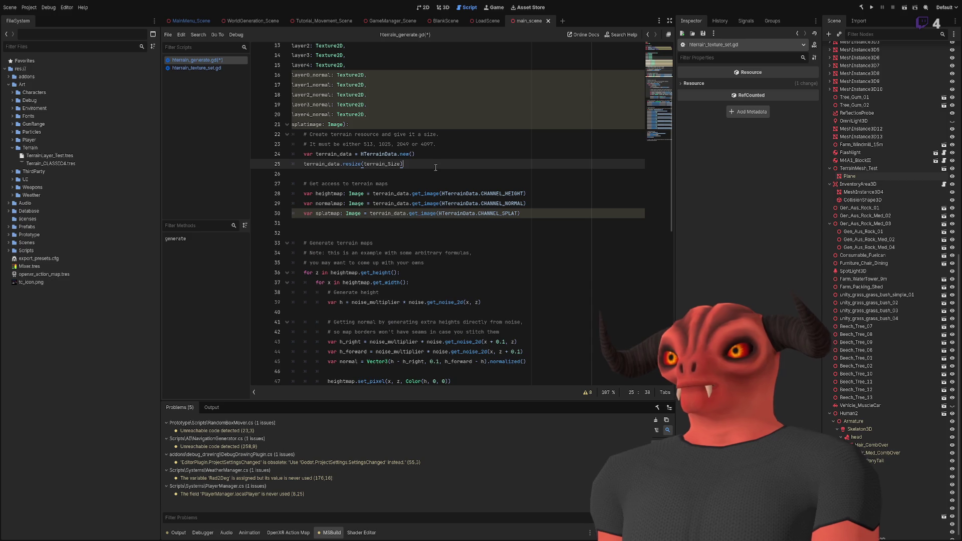
scroll(384, 158, down, 6)
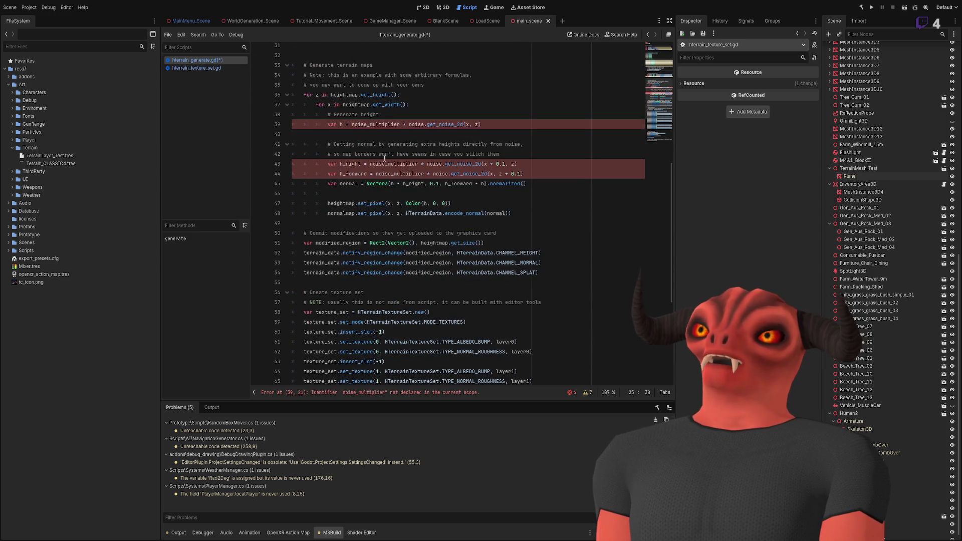
Review the script, highlighting splatmap, the splatimage parameter and heightmap.
scroll(380, 170, up, 3)
scroll(374, 187, up, 3)
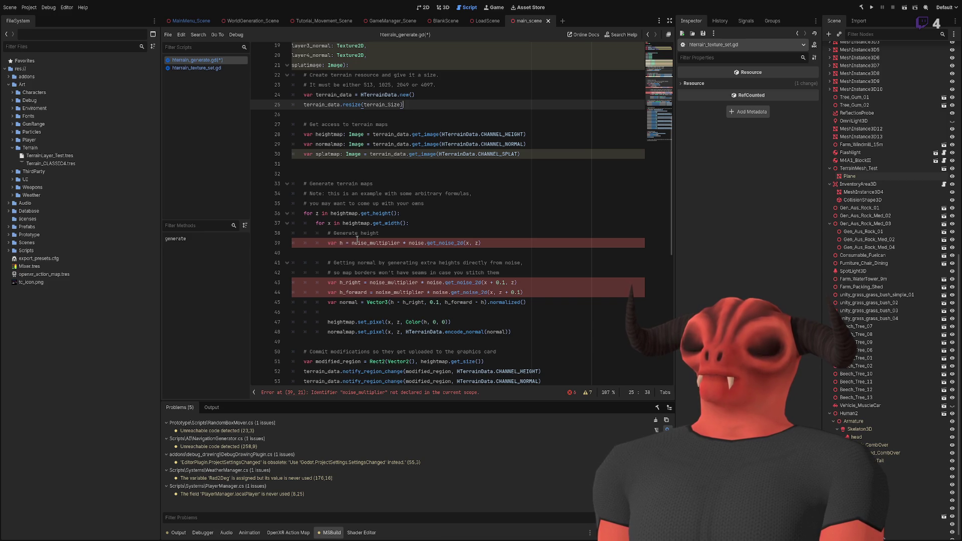
scroll(337, 185, up, 2)
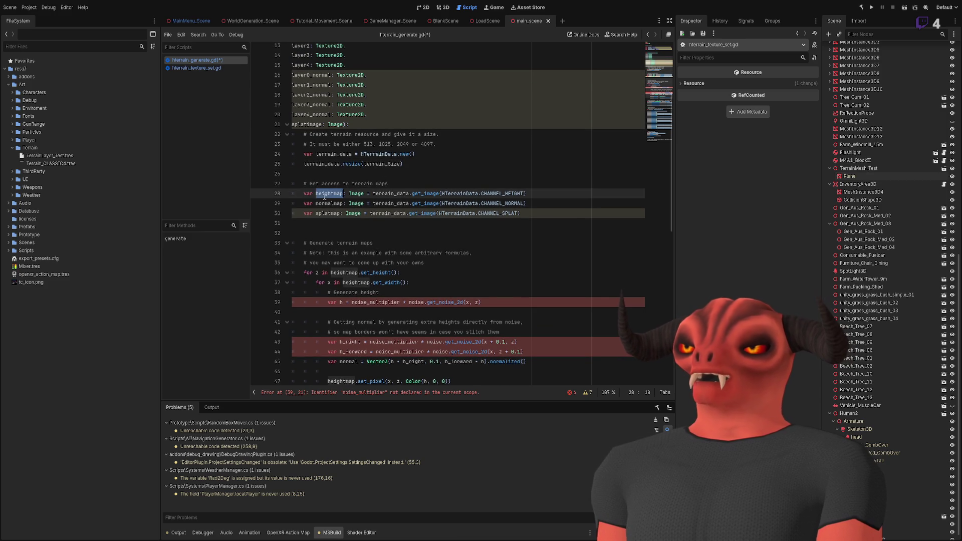
double_click(328, 213)
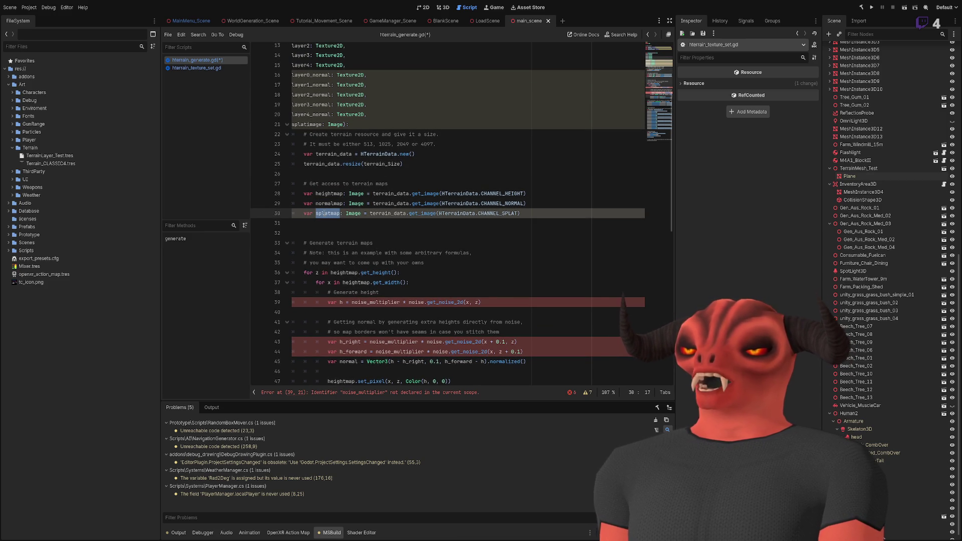
scroll(299, 241, up, 4)
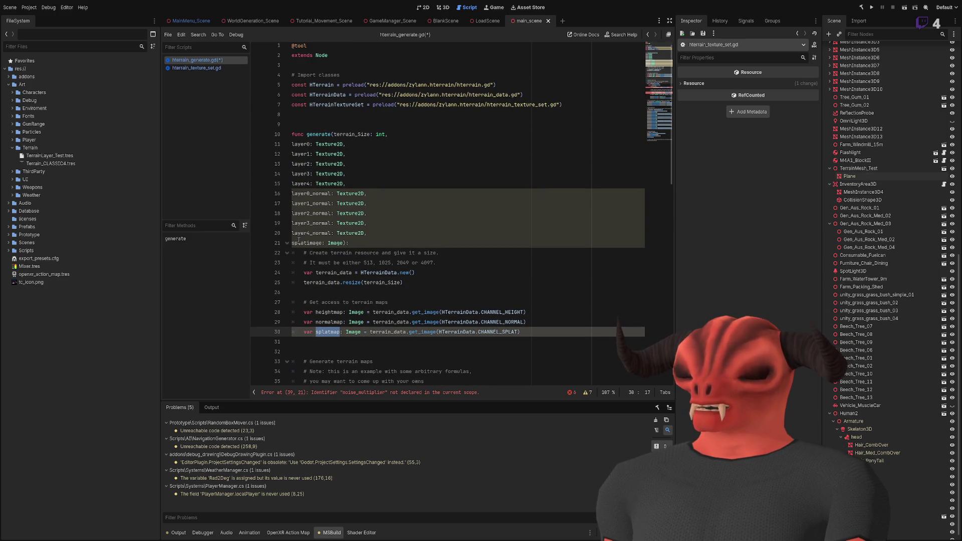
click(298, 240)
scroll(298, 241, down, 3)
double_click(325, 222)
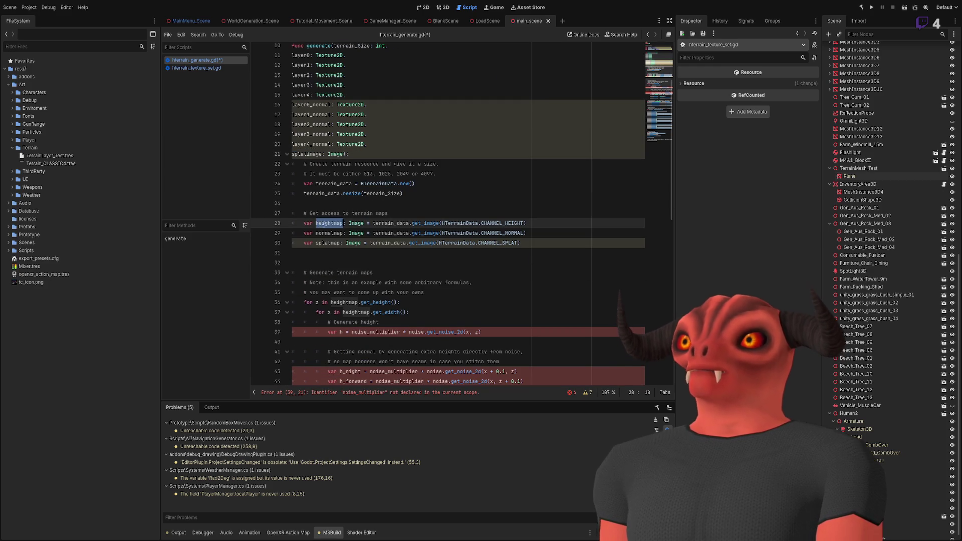
Check splatmap's uses in the loop and place the caret at the end of line 41.
scroll(419, 228, down, 1)
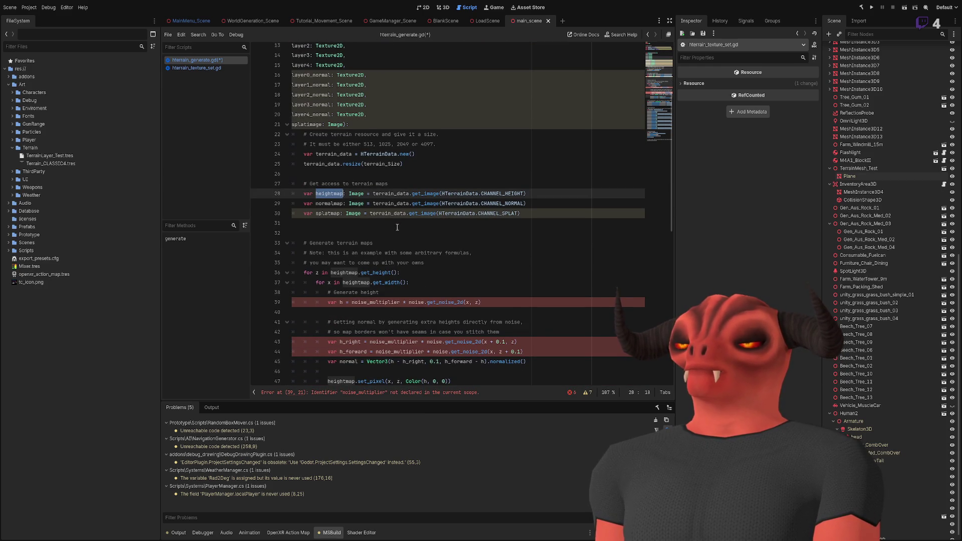
scroll(385, 226, up, 2)
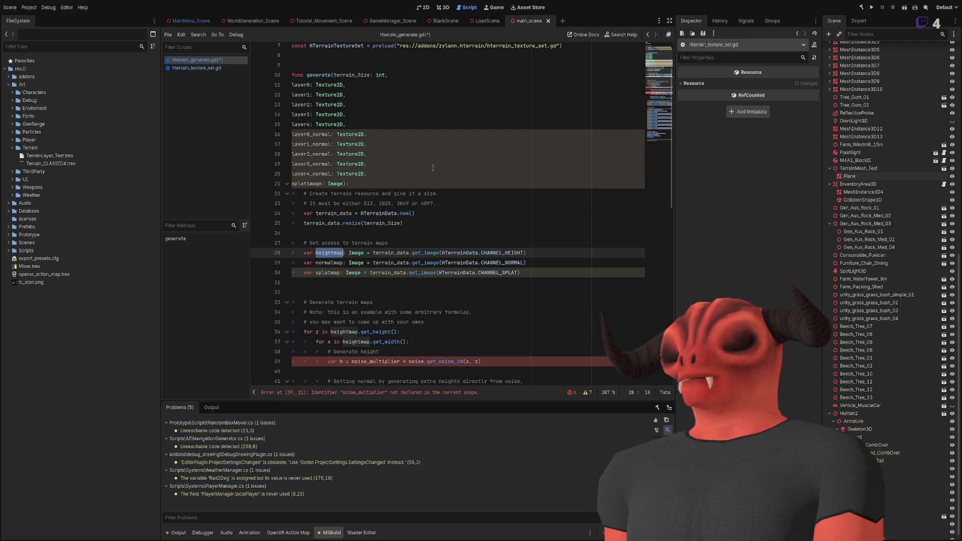
scroll(433, 168, down, 3)
scroll(407, 168, down, 1)
scroll(387, 187, up, 2)
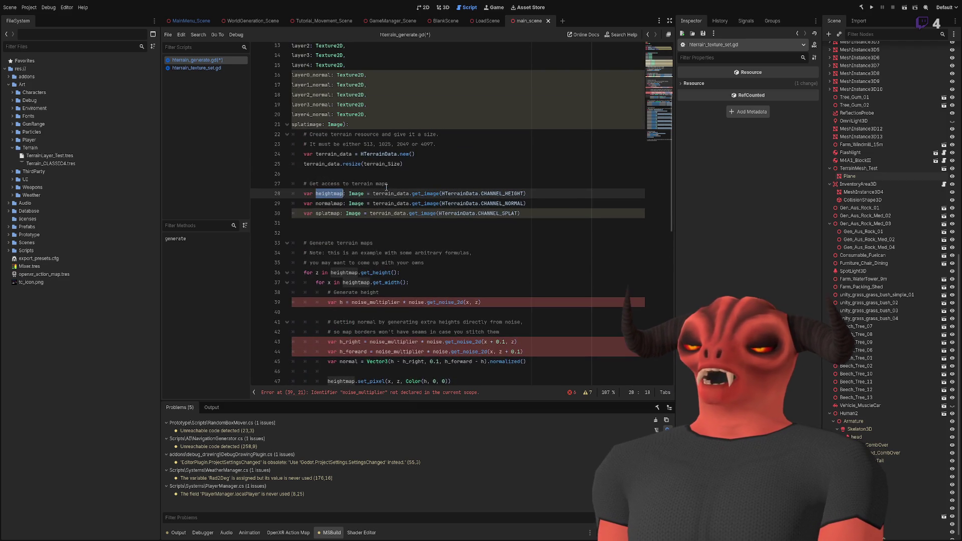
double_click(336, 216)
scroll(420, 144, down, 5)
scroll(419, 143, down, 8)
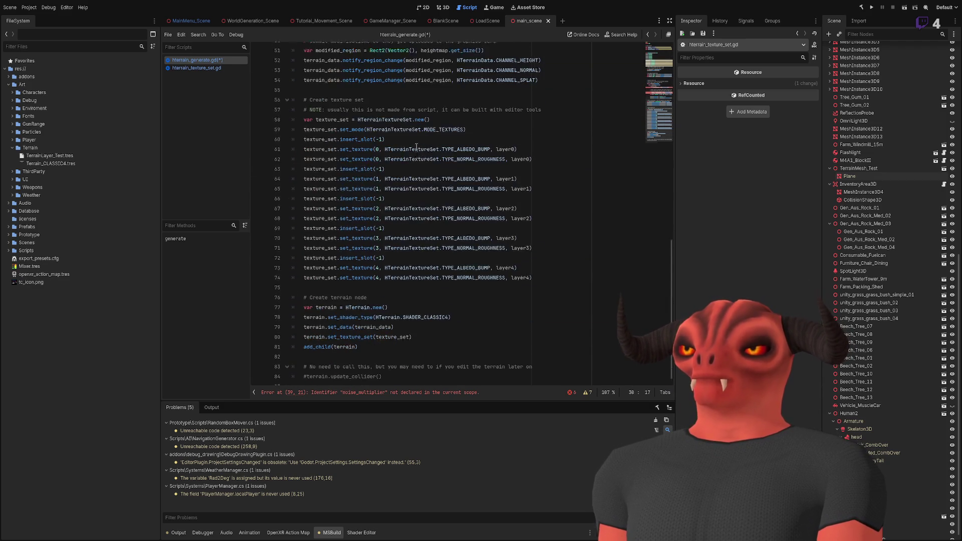
scroll(415, 148, up, 10)
scroll(415, 148, up, 1)
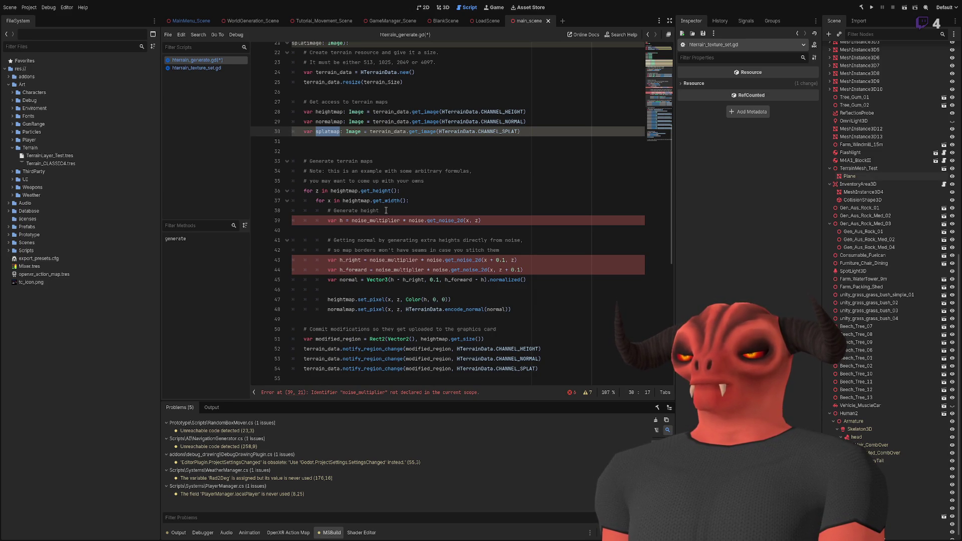
drag(353, 240, 524, 239)
click(535, 239)
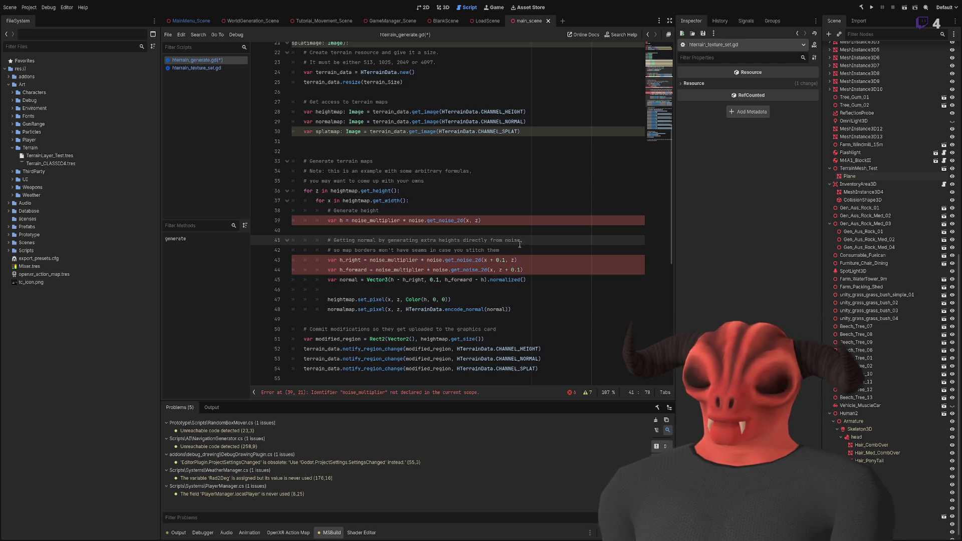
Highlight noise_multiplier, restore the noise declarations with undo, then undo them away again.
double_click(378, 260)
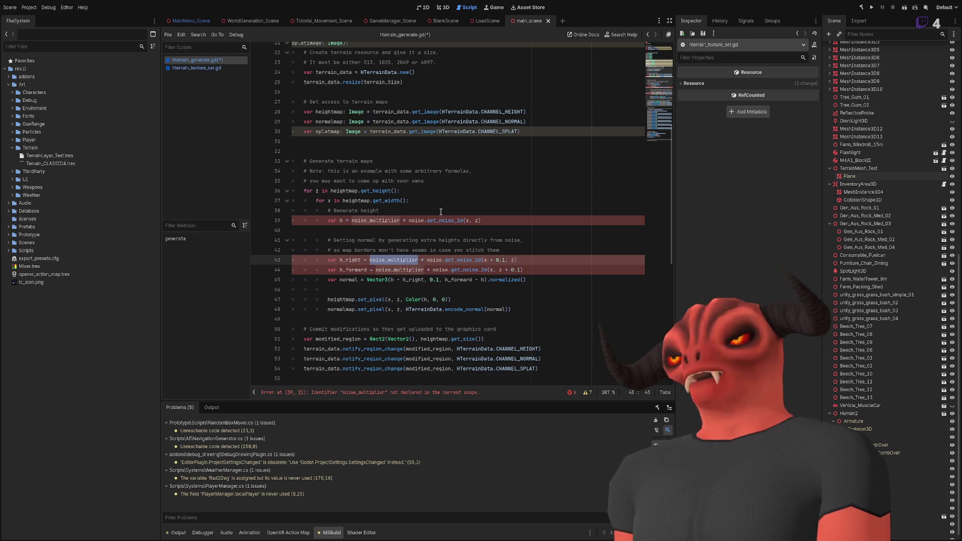
key(ctrl+z)
key(ctrl+z)
key(Return)
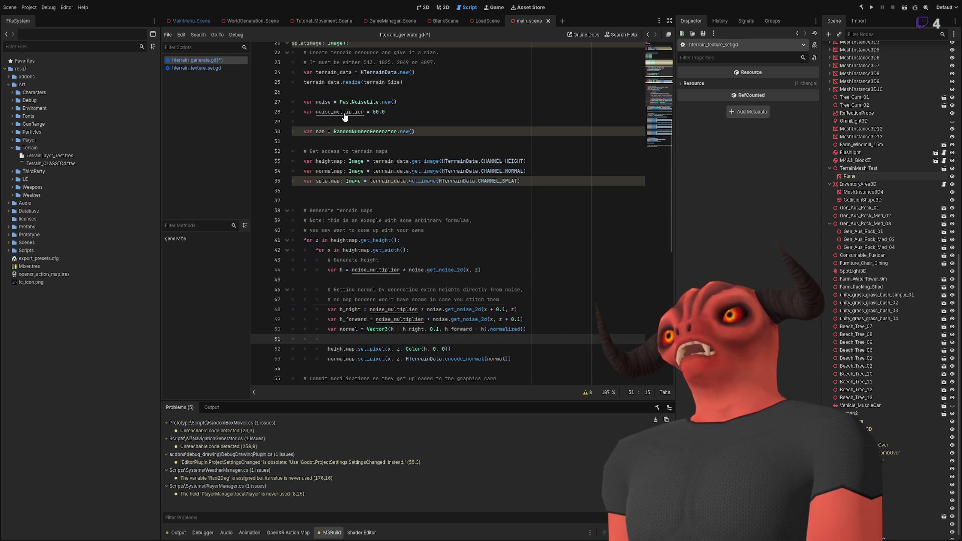
key(ctrl+z)
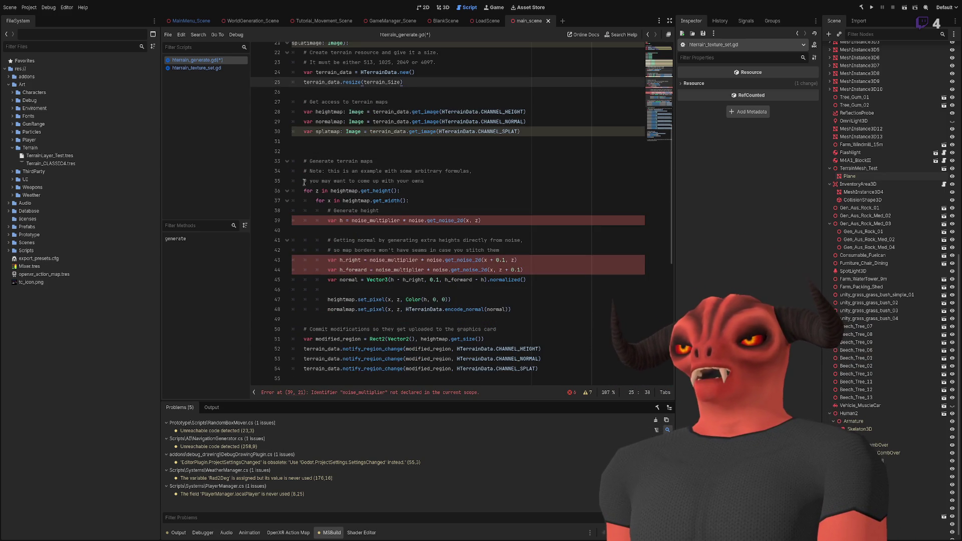
Add a height_: Image parameter after splatimage in generate()'s signature.
scroll(350, 175, up, 6)
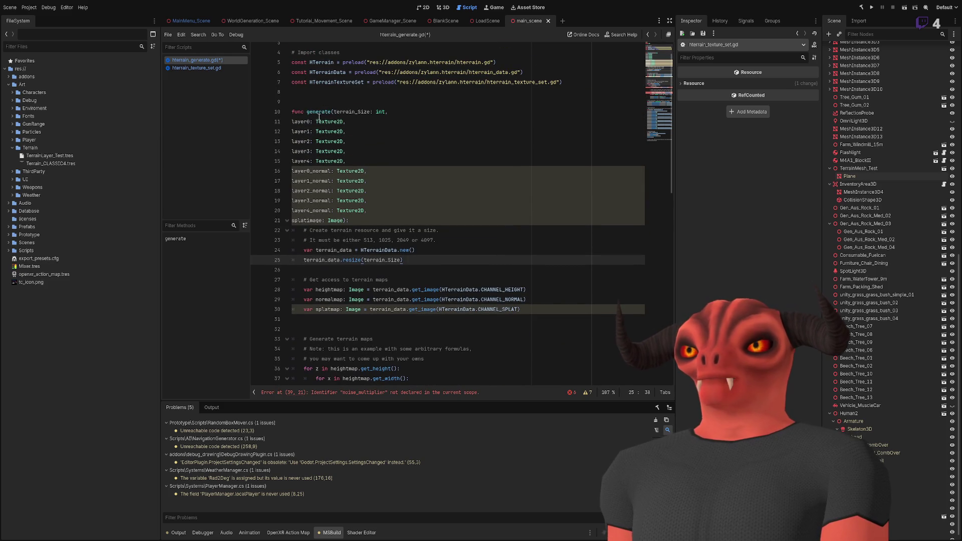
mouse_move(308, 122)
mouse_down()
mouse_move(345, 173)
mouse_move(316, 201)
mouse_up()
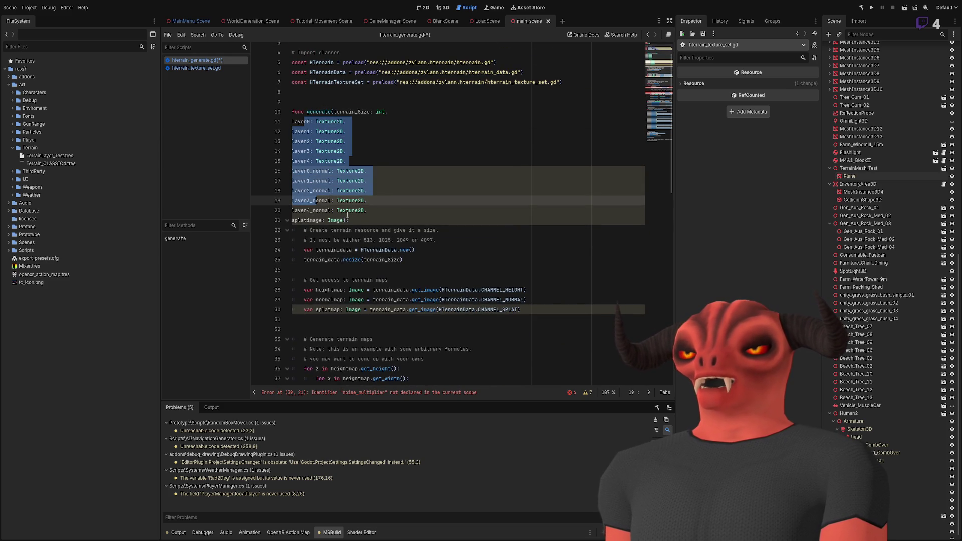
click(343, 221)
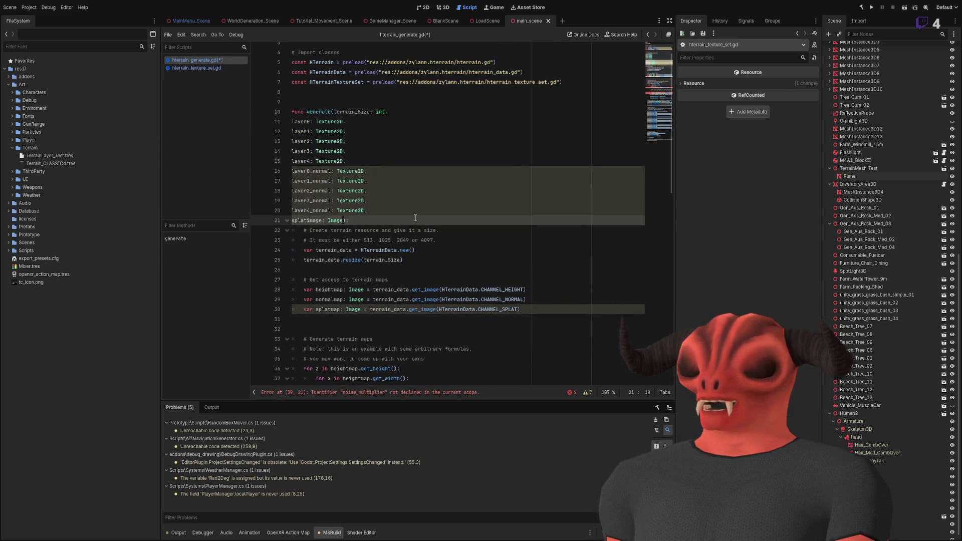
text(,)
key(Return)
text(height_)
text(: Image)
click(381, 201)
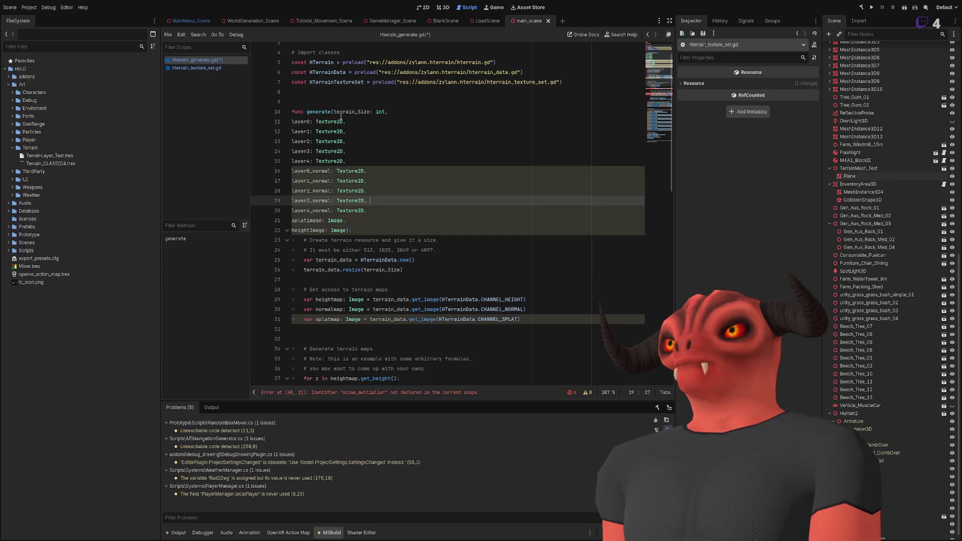
Remove the splatImage and heightImage parameters so the list ends at layer4_normal.
double_click(343, 113)
mouse_move(342, 113)
mouse_down()
mouse_move(339, 220)
mouse_move(371, 210)
mouse_up()
click(339, 225)
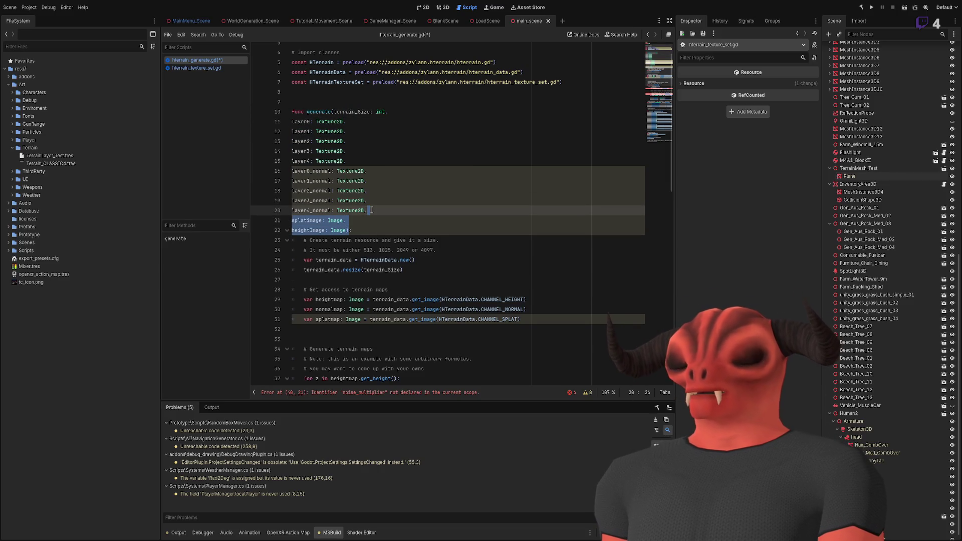
key(BackSpace)
key(BackSpace)
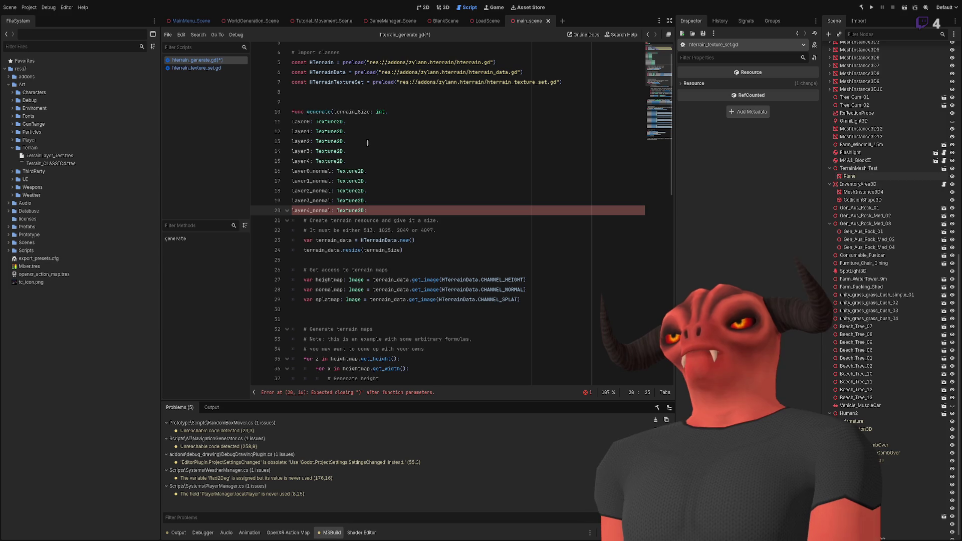
key(ctrl+z)
key(ctrl+z)
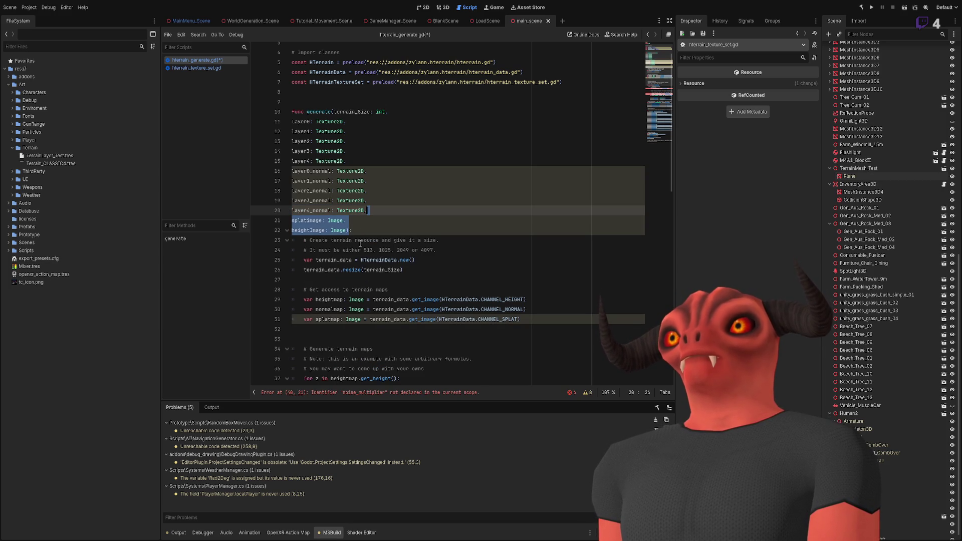
click(344, 230)
drag(345, 230, 374, 209)
key(ctrl+c)
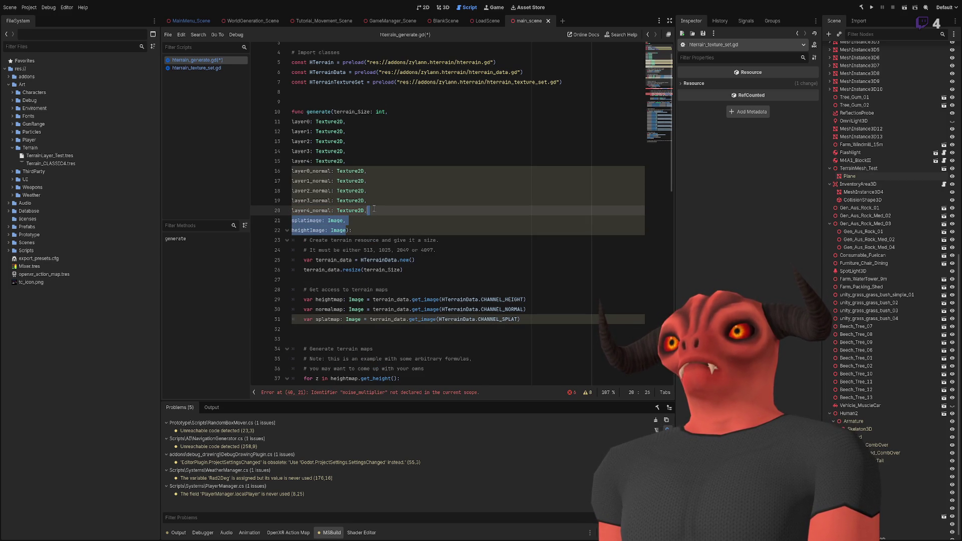
key(BackSpace)
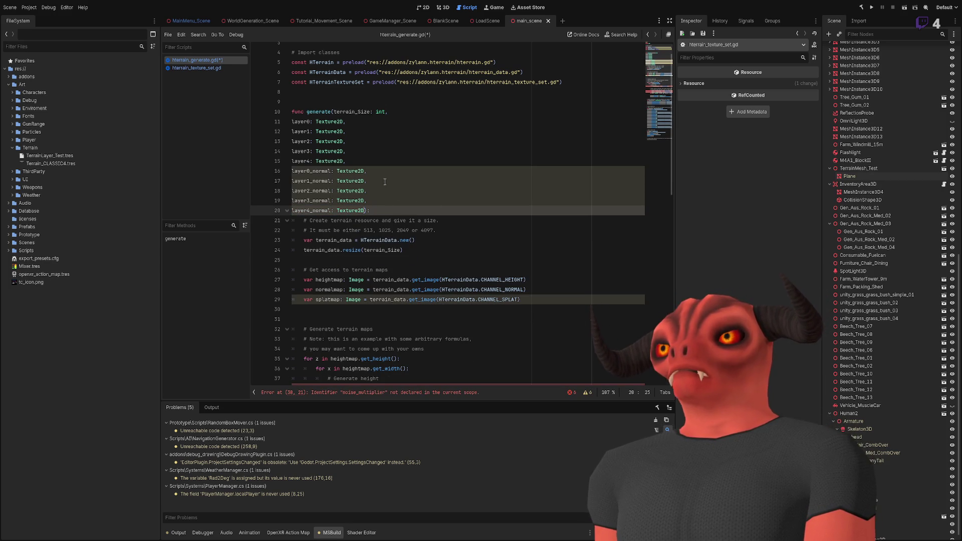
click(388, 112)
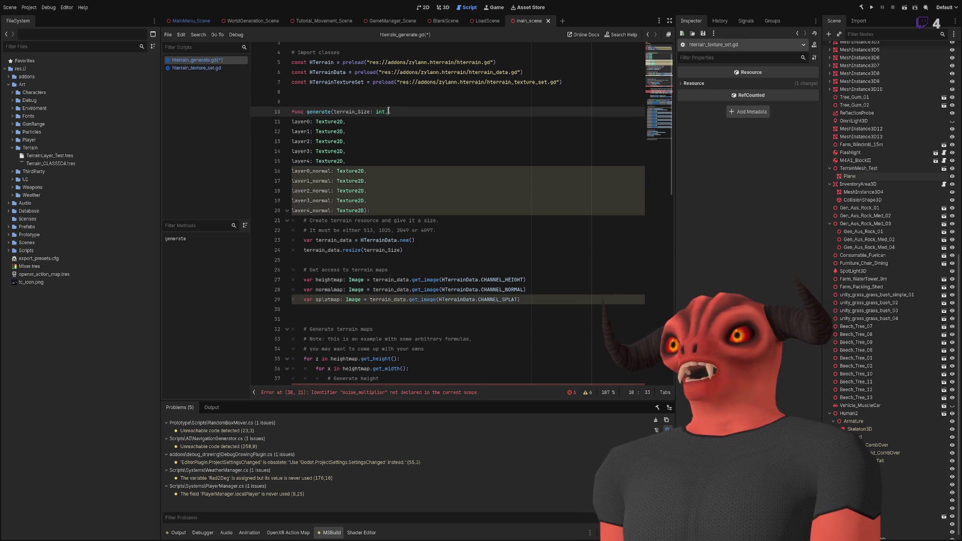
click(332, 111)
key(Return)
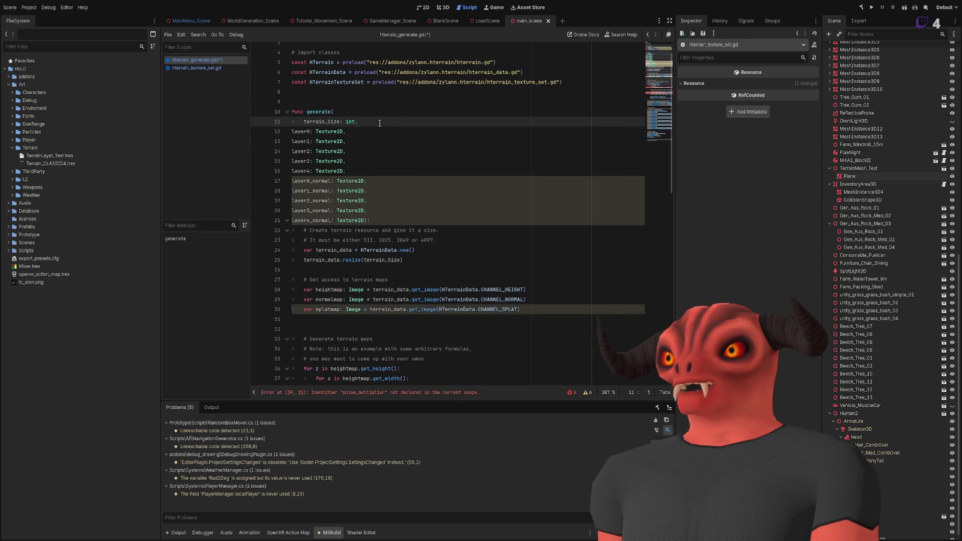
key(ctrl+v)
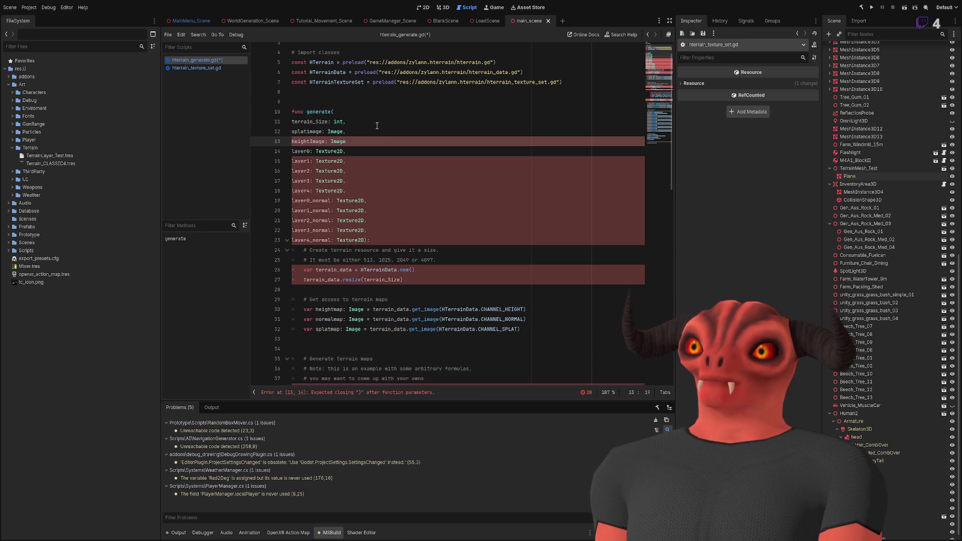
key(ctrl+shift+k)
text(heightImage: Image)
click(313, 141)
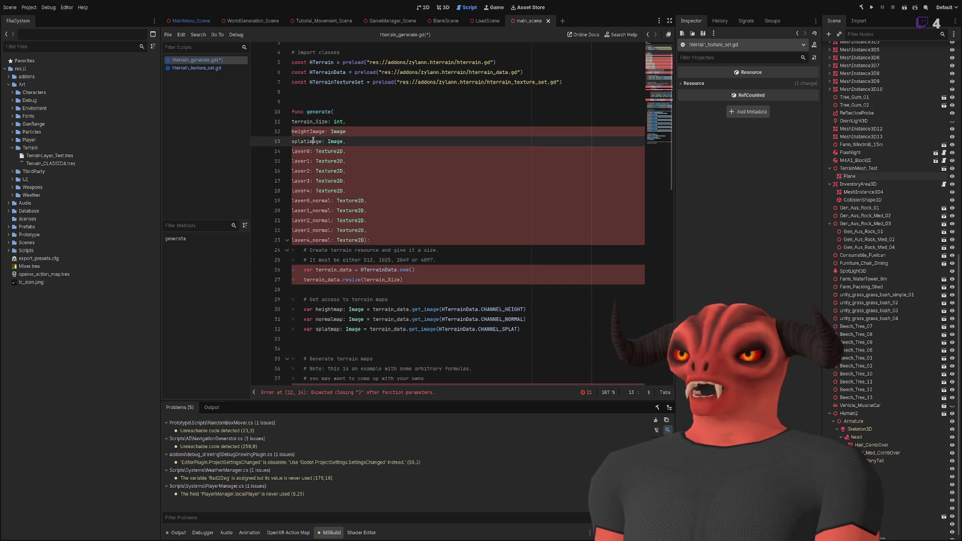
click(415, 133)
text(,)
click(413, 139)
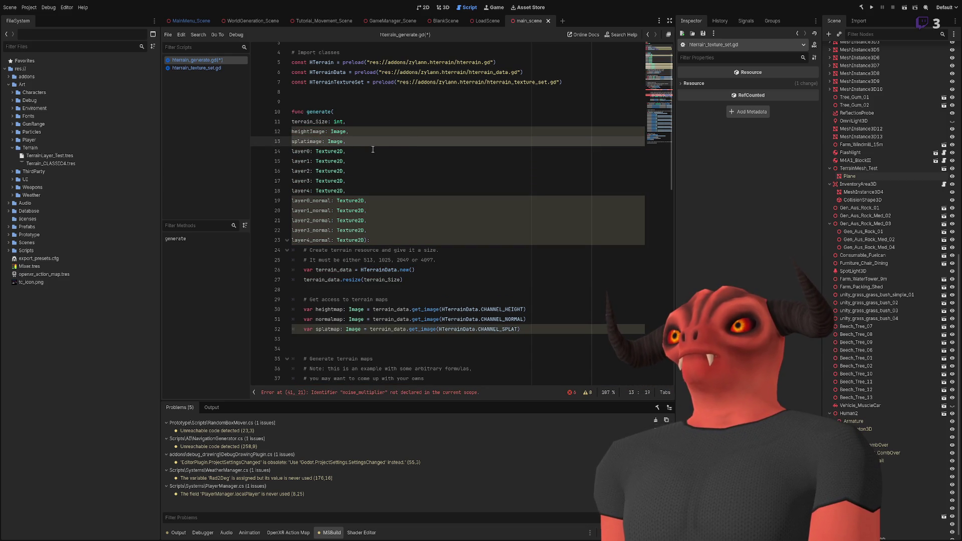
scroll(373, 150, down, 4)
scroll(393, 180, down, 2)
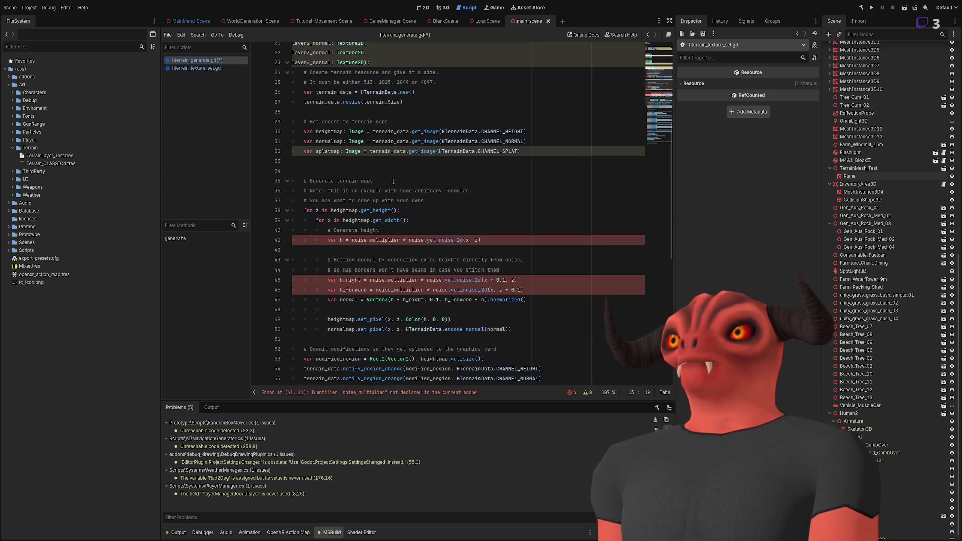
double_click(344, 210)
scroll(312, 110, up, 2)
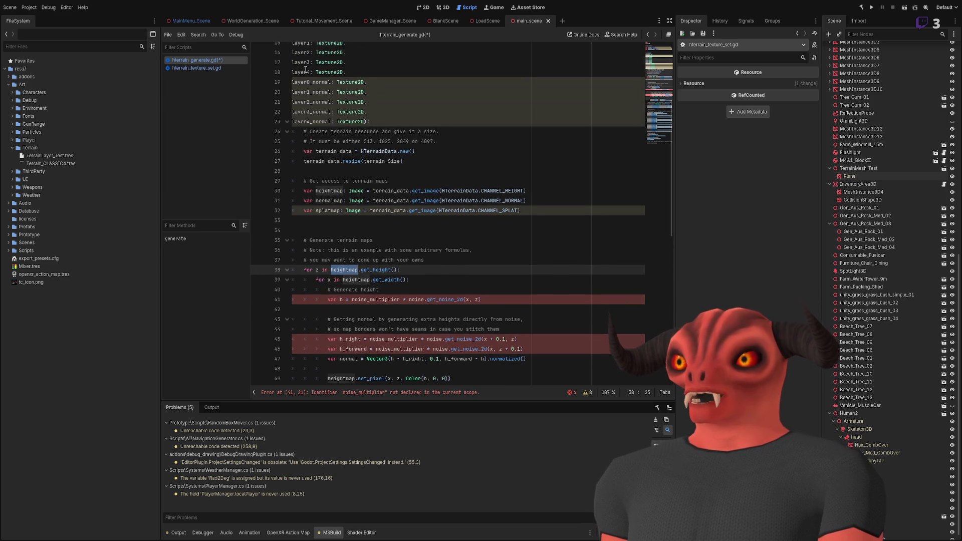
scroll(305, 70, up, 2)
double_click(308, 72)
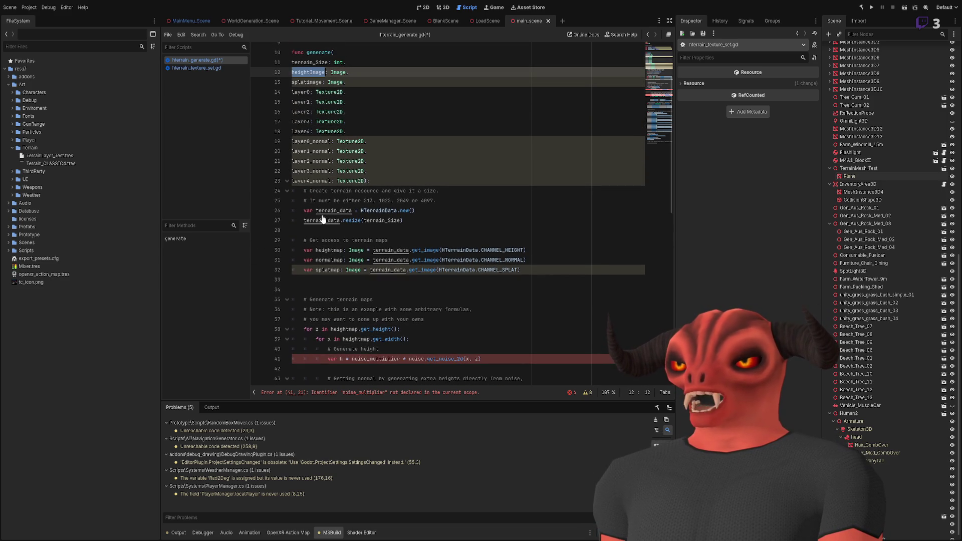
click(489, 234)
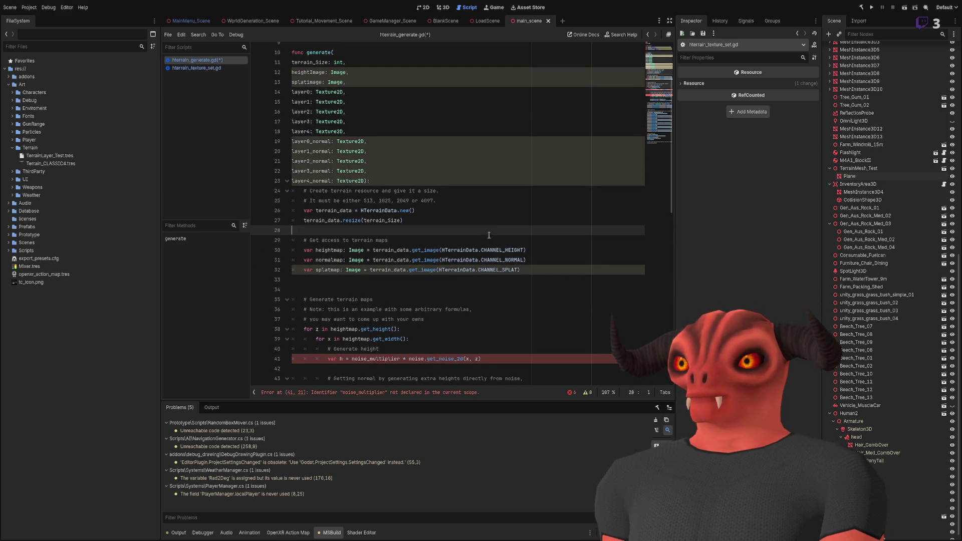
double_click(311, 73)
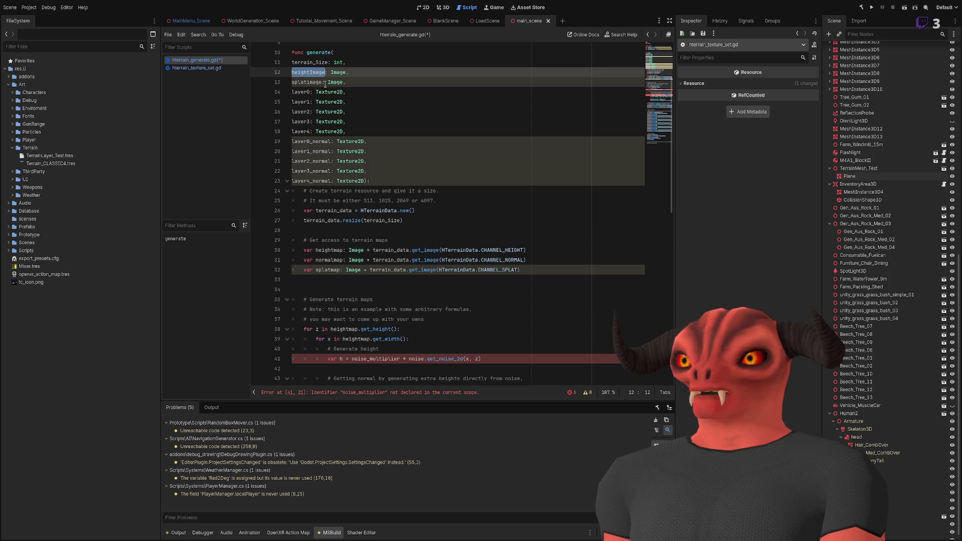
scroll(399, 161, down, 2)
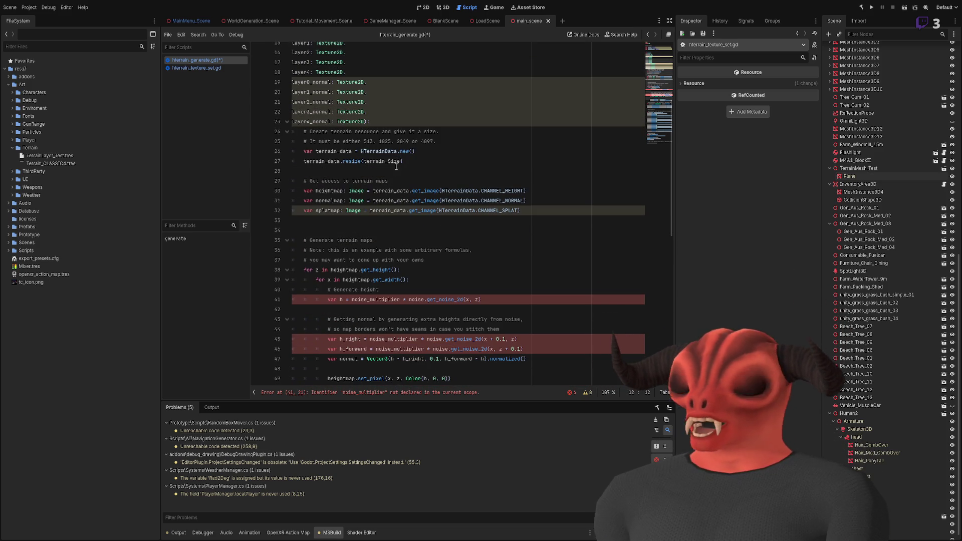
Comment out the heightmap declaration and use heightImage for the height and width loop bounds.
click(304, 190)
text(#)
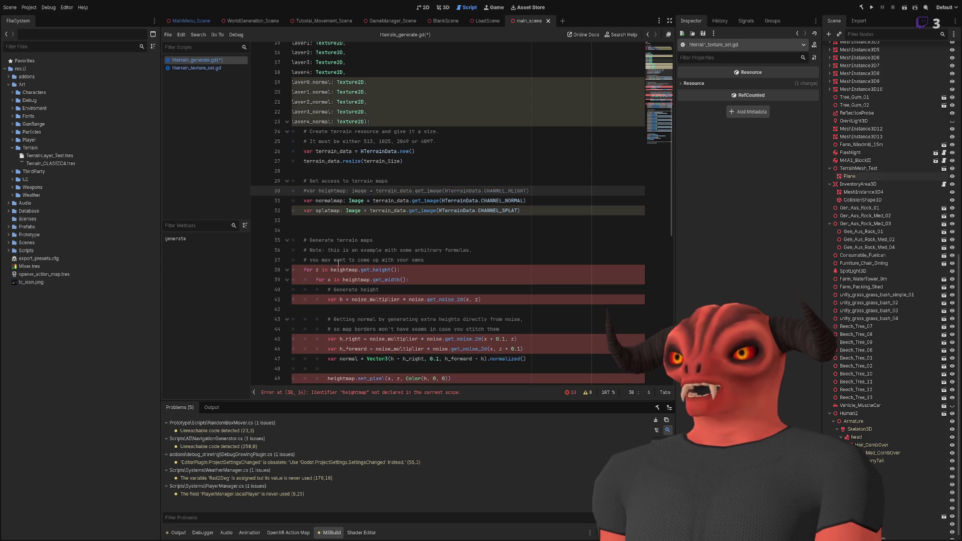
double_click(342, 269)
text(heightImage)
double_click(355, 279)
text(heightImage)
Delete the heightmap.set_pixel line and the leftover blank line after it.
scroll(379, 232, down, 4)
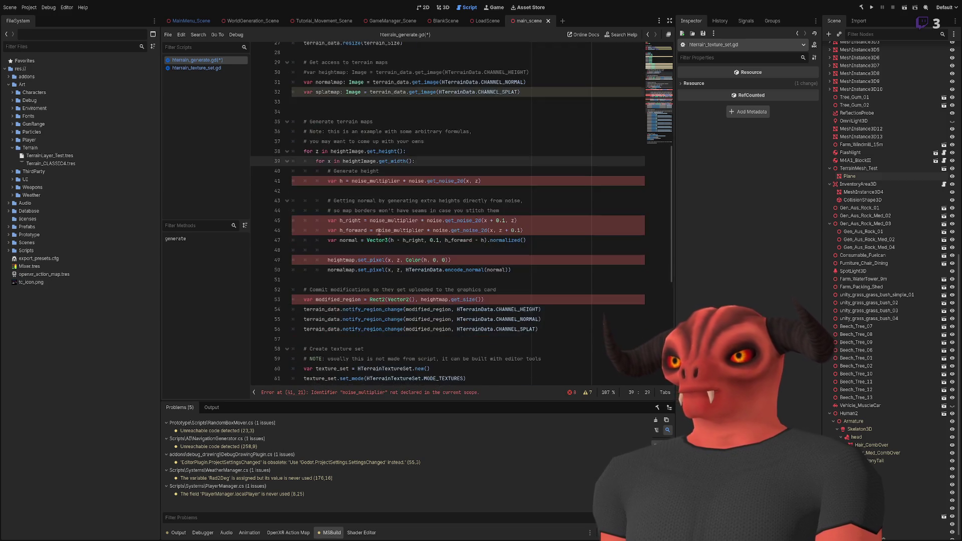
double_click(341, 260)
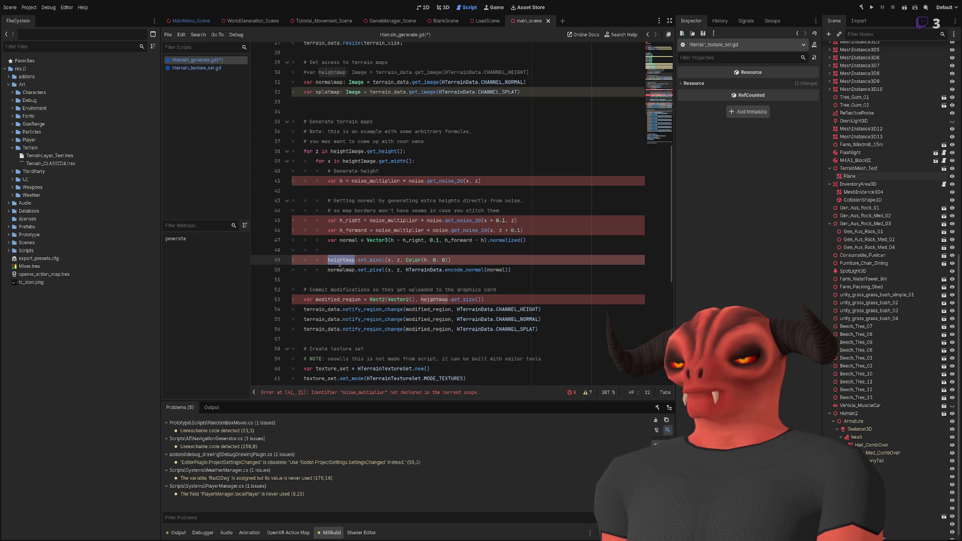
drag(574, 260, 574, 249)
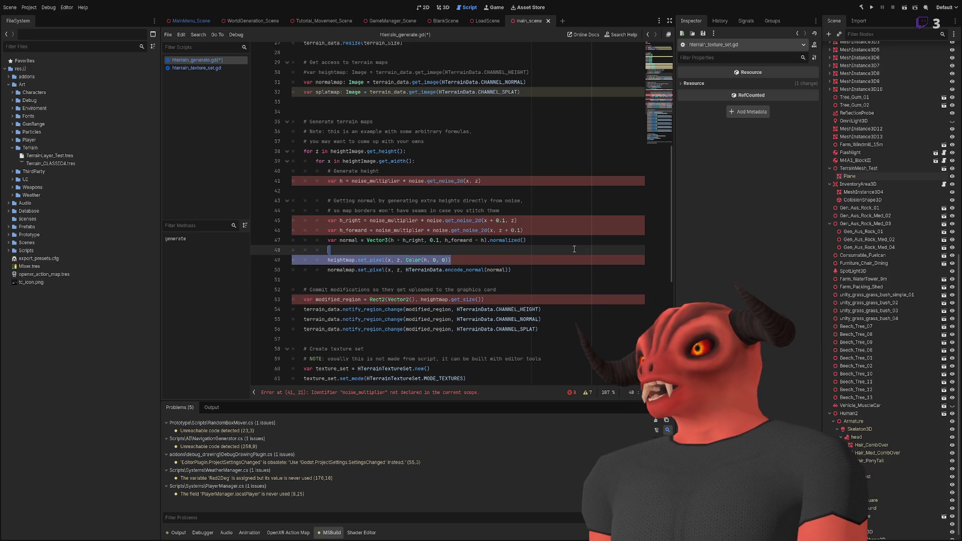
key(BackSpace)
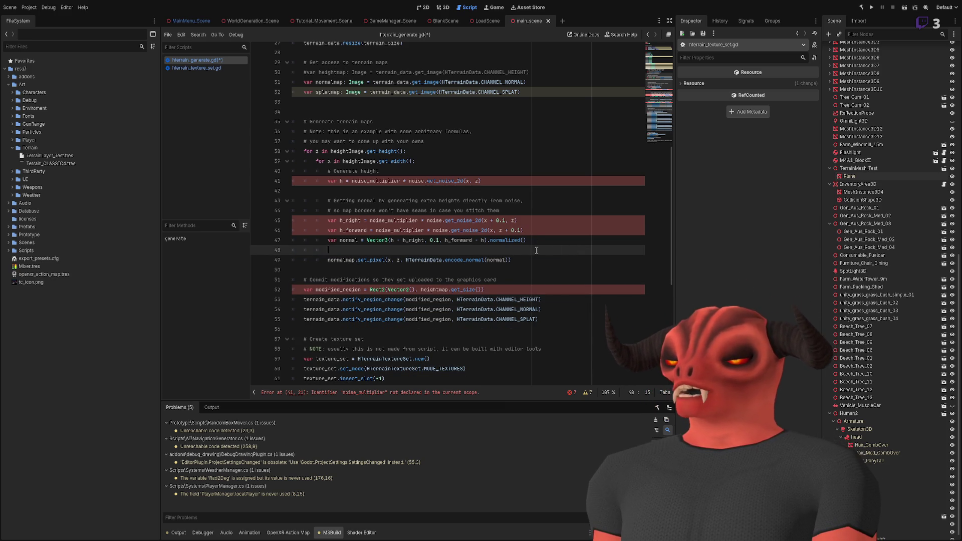
click(530, 241)
key(Delete)
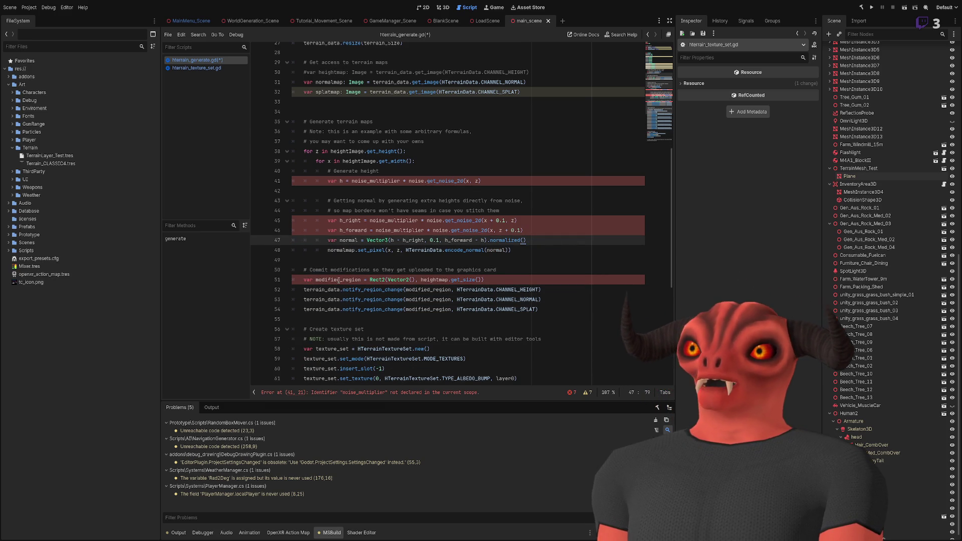
Change heightmap to heightImage in the modified_region line and check its uses.
double_click(437, 280)
text(heightImage)
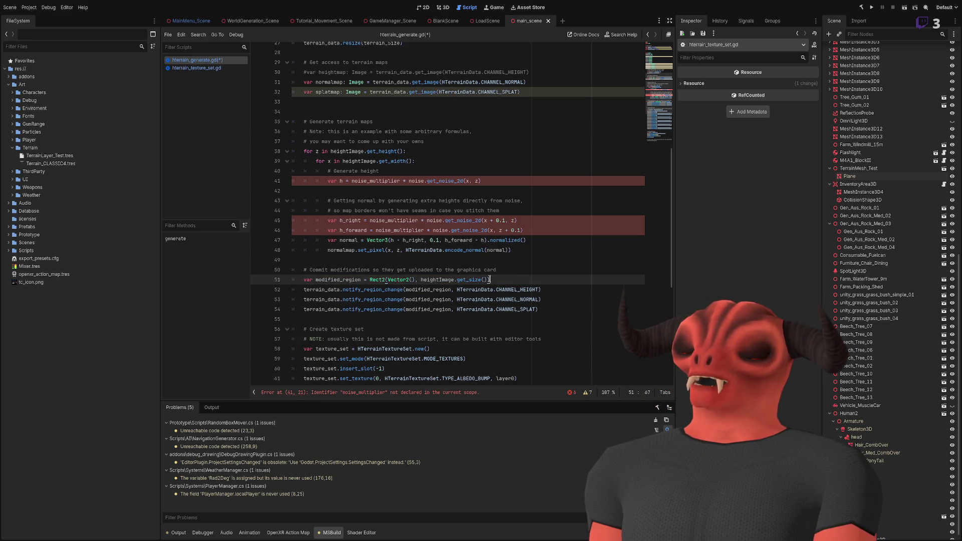
double_click(333, 279)
click(516, 282)
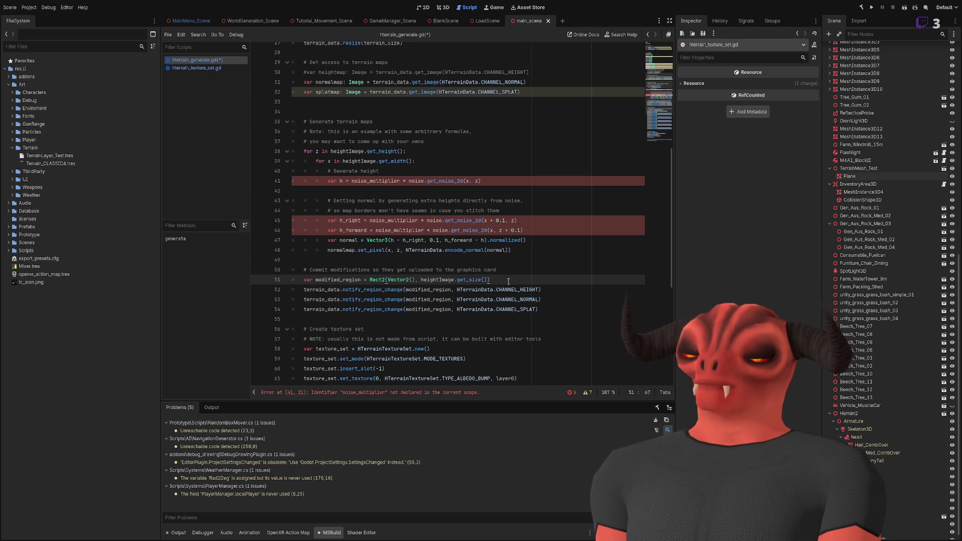
scroll(549, 213, down, 3)
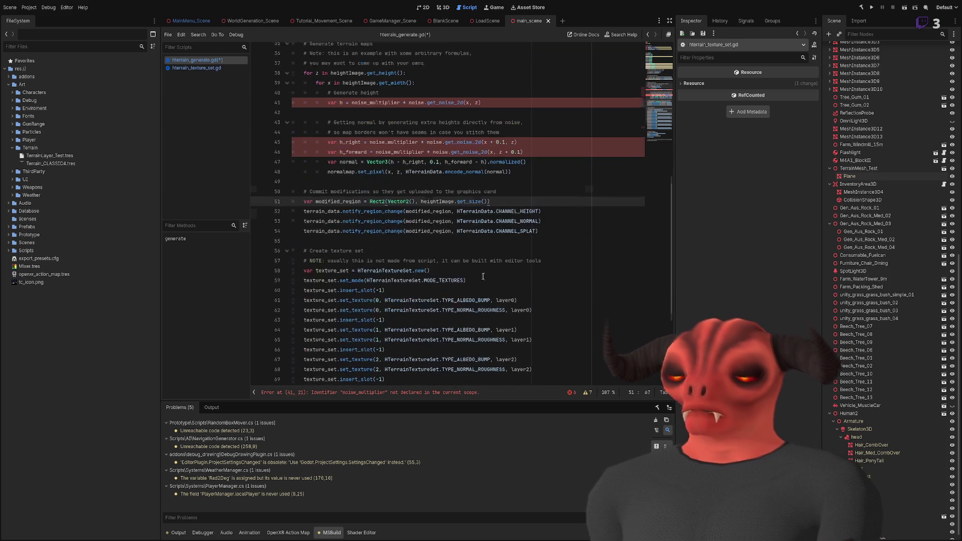
scroll(458, 224, up, 4)
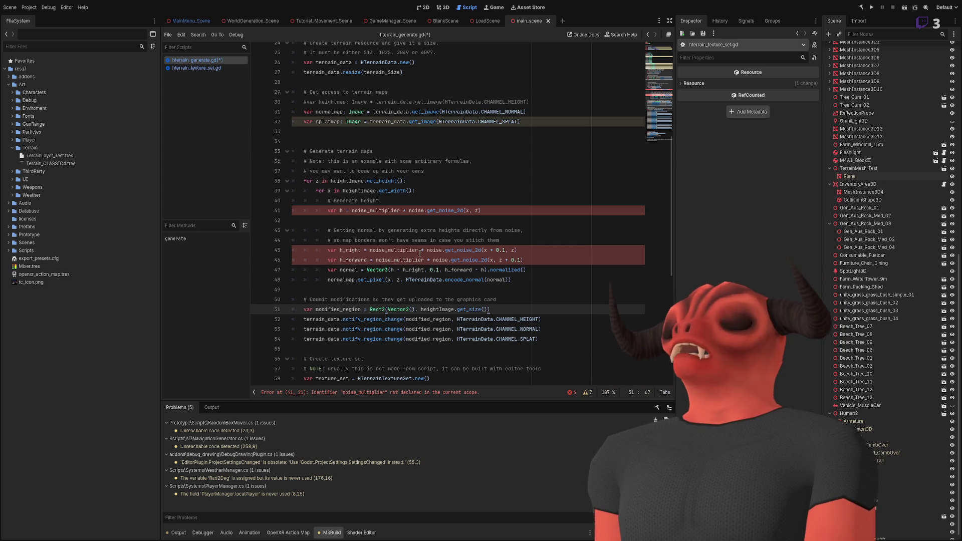
Undo the heightImage edits, restoring the heightmap declaration, loops and set_pixel line.
key(ctrl+z)
key(ctrl+z)
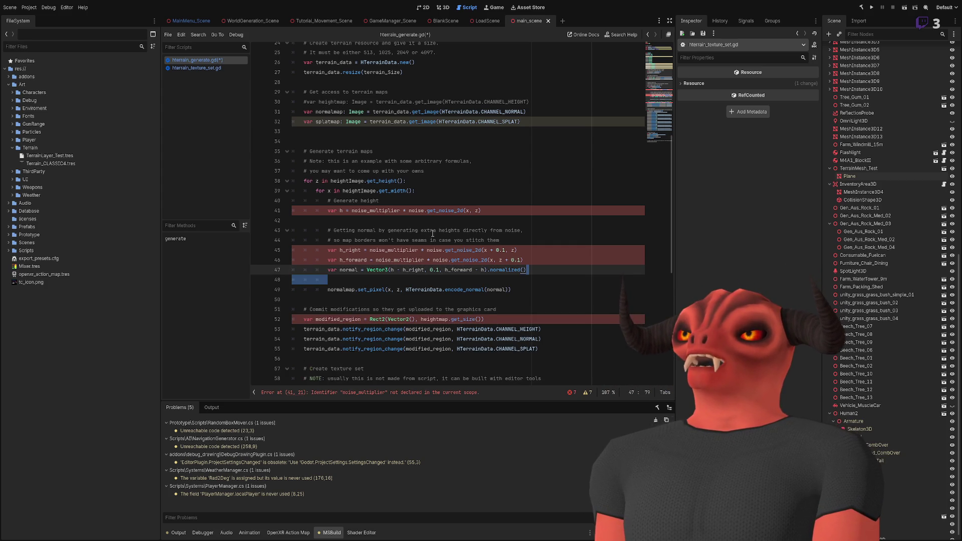
key(ctrl+z)
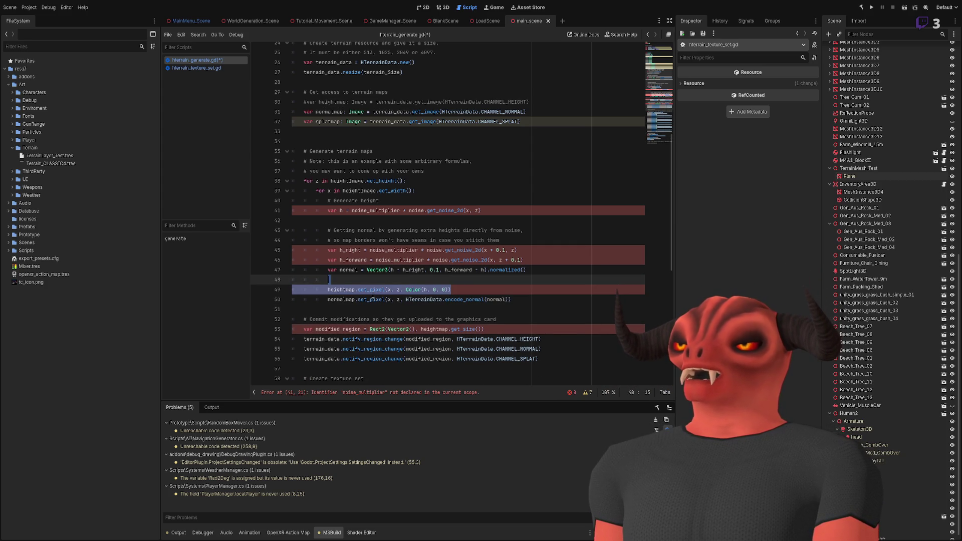
key(BackSpace)
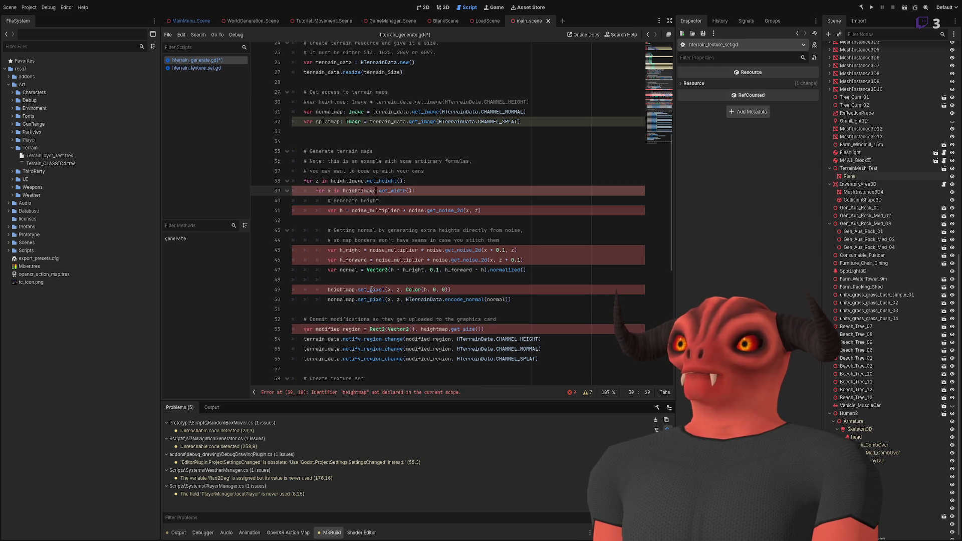
key(ctrl+z)
key(ctrl+z)
key(ctrl+z)
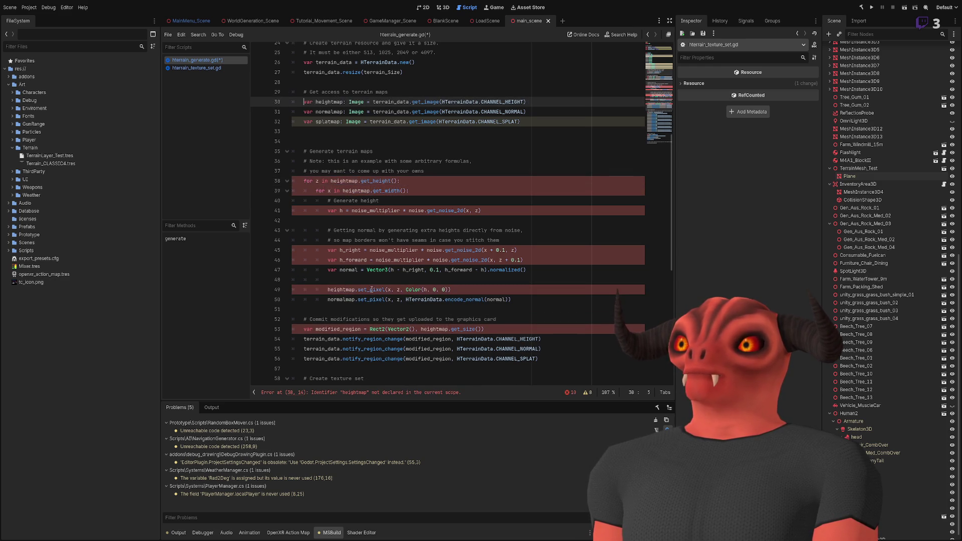
Select the three terrain map lines 30–32 and highlight heightmap's uses on line 30.
shift+click(547, 111)
shift+click(550, 124)
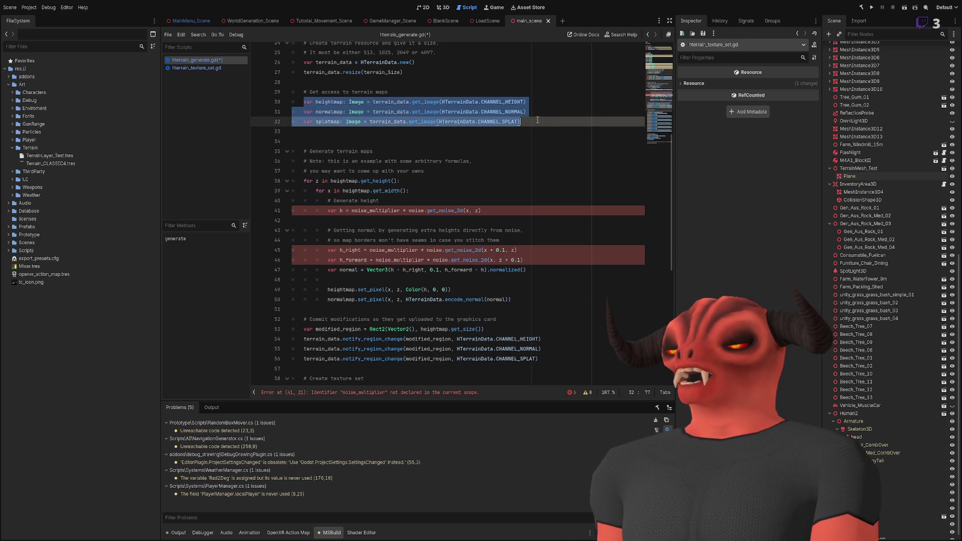
click(328, 101)
scroll(343, 217, down, 3)
scroll(407, 234, down, 6)
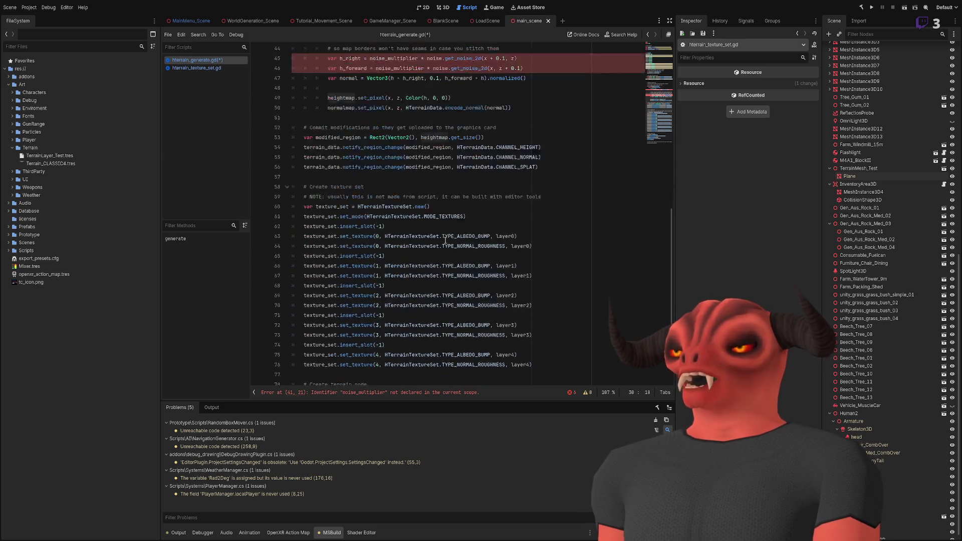
scroll(407, 234, up, 10)
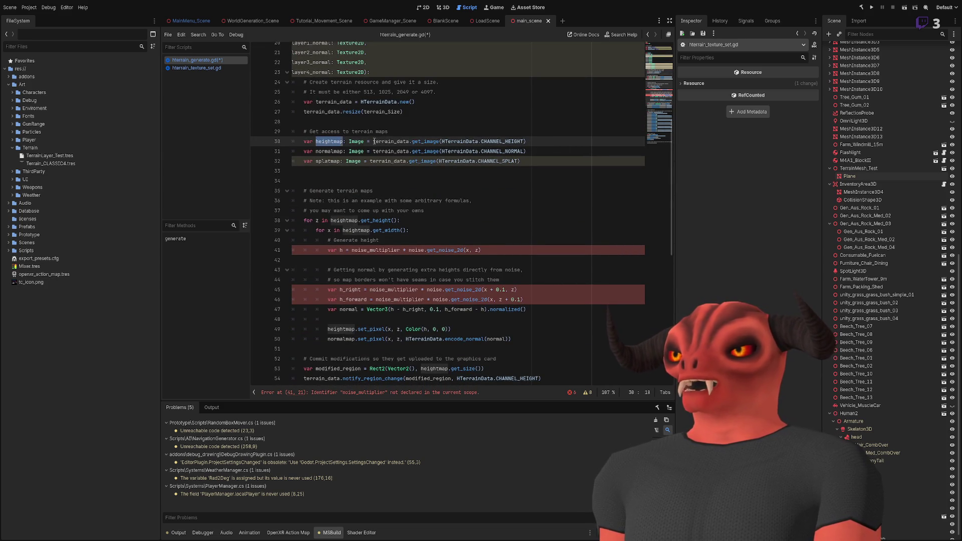
drag(374, 141, 543, 141)
scroll(534, 142, down, 4)
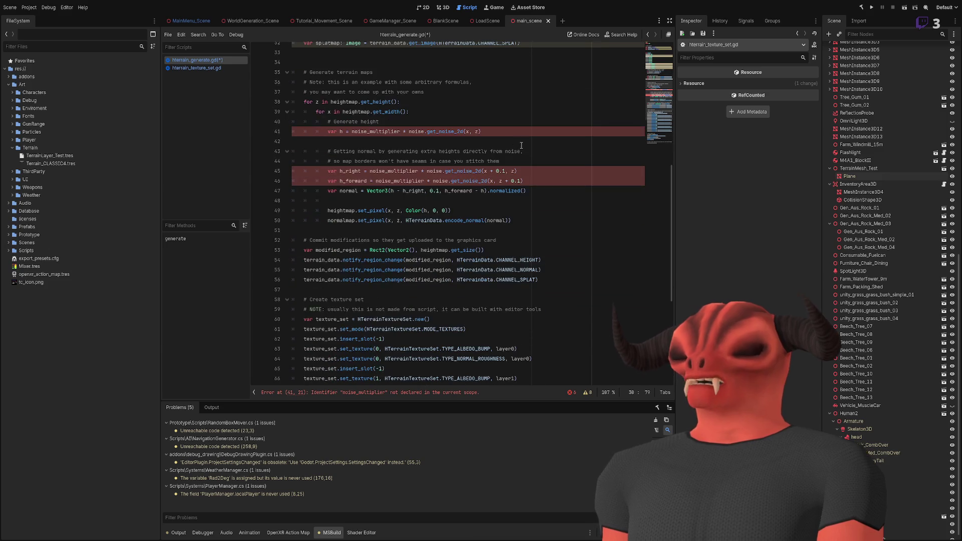
click(337, 262)
mouse_move(304, 260)
mouse_down()
mouse_move(405, 280)
mouse_move(494, 280)
mouse_up()
click(399, 260)
double_click(338, 250)
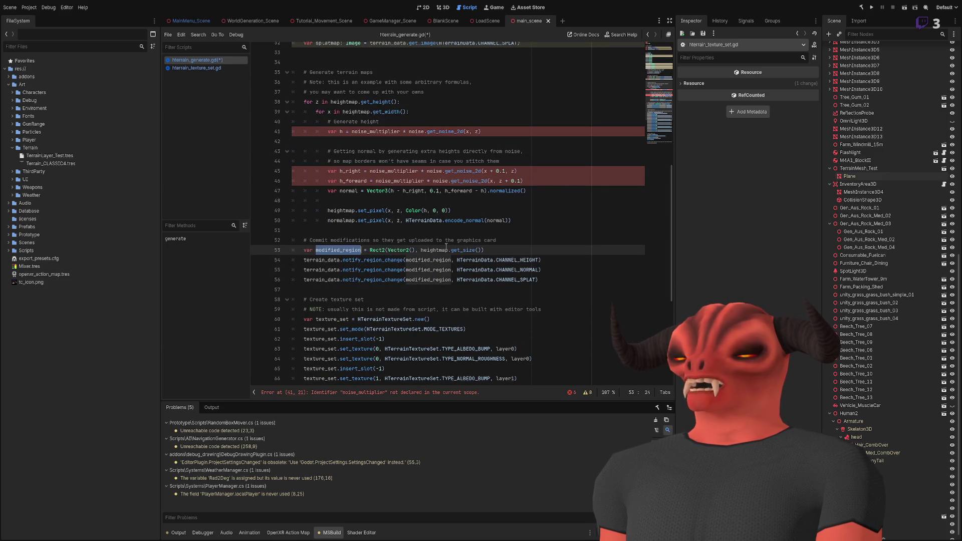
drag(378, 250, 501, 252)
double_click(338, 250)
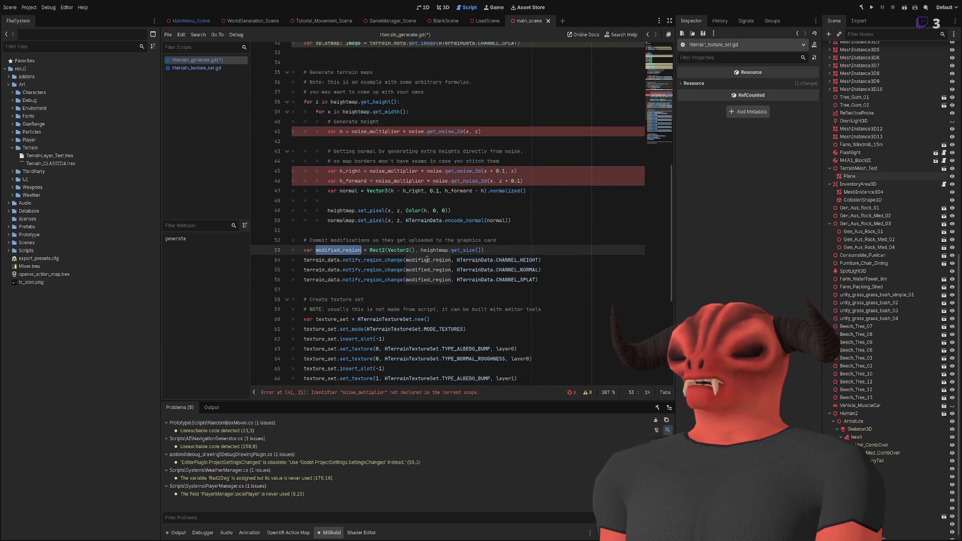
double_click(428, 260)
scroll(343, 262, down, 6)
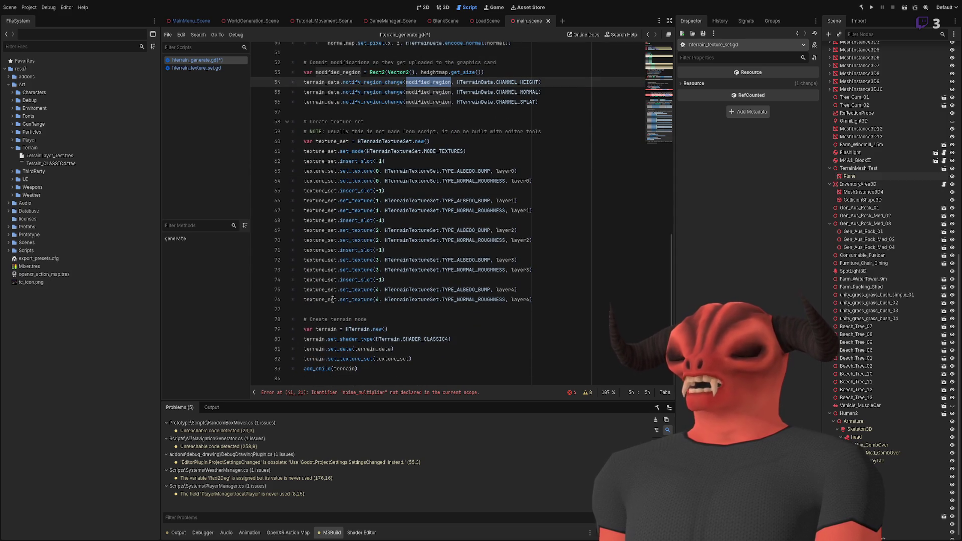
click(430, 349)
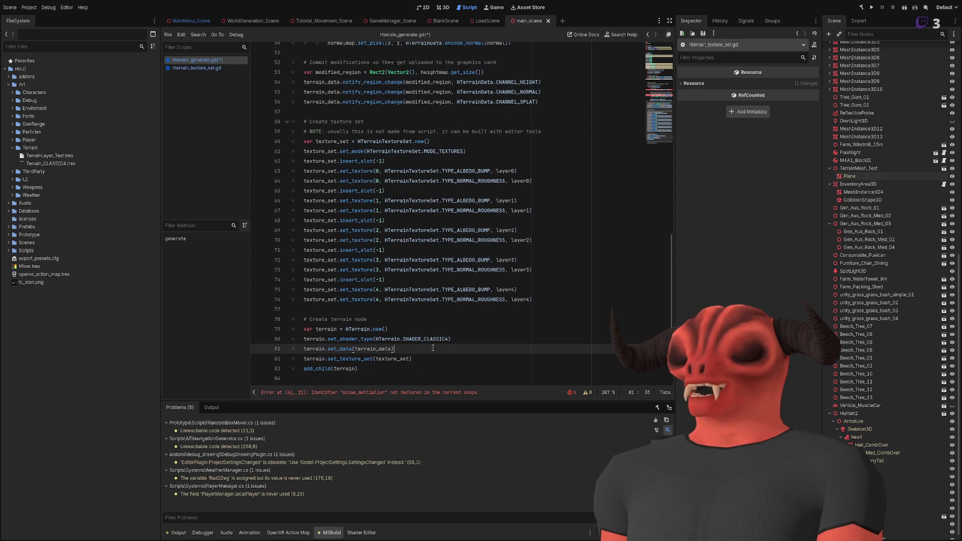
click(433, 358)
scroll(366, 296, up, 14)
double_click(321, 260)
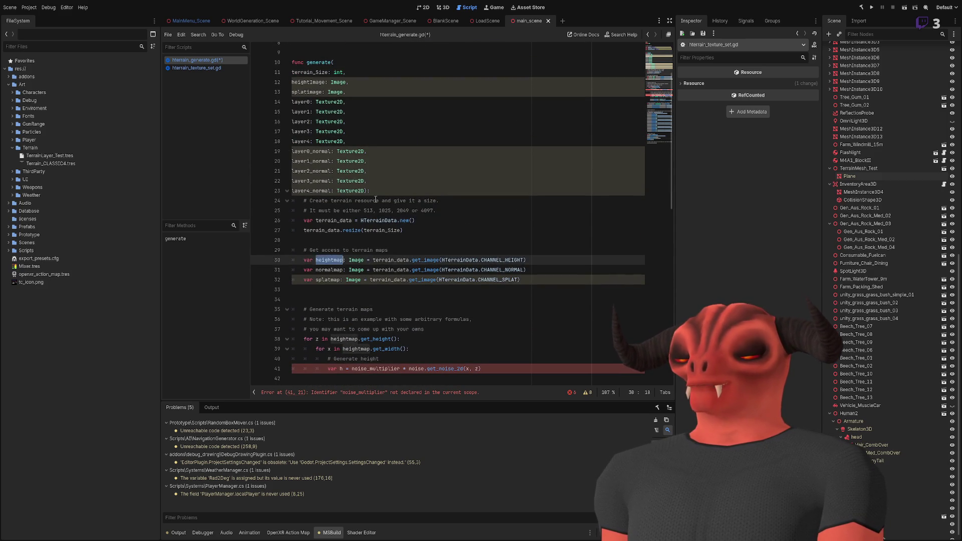
scroll(338, 108, down, 8)
scroll(371, 136, down, 3)
scroll(368, 166, up, 3)
scroll(320, 106, down, 5)
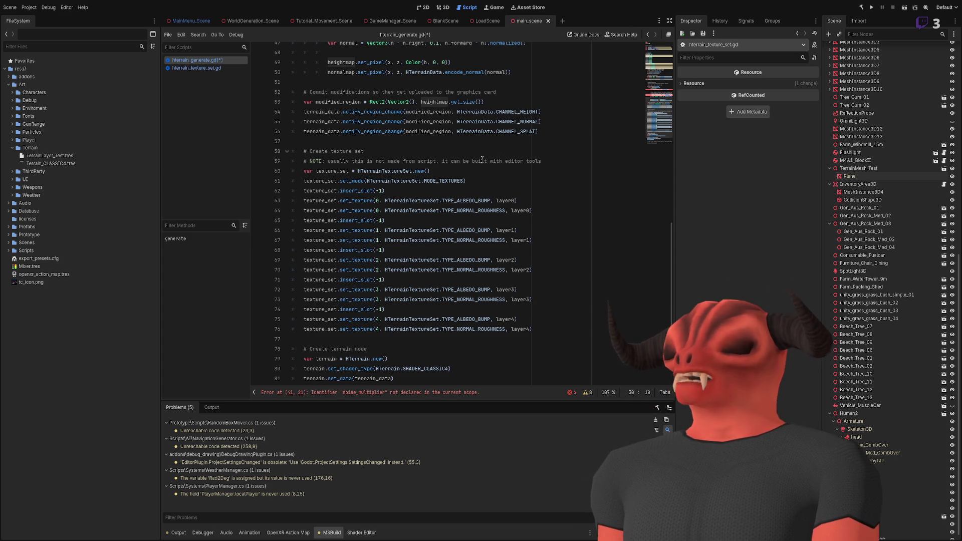
scroll(386, 191, up, 6)
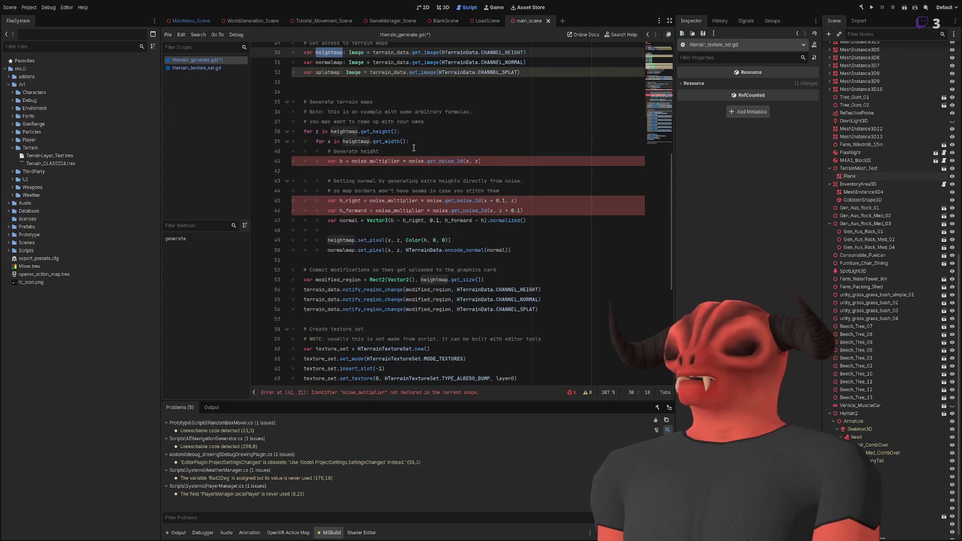
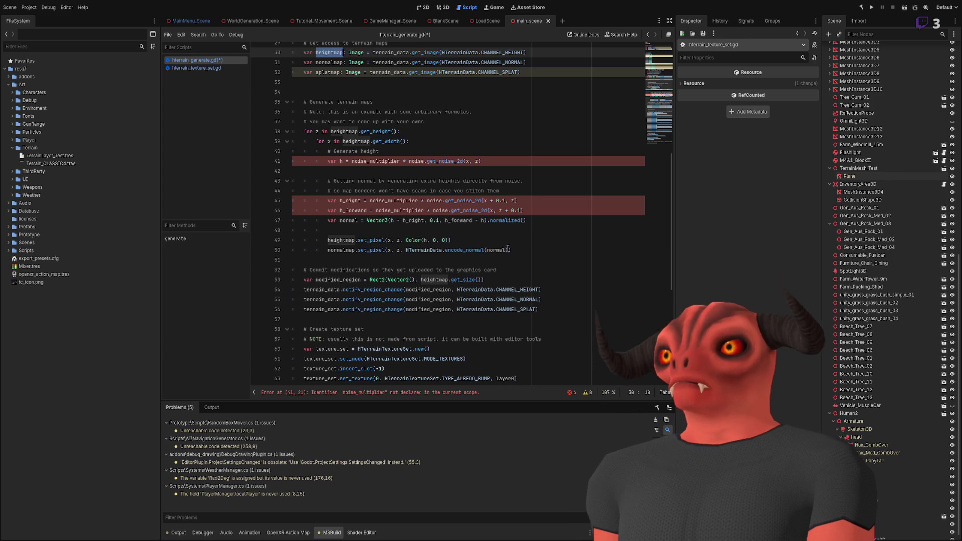
Start a terrain_data.set_image line below the splatmap declaration.
scroll(339, 198, up, 5)
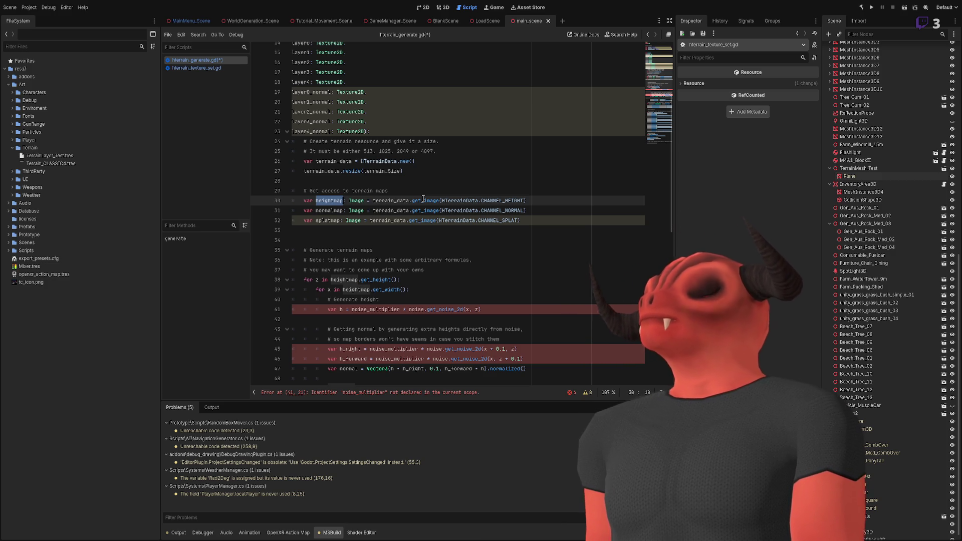
click(415, 181)
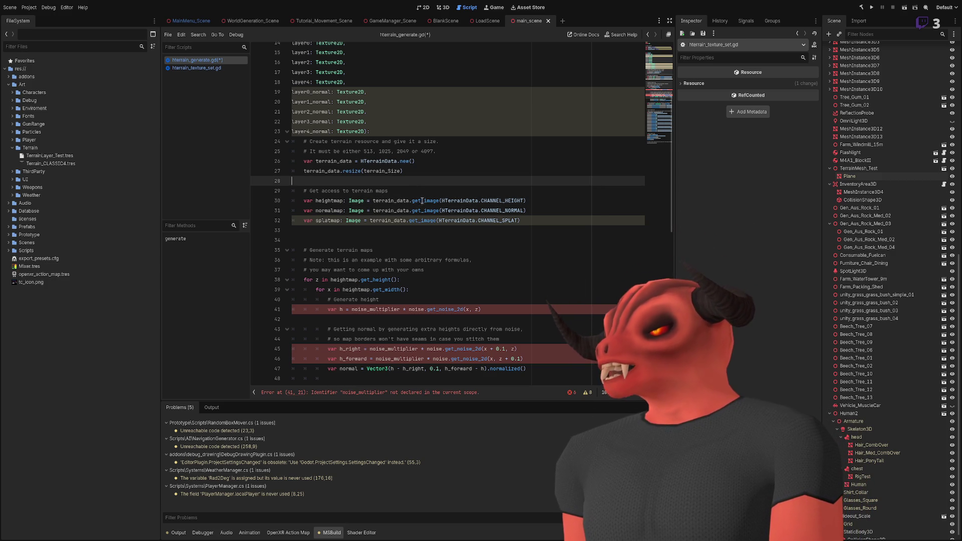
click(536, 230)
key(Return)
text(ter)
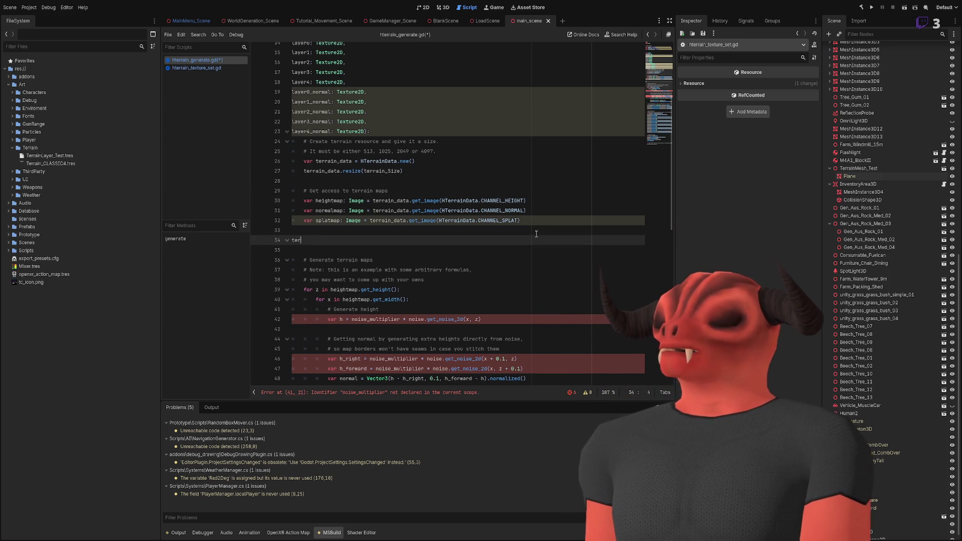
text(rain_data)
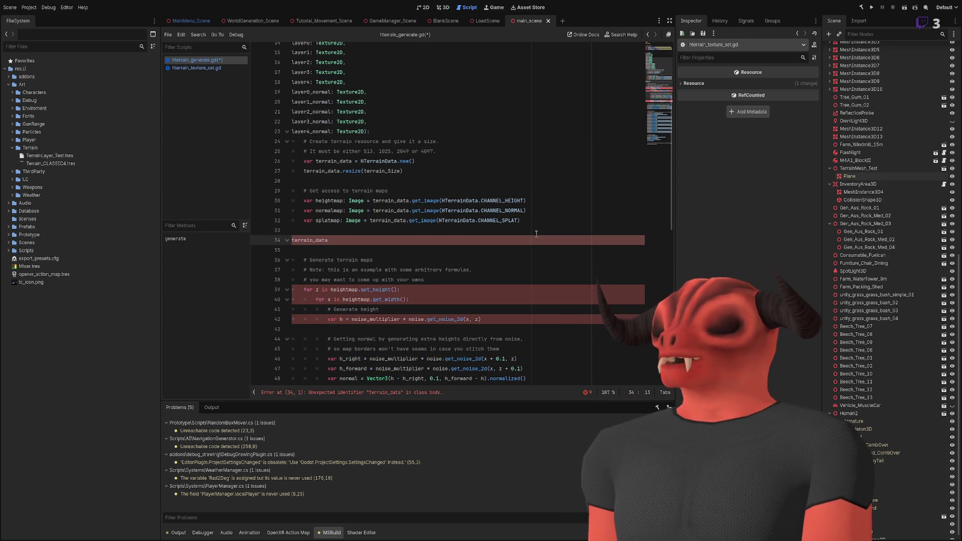
key(BackSpace)
key(BackSpace)
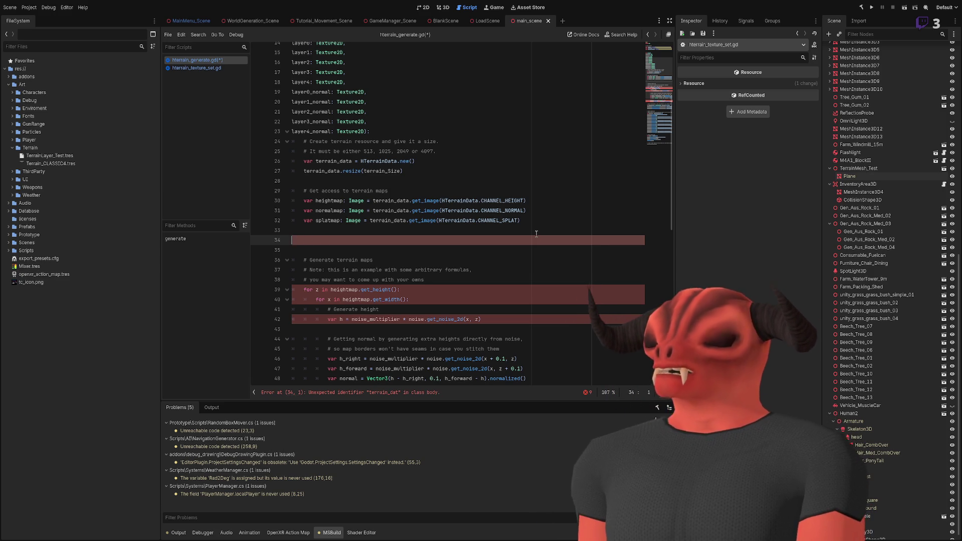
key(ctrl+BackSpace)
key(Tab)
text(Te)
key(BackSpace)
key(BackSpace)
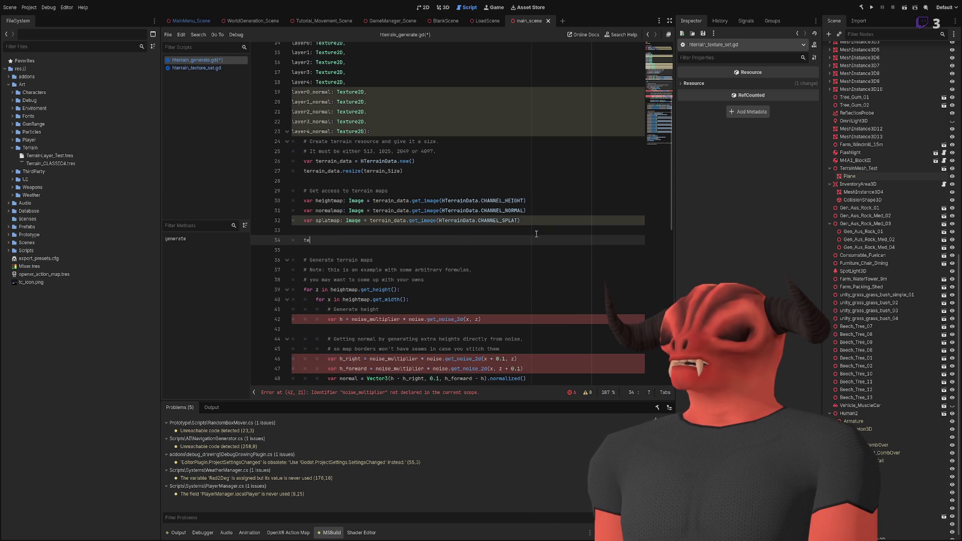
text(rrain_data)
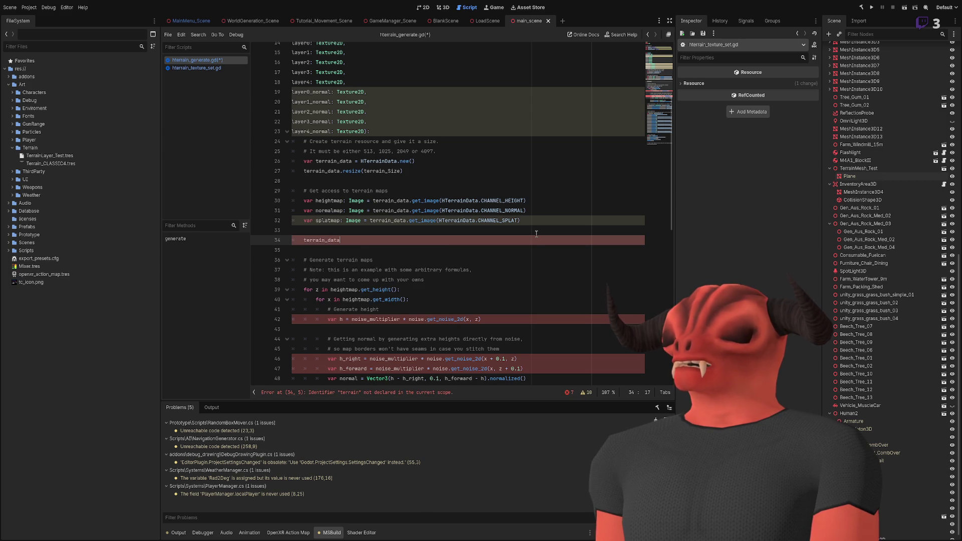
text(a.s)
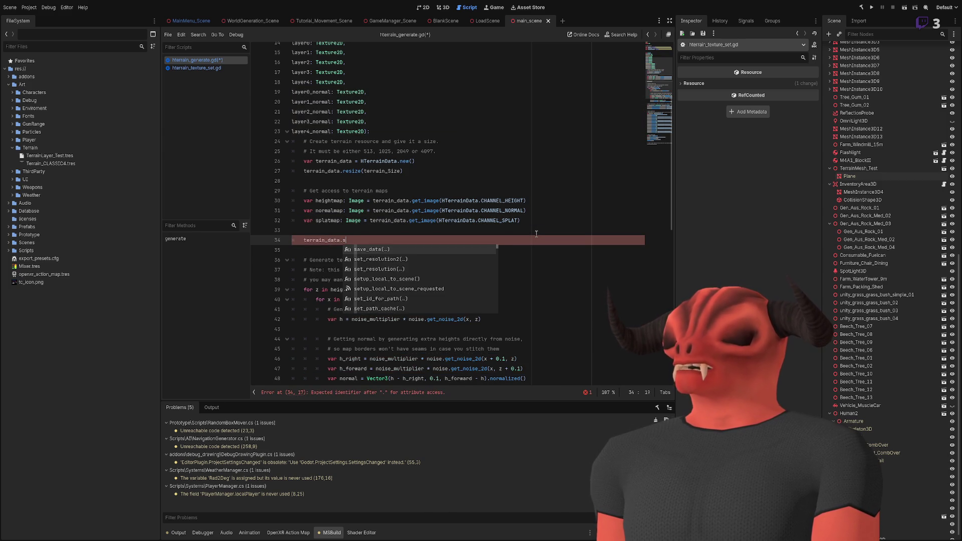
text(etimage)
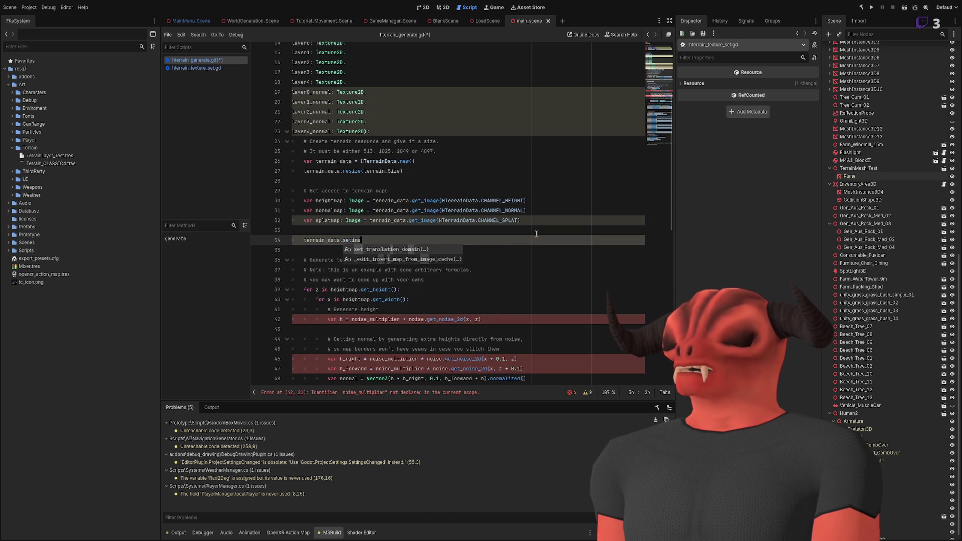
Try the get_image suggestion, then delete the unfinished terrain_data line.
key(BackSpace)
key(BackSpace)
key(BackSpace)
text(_im)
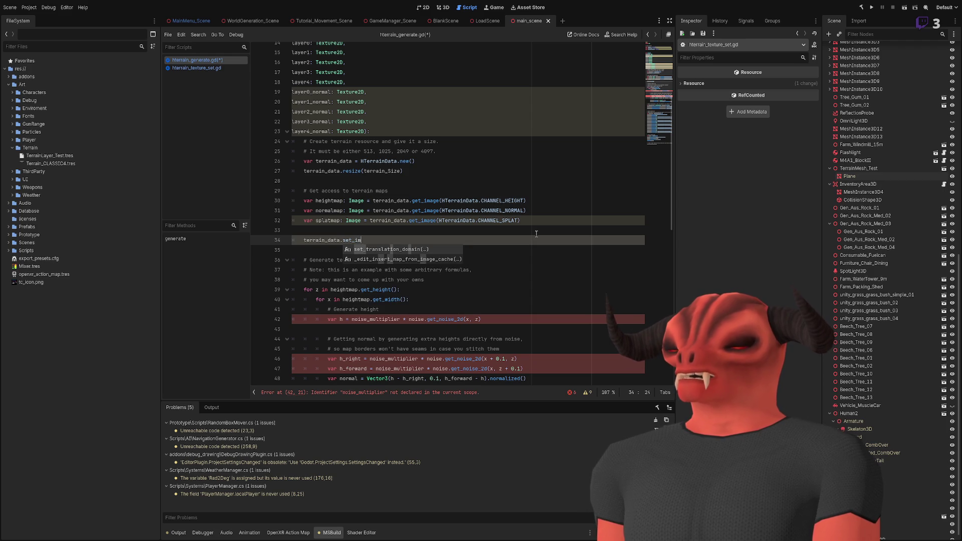
text(age)
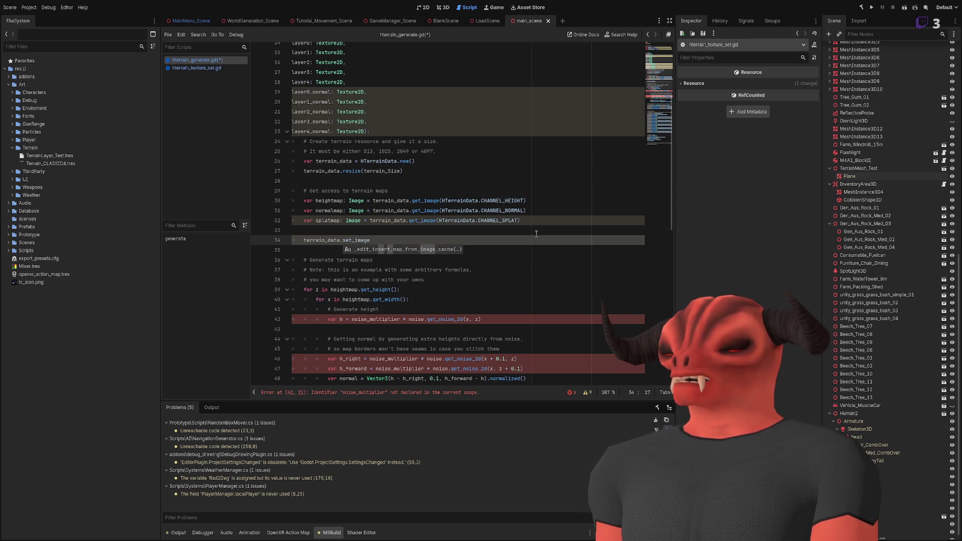
key(BackSpace)
key(BackSpace)
key(BackSpace)
key(BackSpace)
key(BackSpace)
key(BackSpace)
text(im)
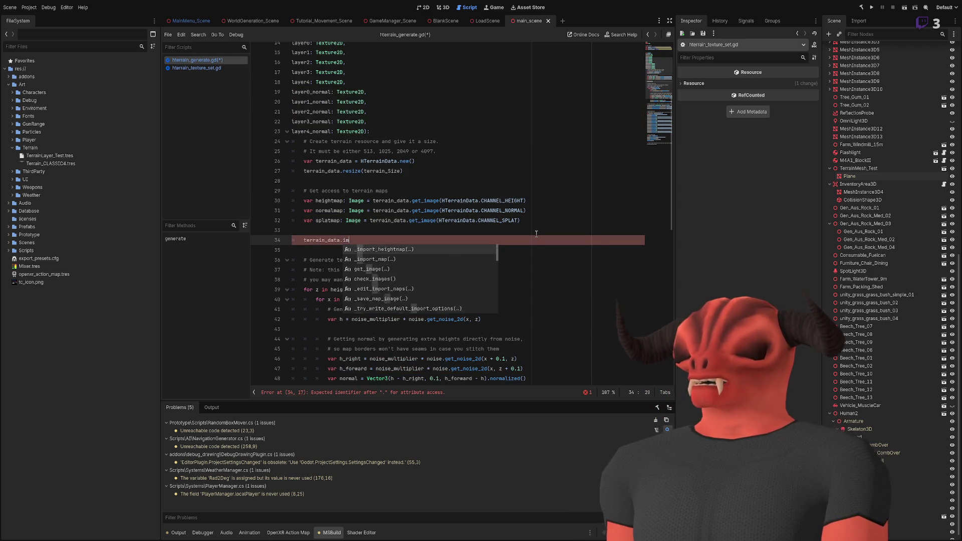
text(age)
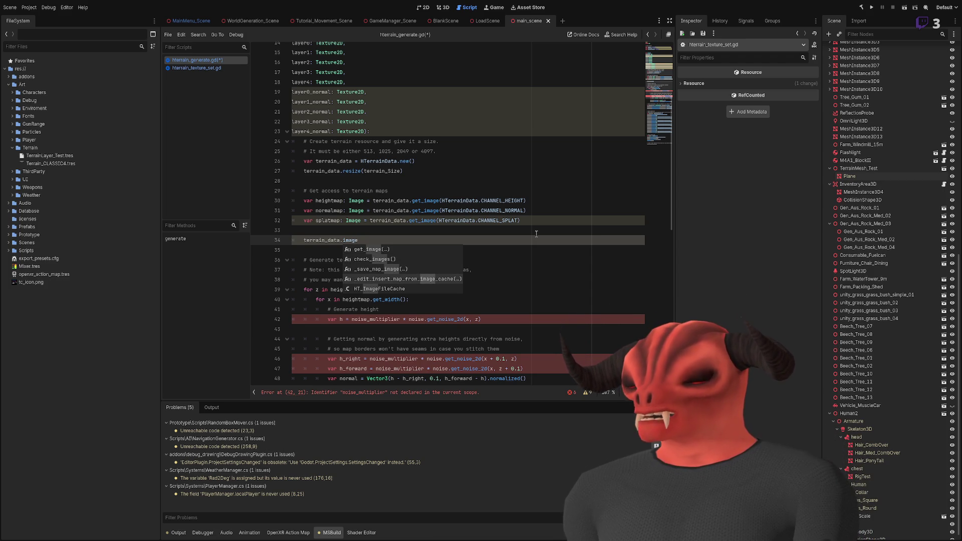
key(Down)
key(Up)
key(Up)
key(Up)
key(shift+Up)
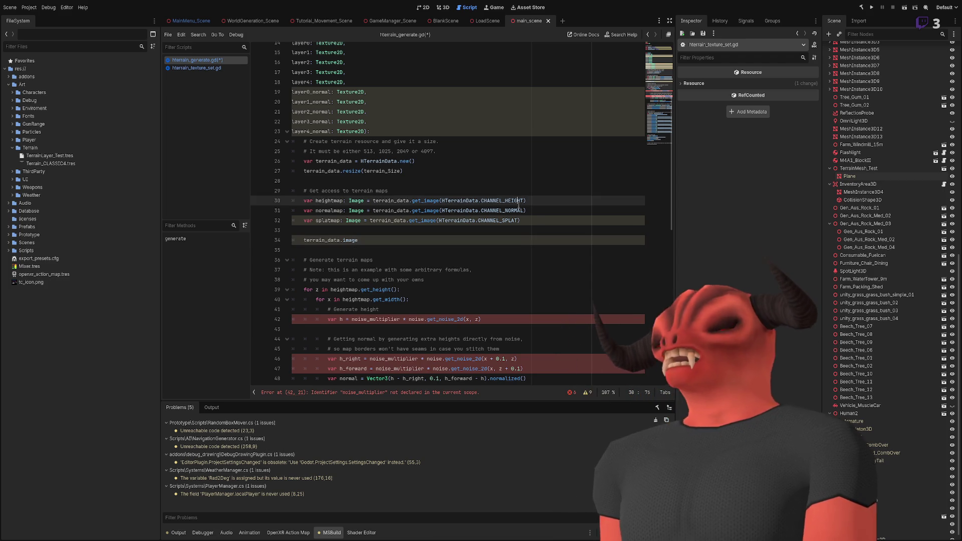
key(BackSpace)
key(BackSpace)
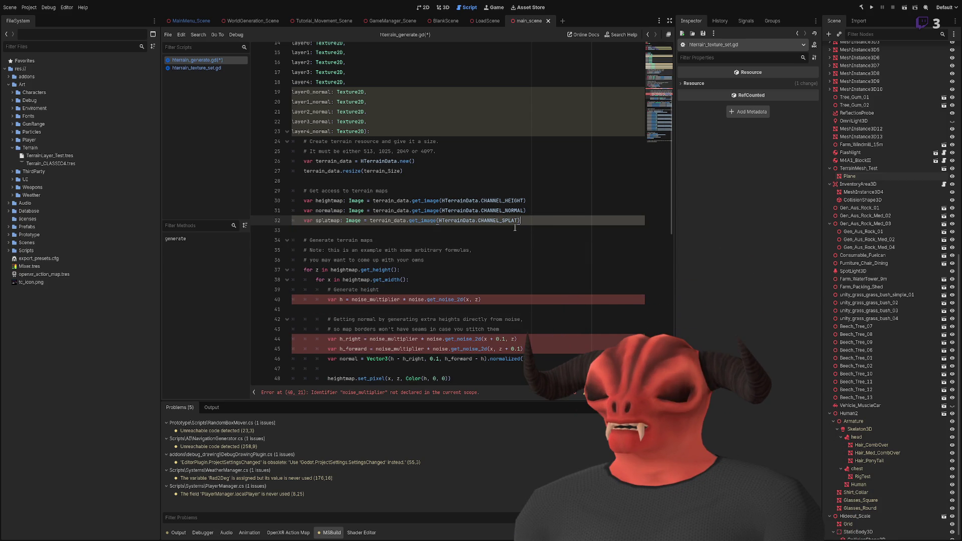
Replace Color(h, 0, 0) in the heightmap set_pixel line with heightImage.get_pixel(x, z).
scroll(496, 271, down, 2)
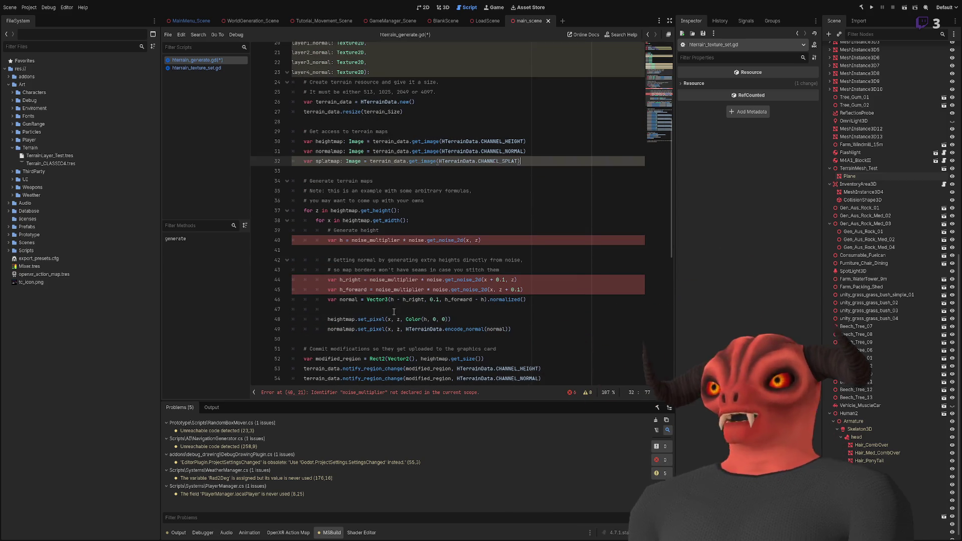
click(348, 320)
scroll(326, 197, up, 5)
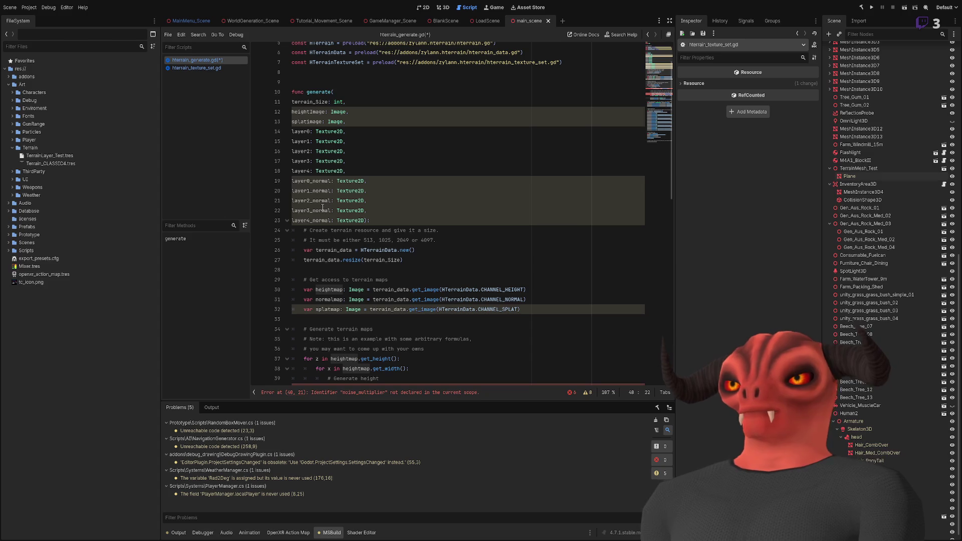
click(326, 112)
scroll(399, 289, down, 7)
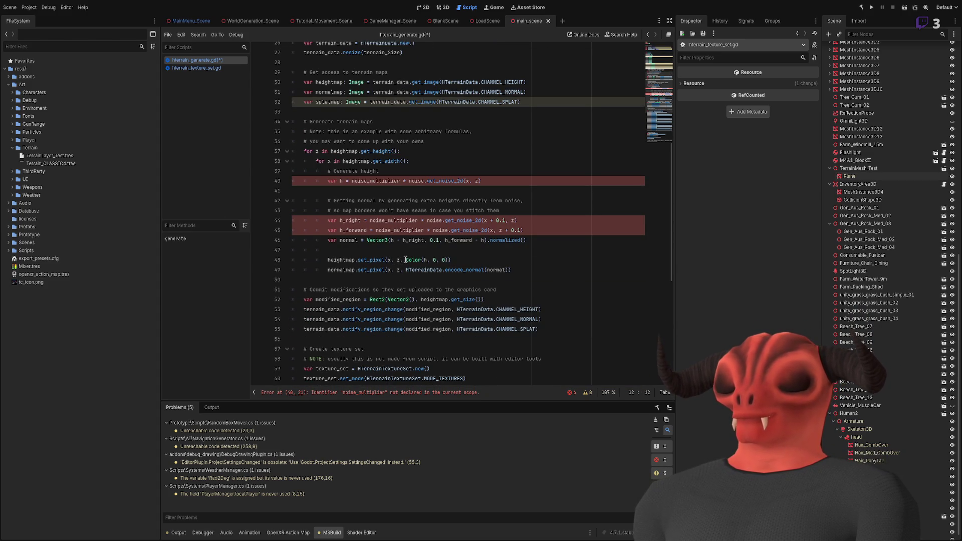
drag(406, 259, 450, 260)
text(heightImage.get)
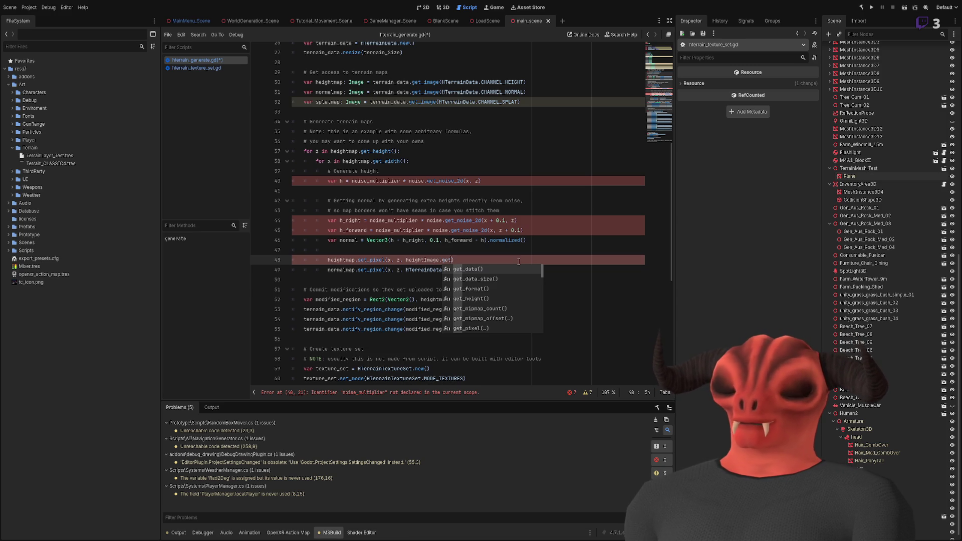
text(_pixe)
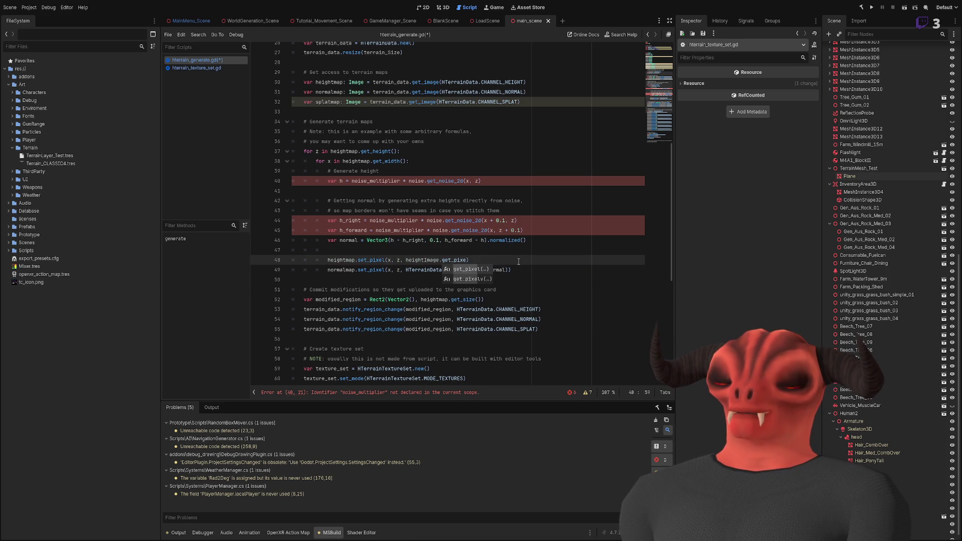
key(Return)
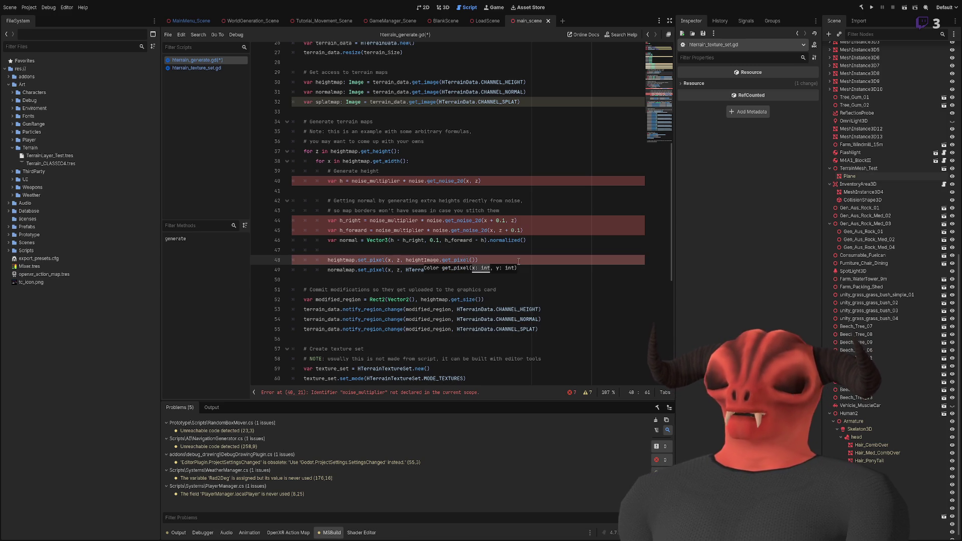
text(x, z)
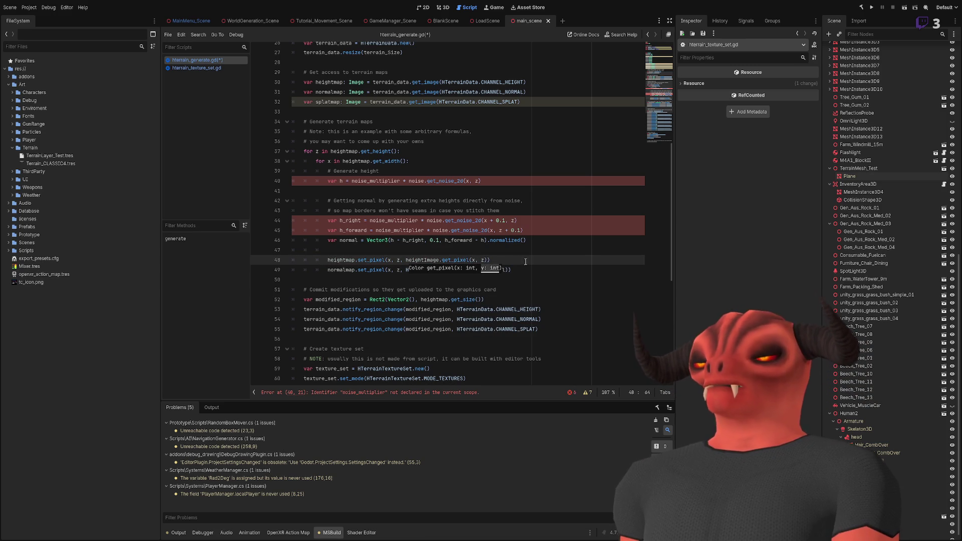
Cut the heightmap set_pixel line out of its old position.
drag(337, 260, 536, 272)
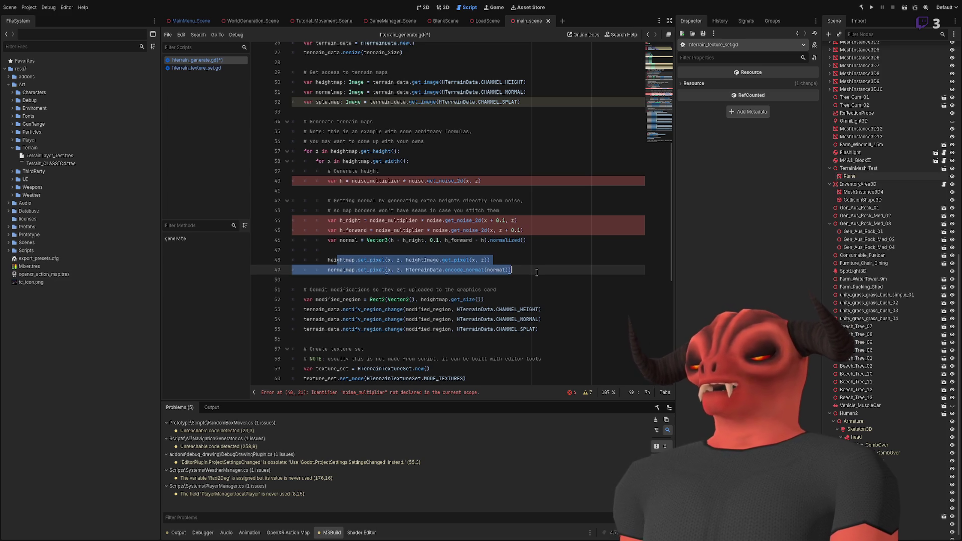
click(504, 270)
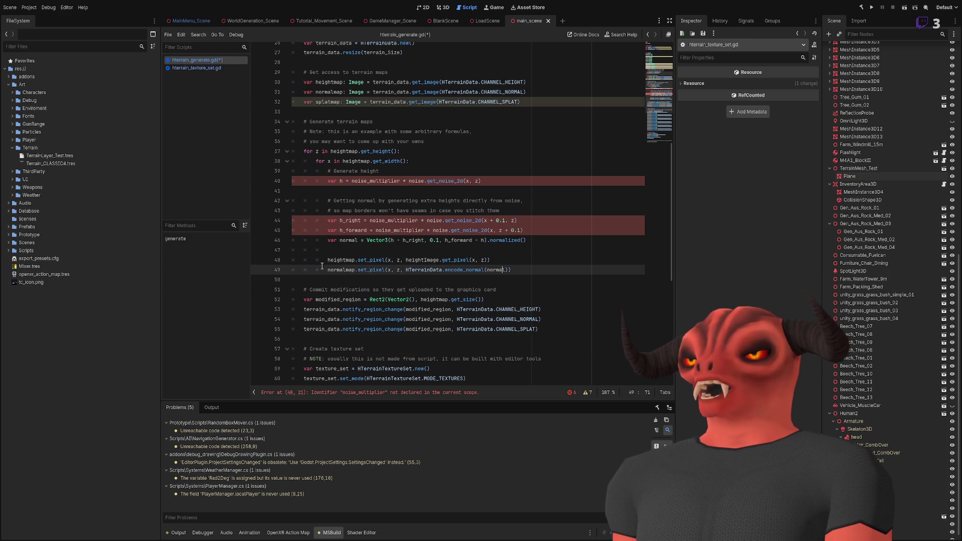
drag(326, 270, 615, 271)
drag(326, 260, 496, 260)
scroll(353, 218, up, 4)
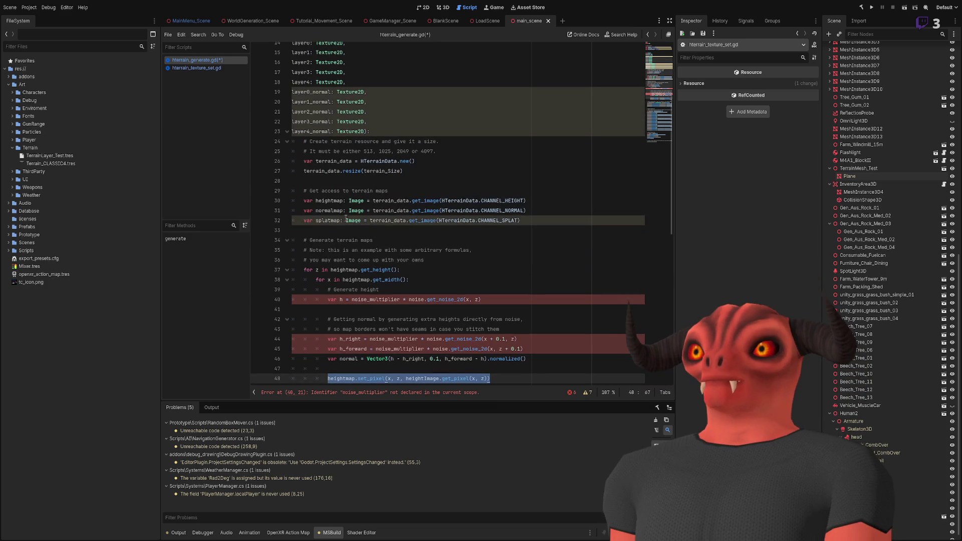
scroll(335, 217, down, 3)
click(503, 284)
key(shift+Home)
key(ctrl+c)
key(BackSpace)
key(BackSpace)
Paste the heightmap set_pixel line twice directly under the inner for-loop header.
click(426, 190)
key(Return)
key(Return)
key(ctrl+v)
key(Return)
key(Return)
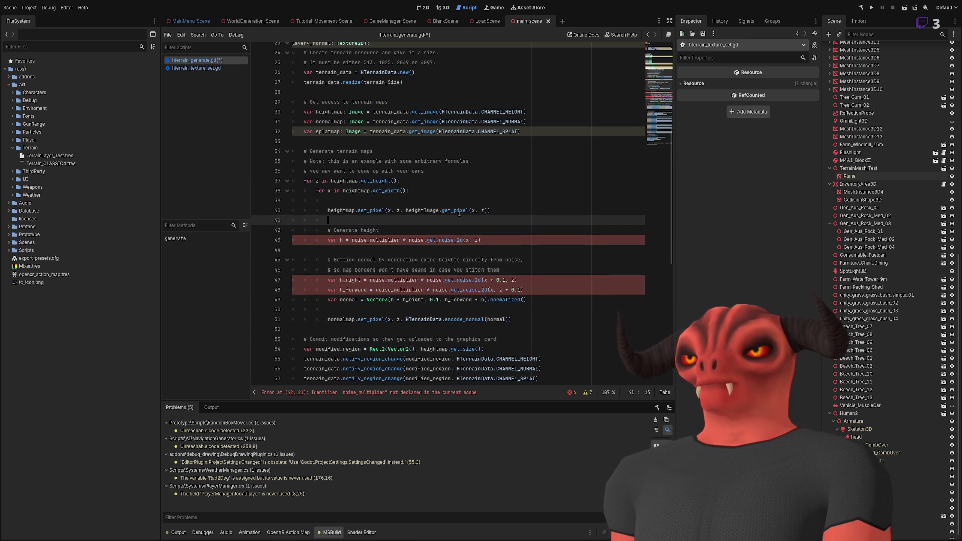
key(ctrl+v)
Rename the second copy's target to splatmap and select the splatImage parameter name.
ctrl+click(356, 252)
key(ctrl+c)
double_click(341, 230)
key(ctrl+v)
key(Up)
key(BackSpace)
key(BackSpace)
key(BackSpace)
scroll(306, 122, up, 3)
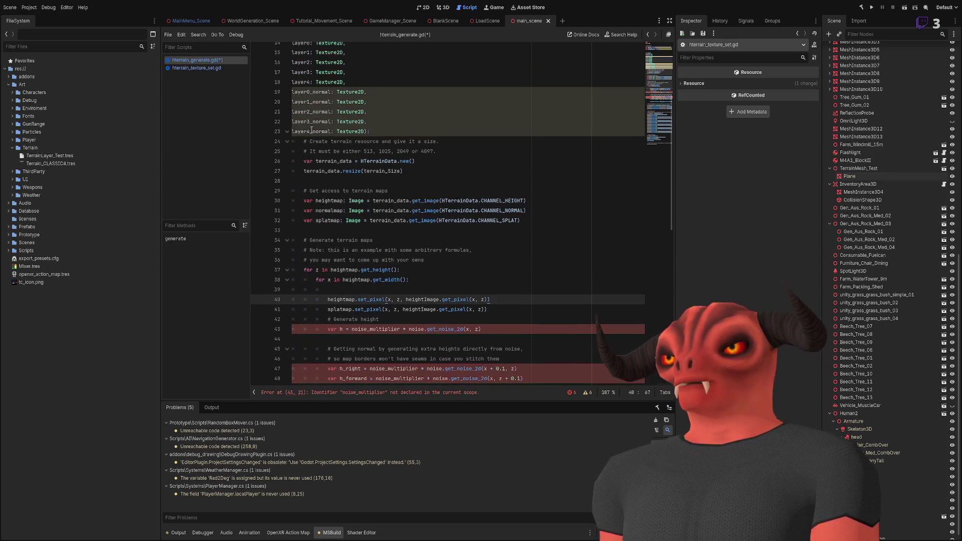
scroll(307, 122, up, 3)
double_click(308, 122)
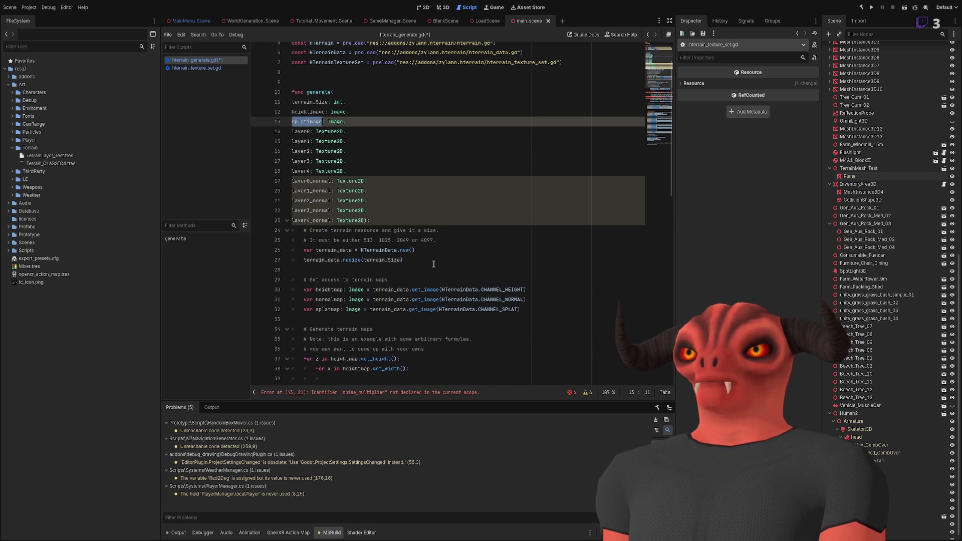
Make the splatmap line read from splatImage instead of heightImage.
scroll(374, 270, down, 5)
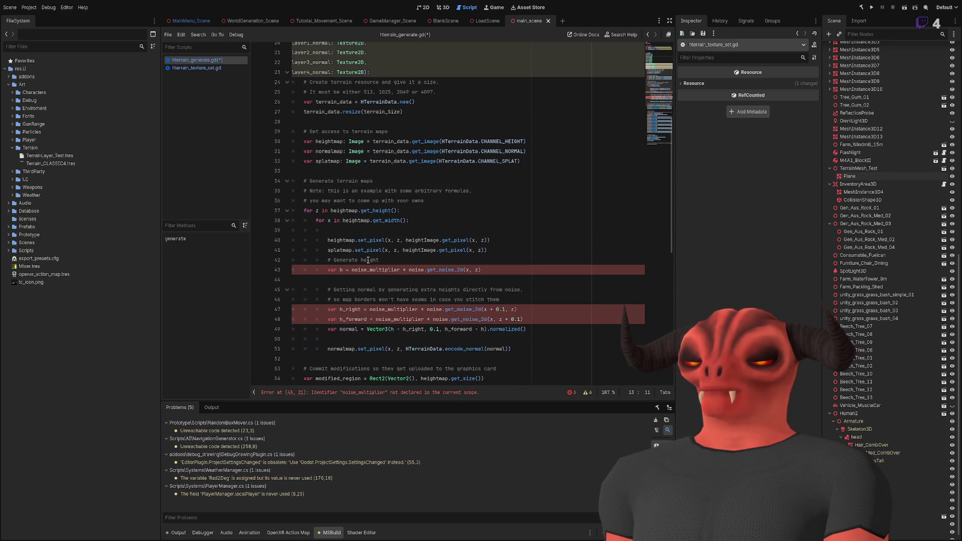
double_click(422, 250)
key(ctrl+v)
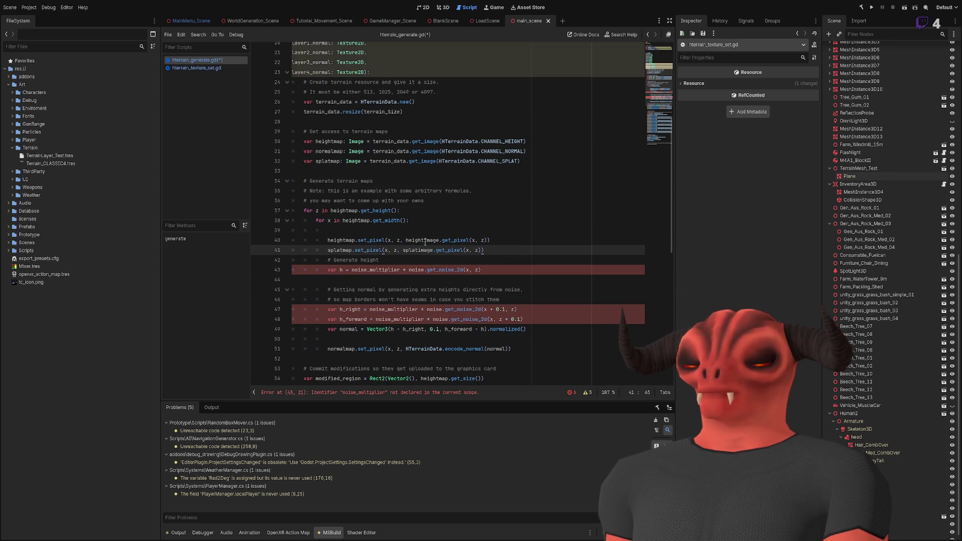
Add the comment '# Assign Heightmap and SplatM' above the pixel-copy lines.
click(424, 232)
text(# As)
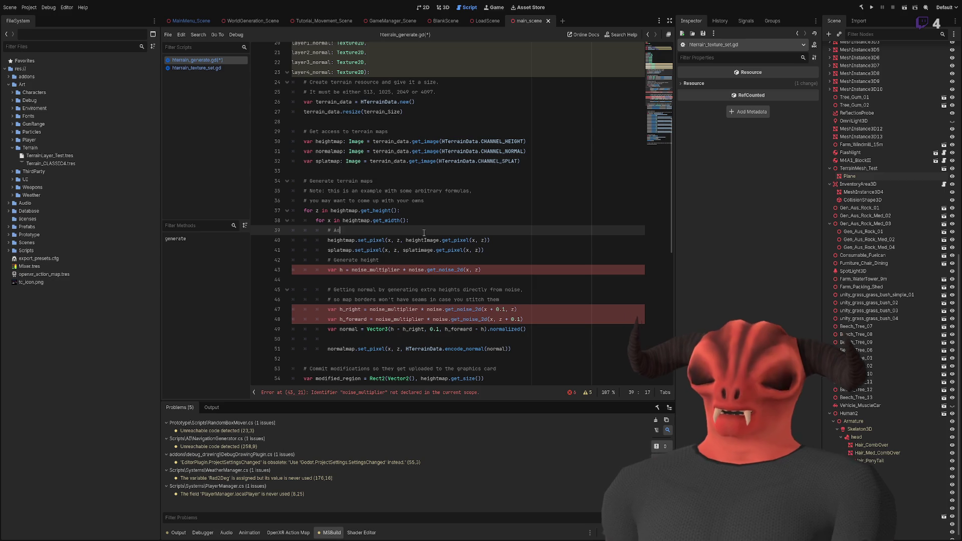
text(sign Heightmap and)
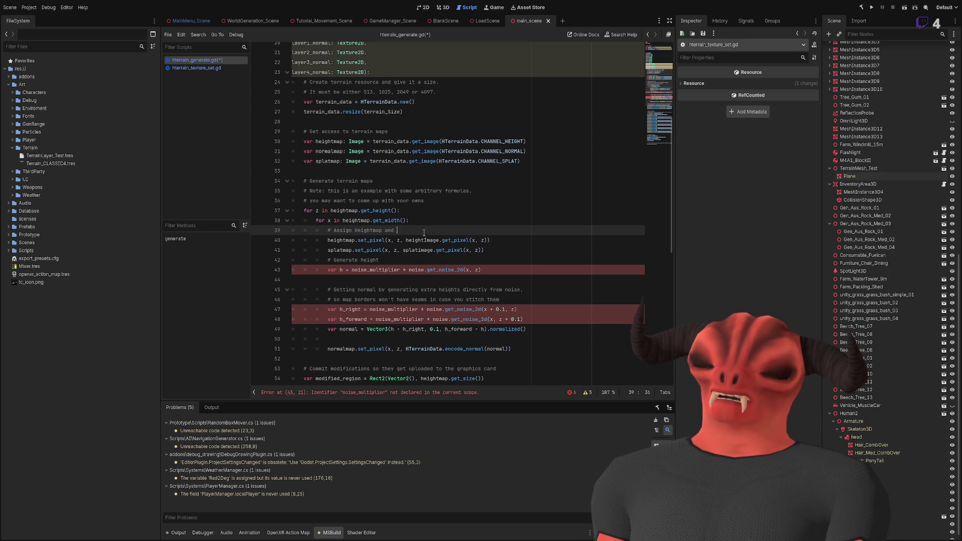
text( SplatMap from images)
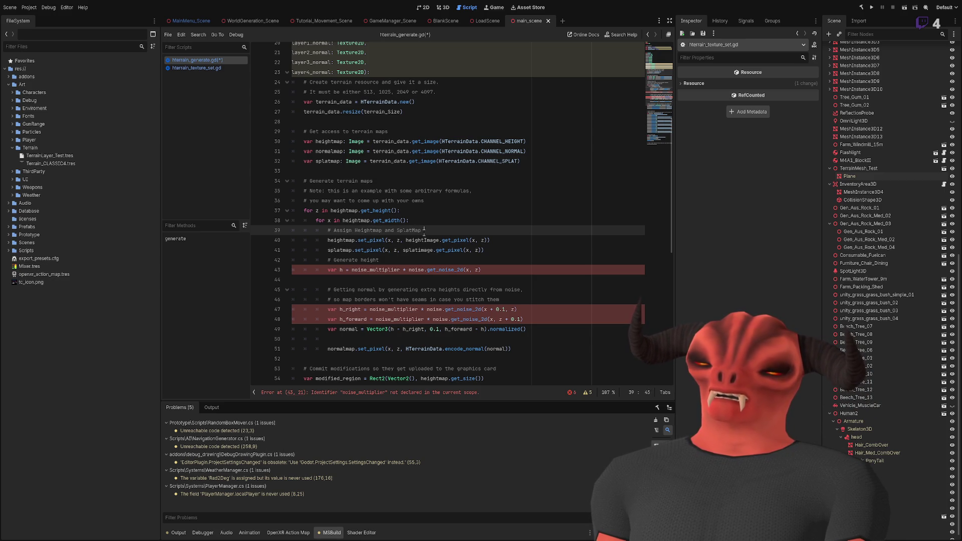
click(456, 210)
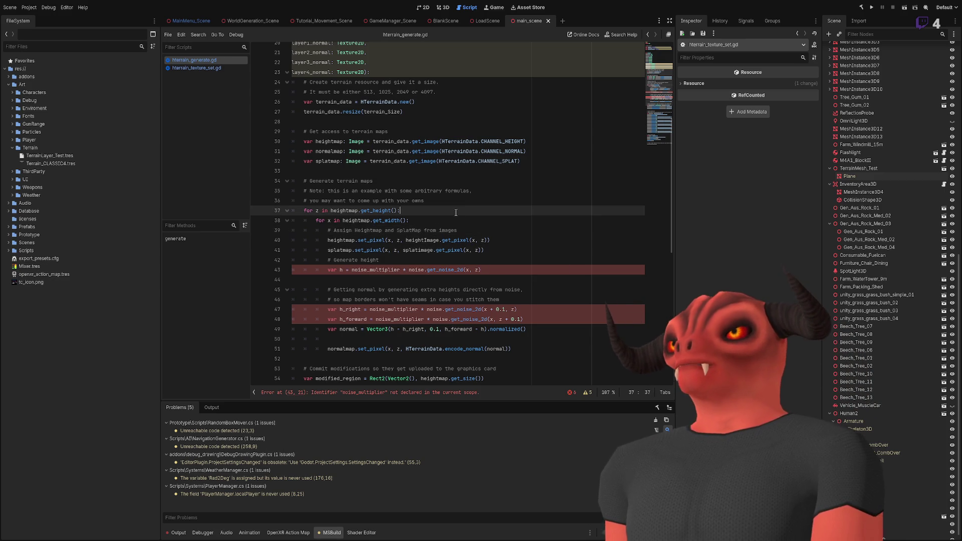
click(418, 230)
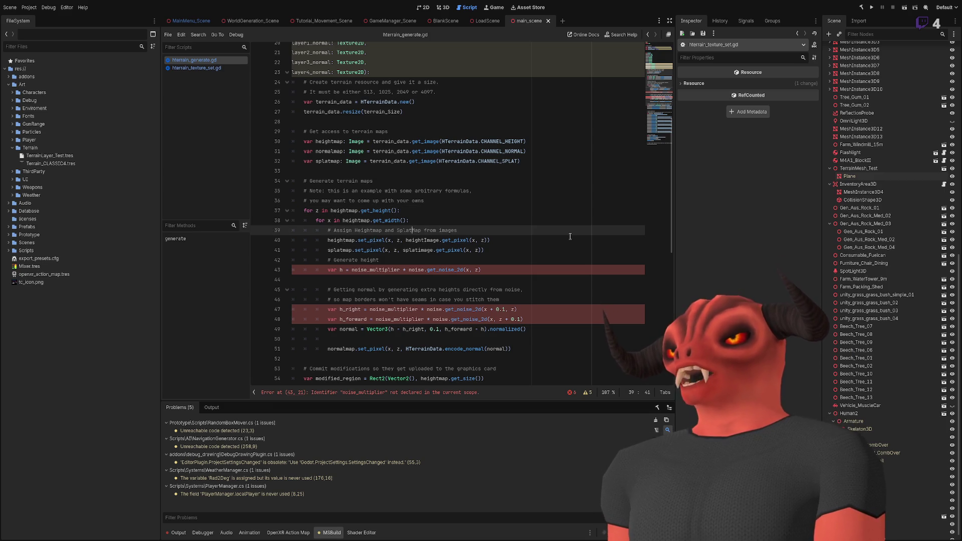
click(569, 240)
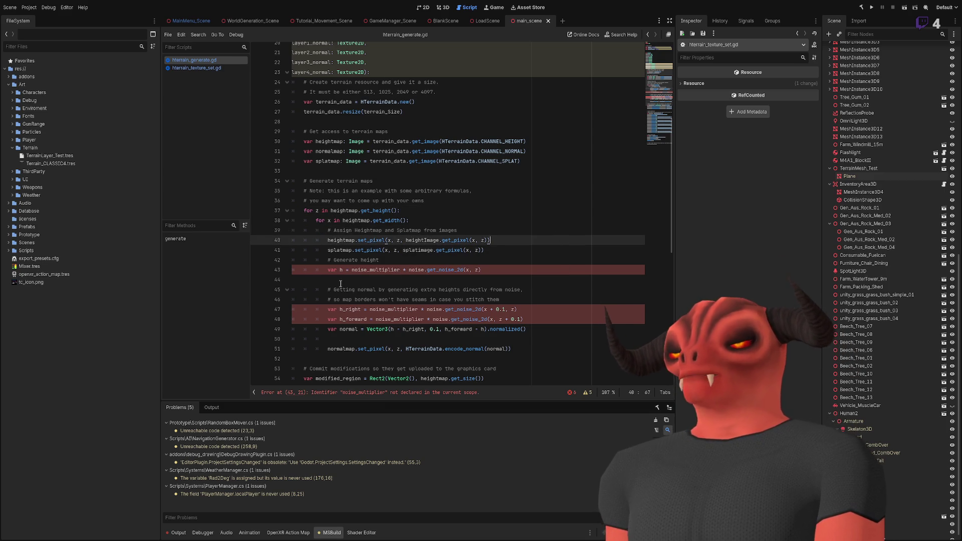
scroll(475, 251, down, 2)
scroll(378, 266, up, 1)
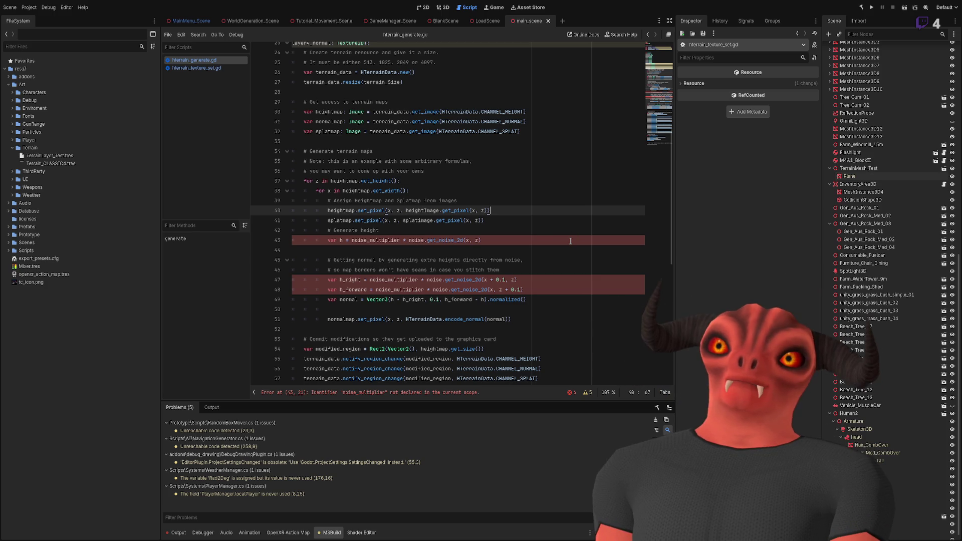
key(Return)
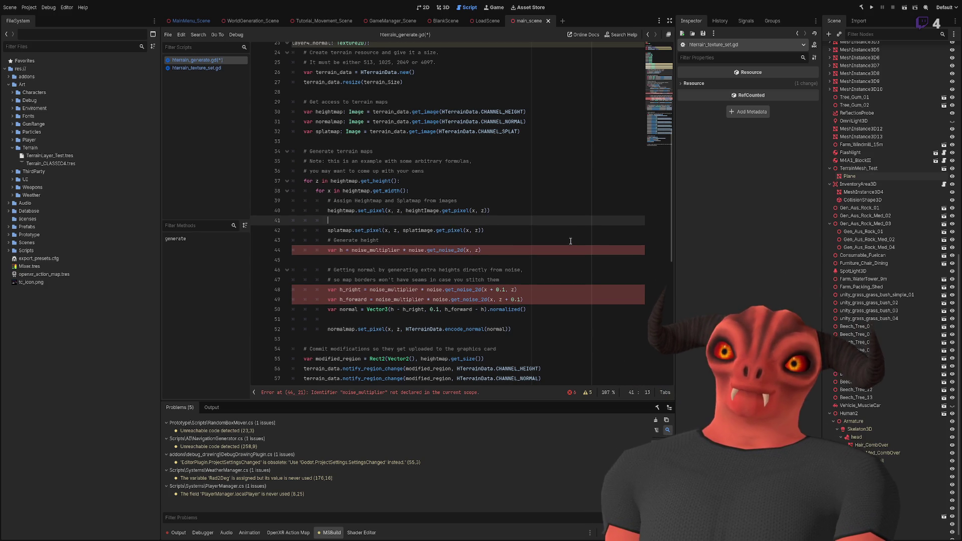
key(ctrl+z)
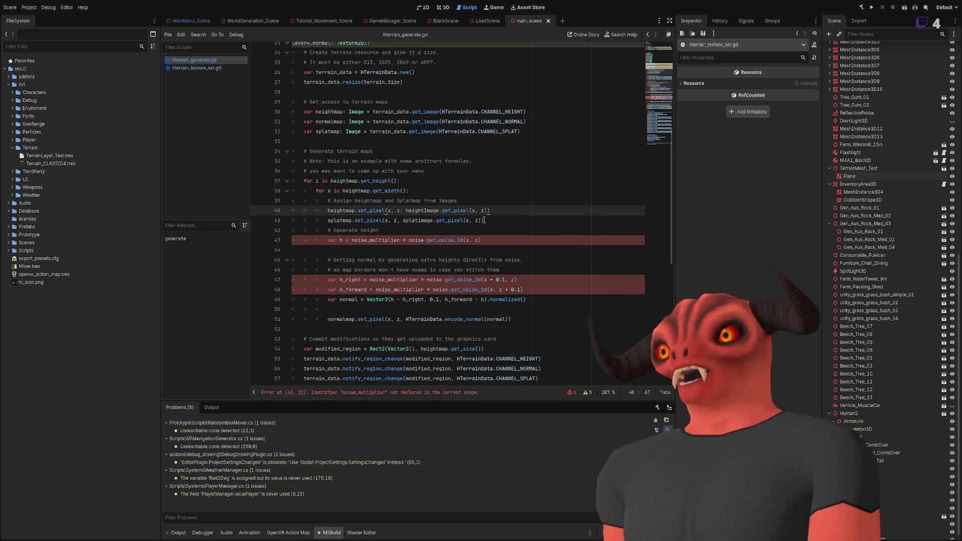
Copy the two z/x loop headers and paste them after the normalmap set_pixel line.
drag(450, 193, 436, 171)
click(581, 319)
key(Return)
key(BackSpace)
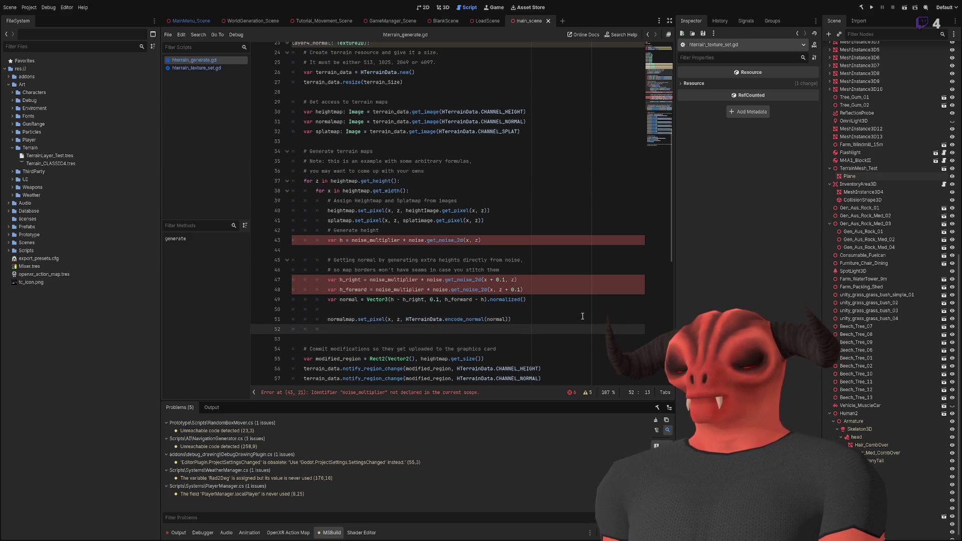
key(ctrl+v)
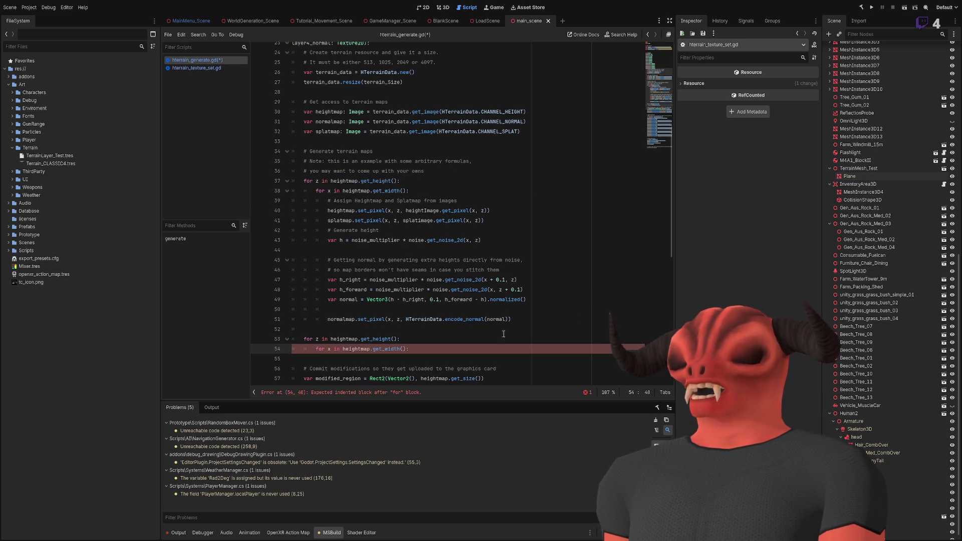
Move the normalmap write into the new loop and copy the h_right and h_forward lines there.
scroll(528, 286, down, 1)
click(527, 287)
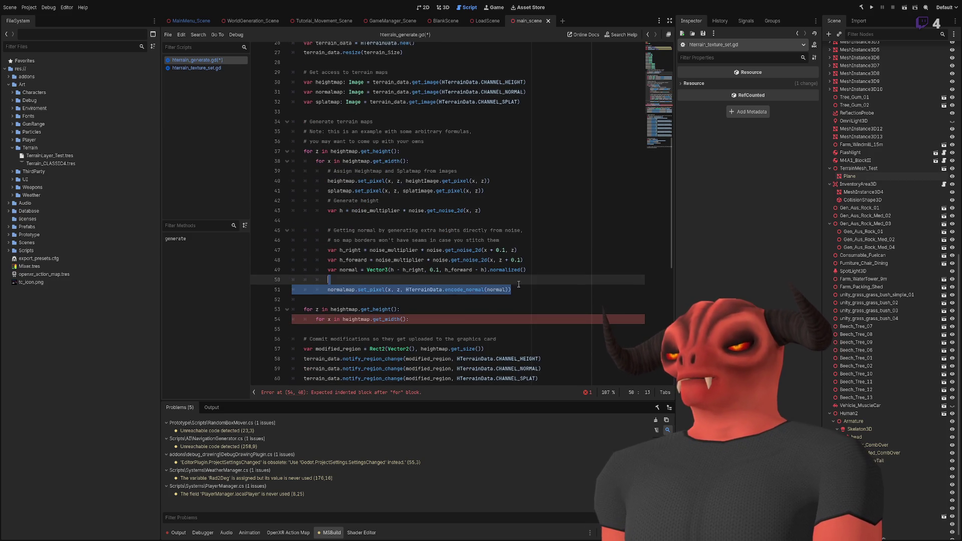
key(alt+Down)
key(alt+Down)
key(alt+Down)
click(460, 308)
key(Return)
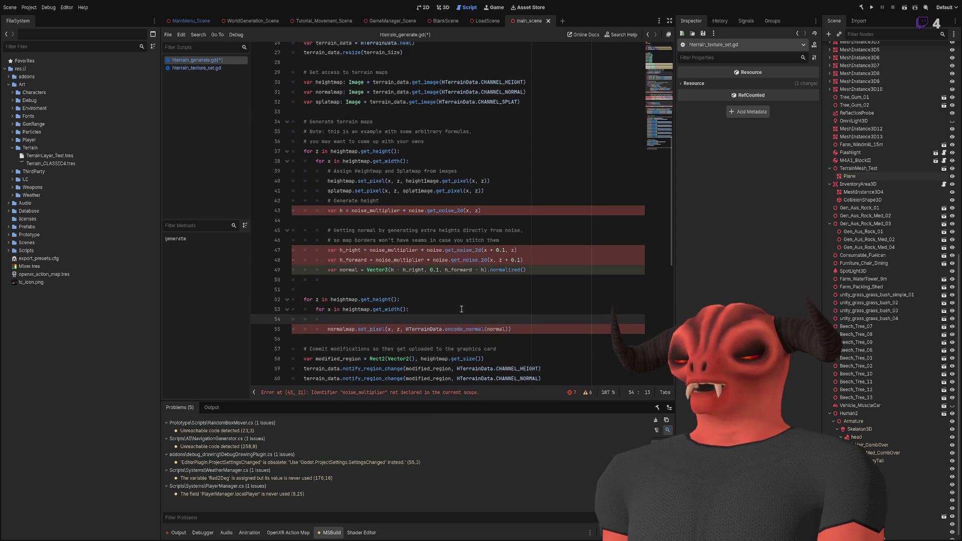
drag(522, 260, 328, 250)
key(ctrl+c)
click(467, 316)
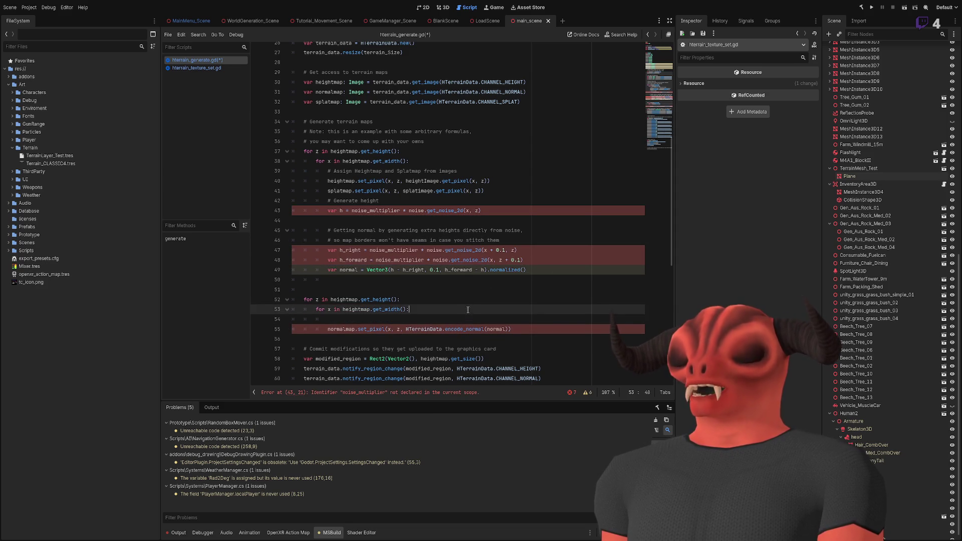
key(ctrl+v)
Copy the var h line into the start of the new loop body.
triple_click(503, 210)
key(ctrl+c)
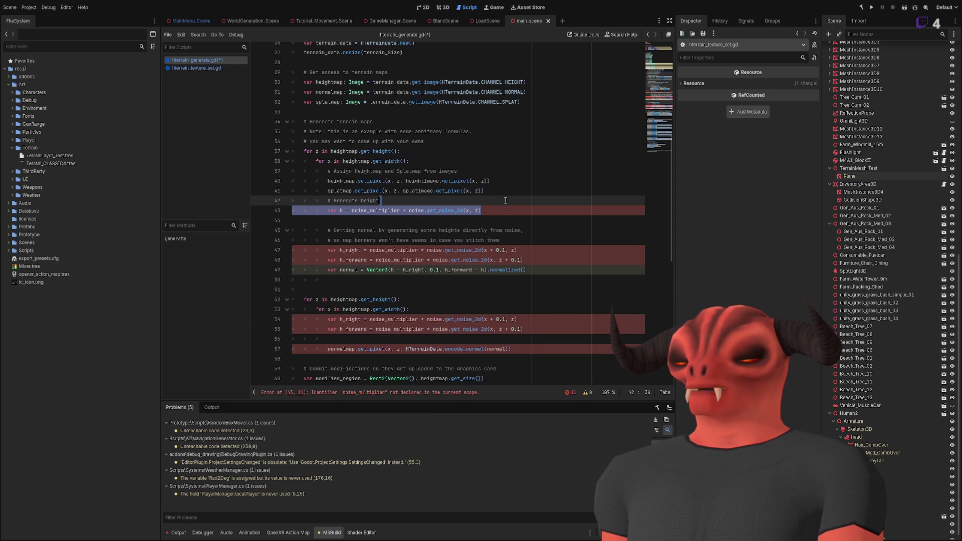
click(452, 307)
key(ctrl+v)
scroll(452, 301, down, 3)
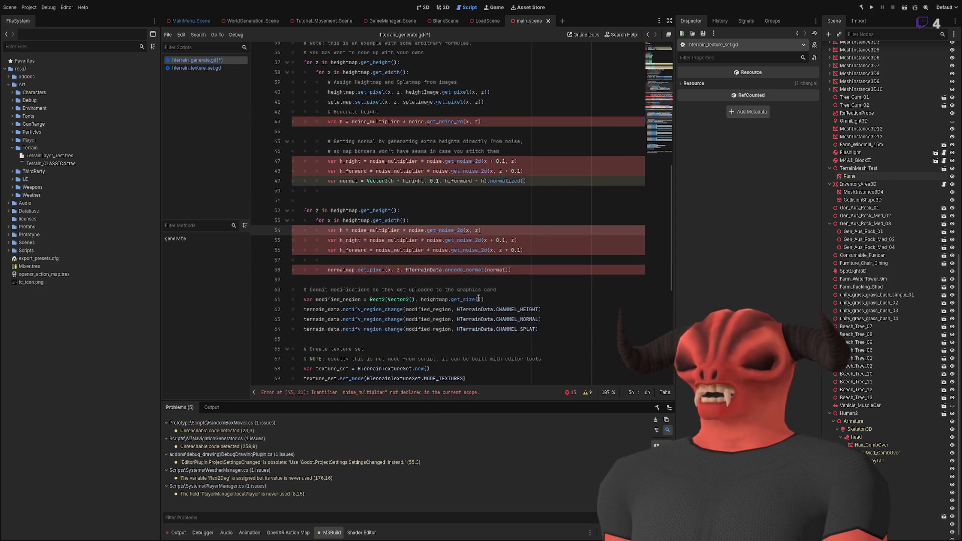
Copy the var normal line in above the new loop's normalmap write.
click(552, 271)
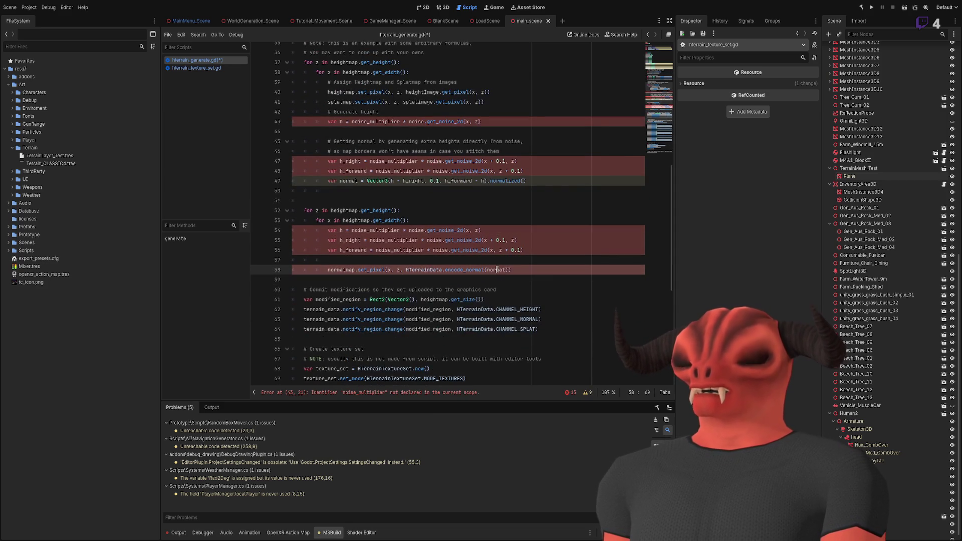
double_click(505, 180)
click(383, 270)
double_click(342, 270)
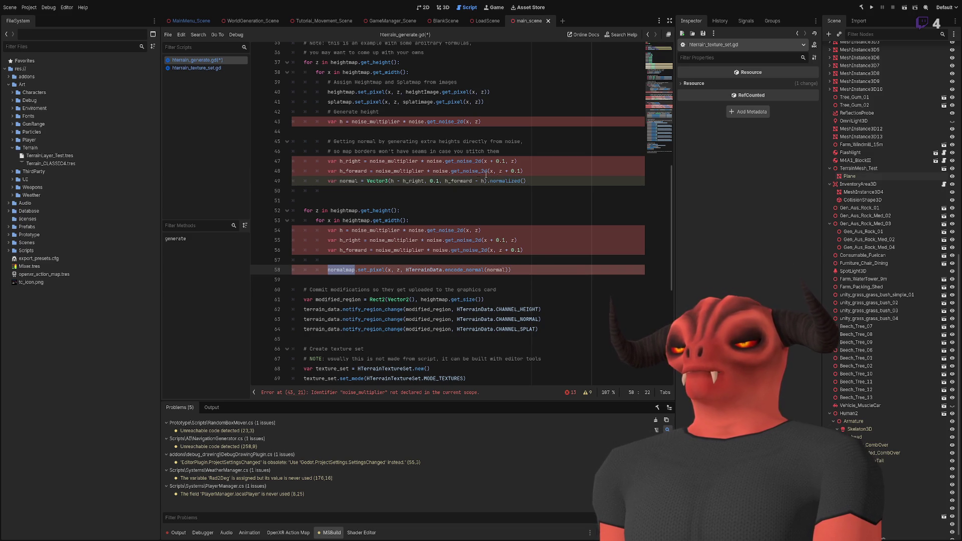
click(527, 181)
key(shift+Home)
key(ctrl+c)
click(534, 252)
key(Return)
key(ctrl+v)
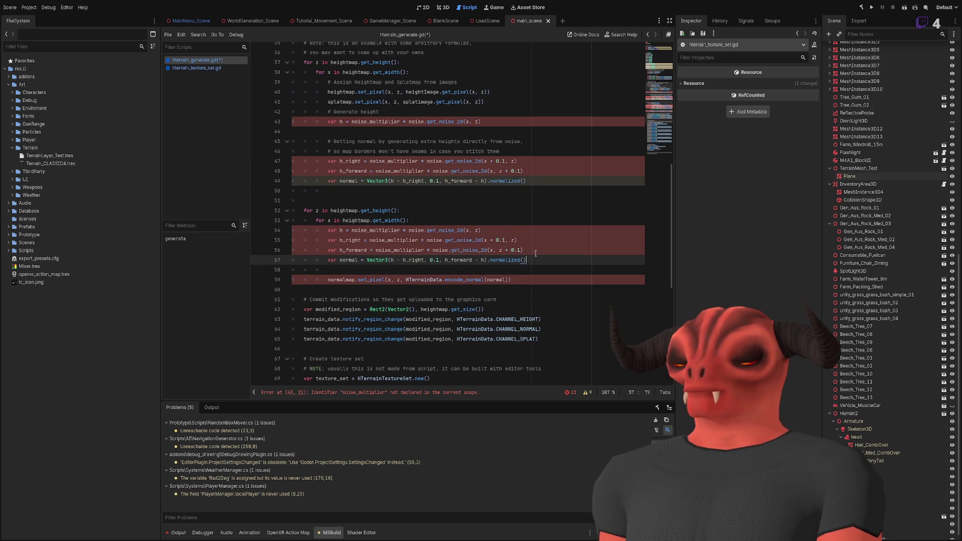
click(419, 269)
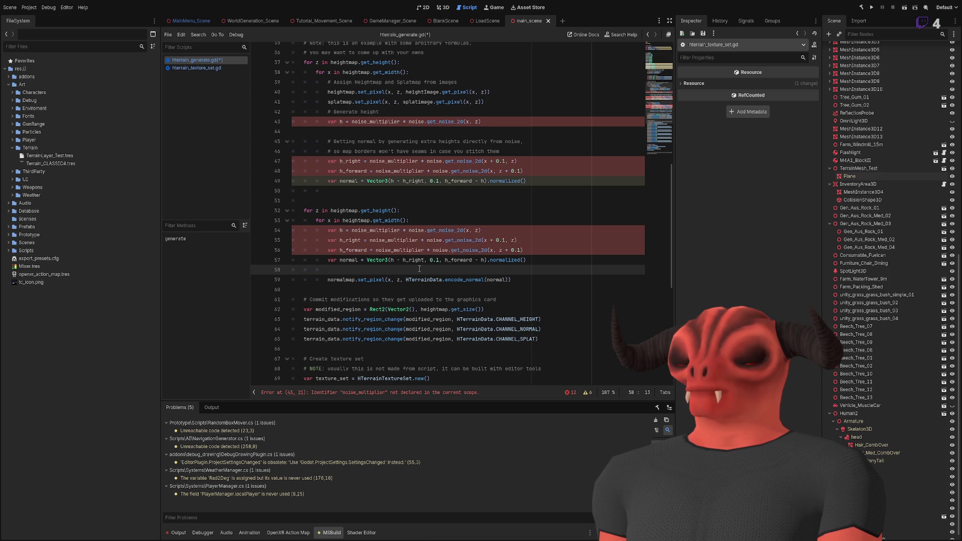
click(395, 260)
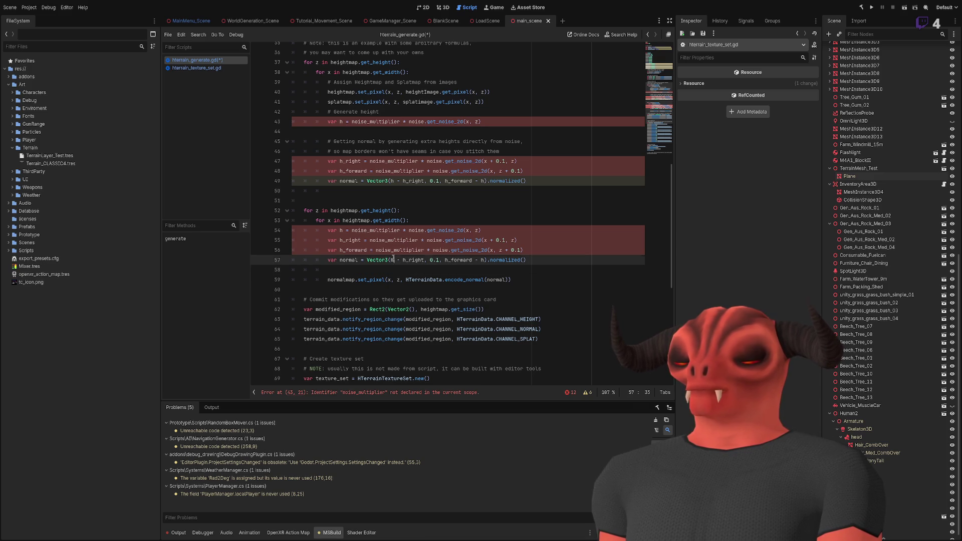
click(448, 260)
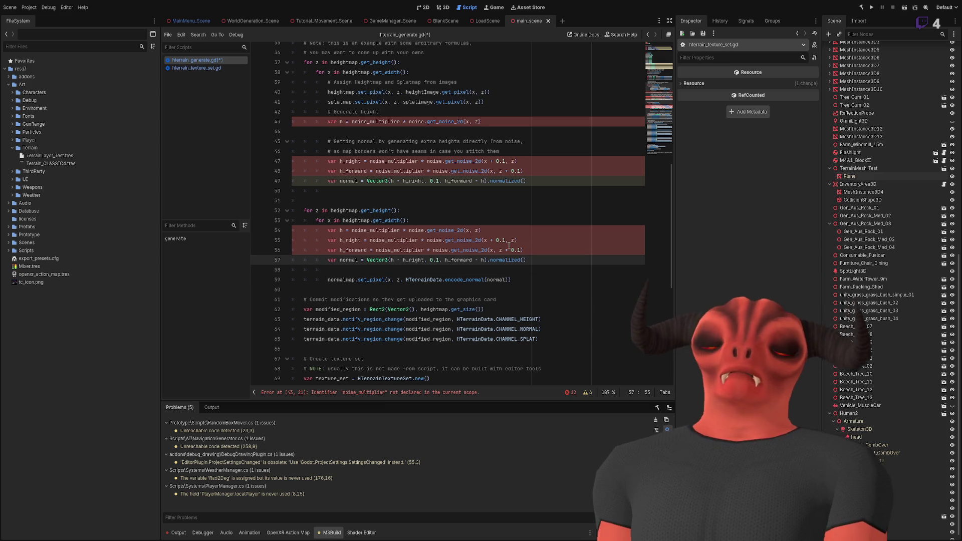
Delete the duplicated second loop block.
scroll(509, 248, up, 4)
scroll(506, 246, down, 2)
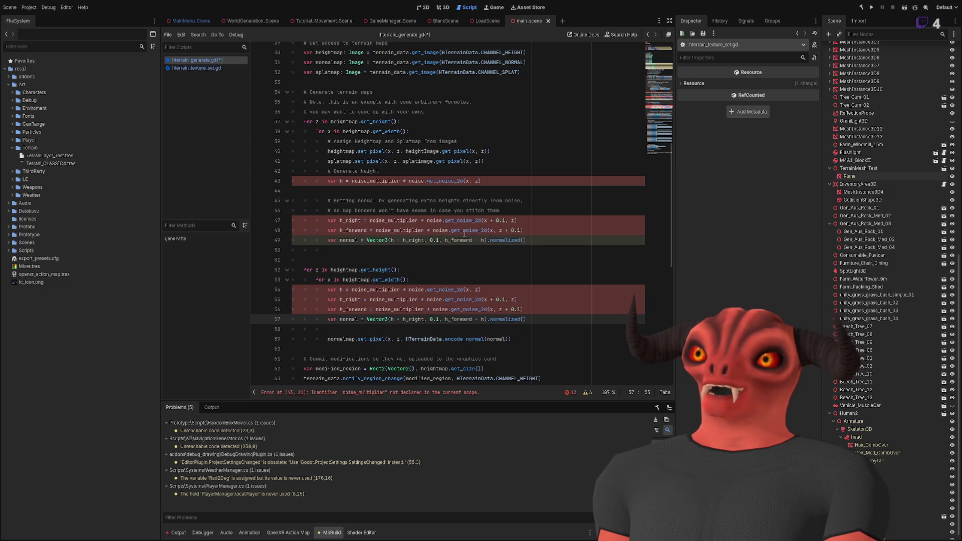
double_click(344, 151)
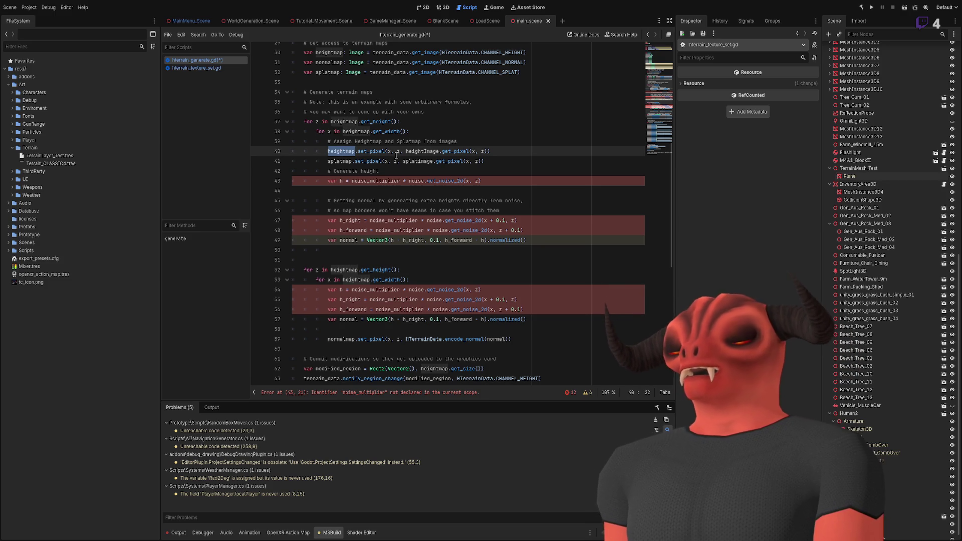
drag(406, 151, 489, 151)
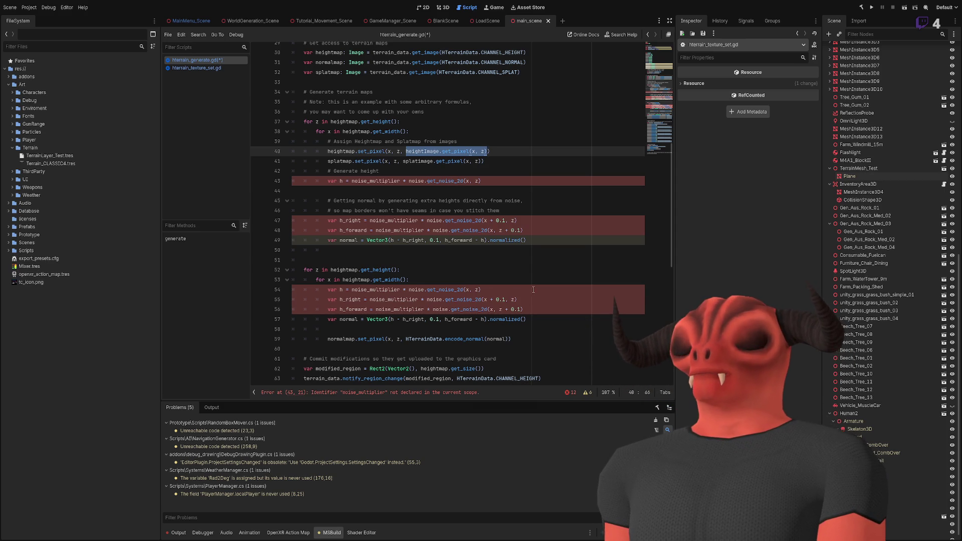
click(540, 333)
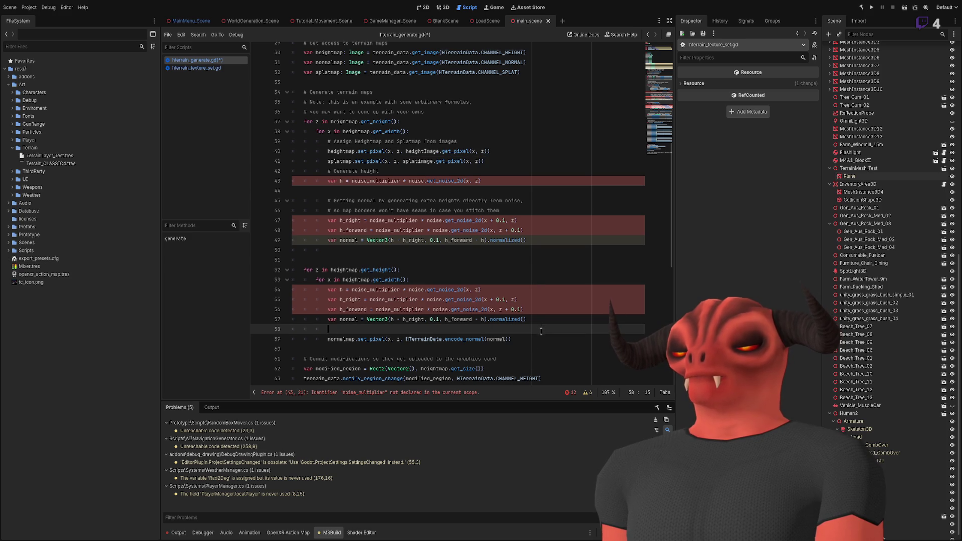
key(ctrl+shift+k)
key(ctrl+shift+k)
key(ctrl+shift+k)
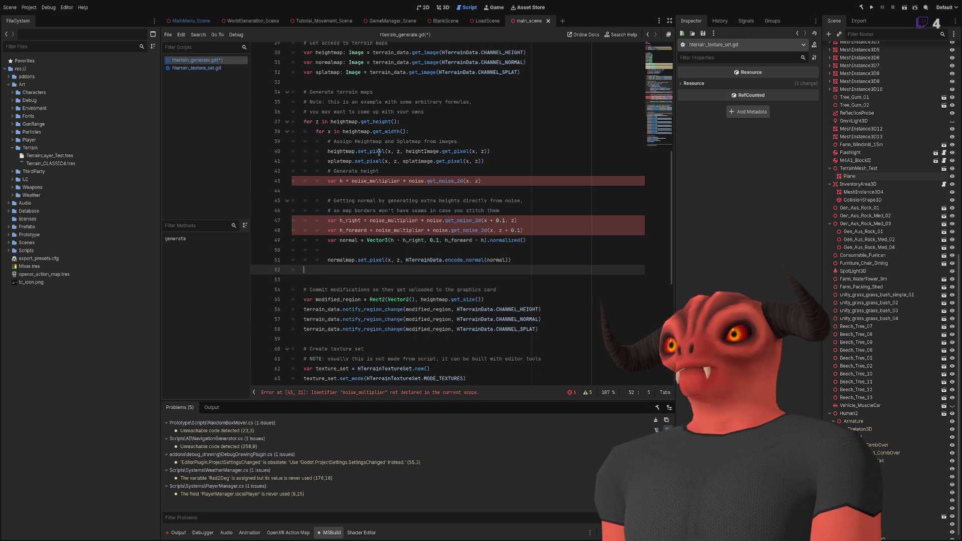
Set h_right to heightImage.get_pixel(x + 0.1, z) and comment out its noise term.
double_click(422, 151)
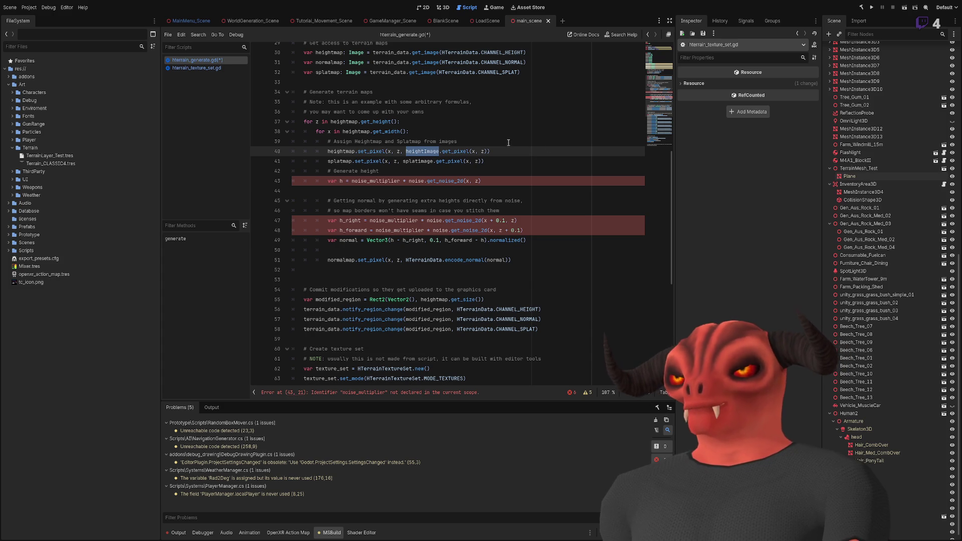
click(418, 142)
drag(405, 151, 487, 151)
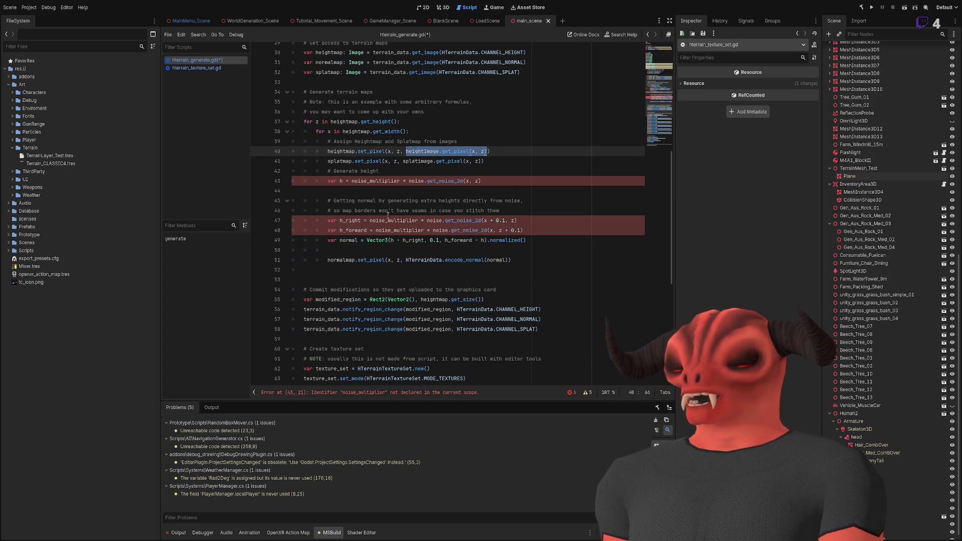
click(369, 221)
drag(370, 220, 472, 220)
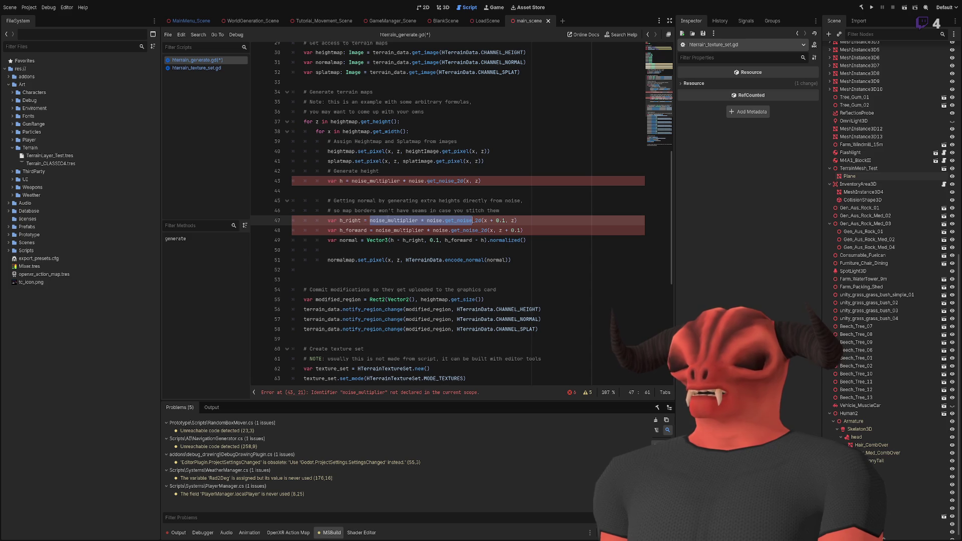
click(361, 220)
key(ctrl+v)
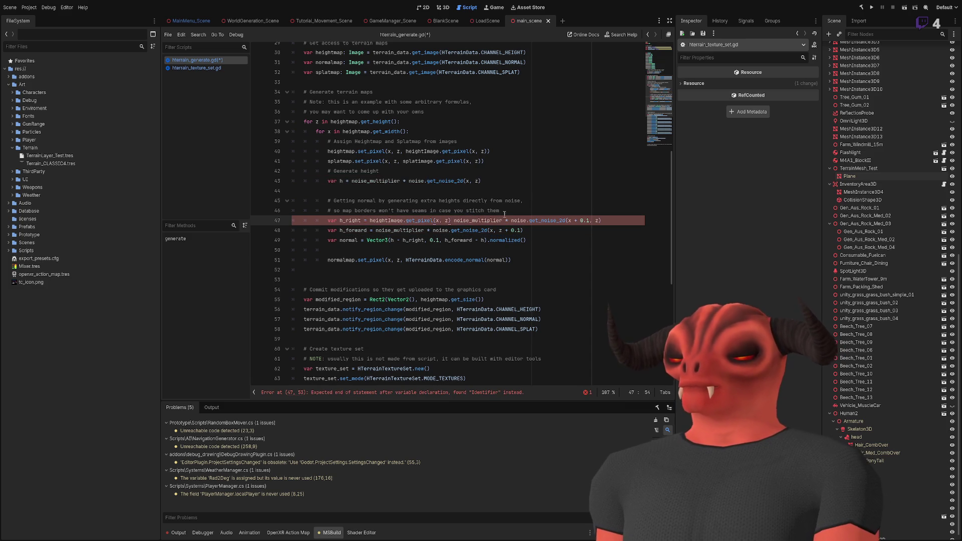
key(Left)
key(Left)
key(Left)
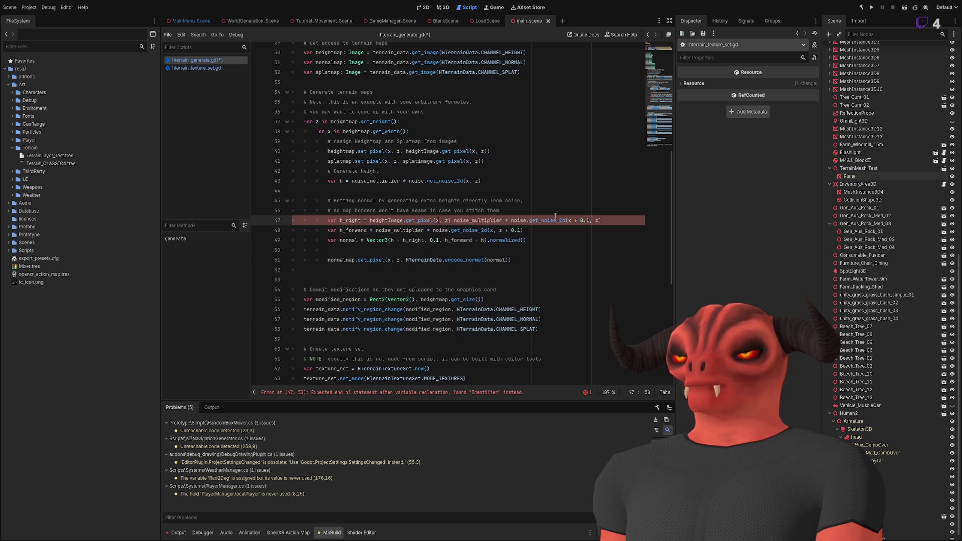
text(+ 0.1)
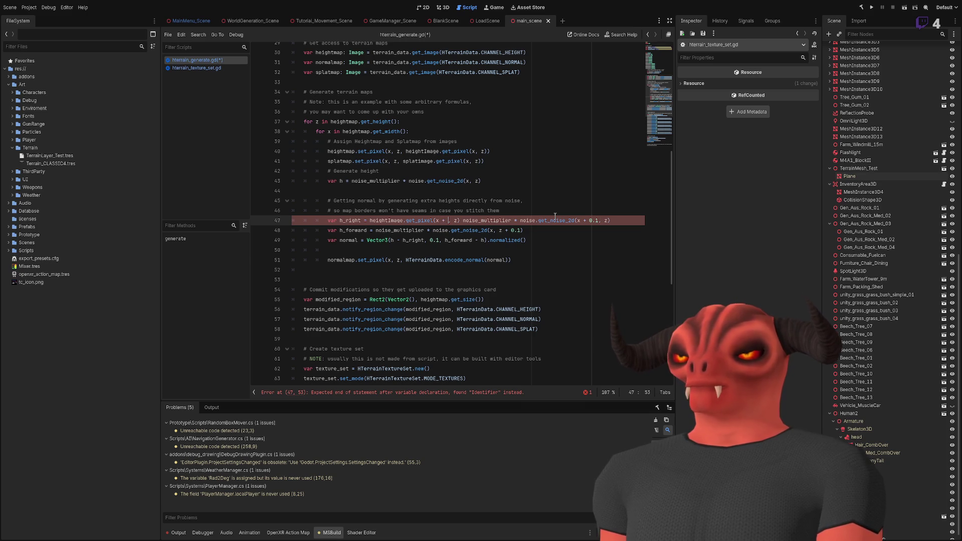
key(Right)
key(Right)
key(Right)
text(#)
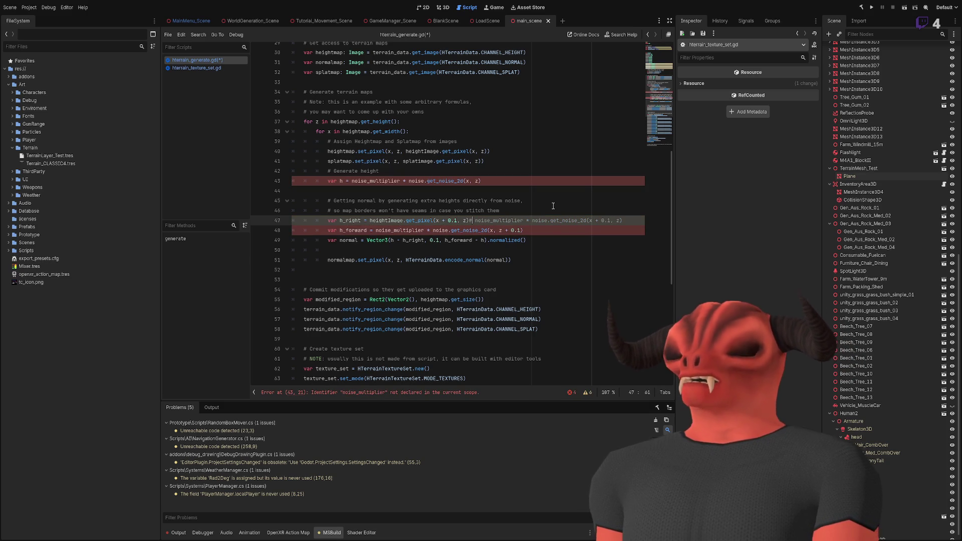
Replace the noise expression in the var h line with heightImage.get_pixel(x, z).
click(554, 242)
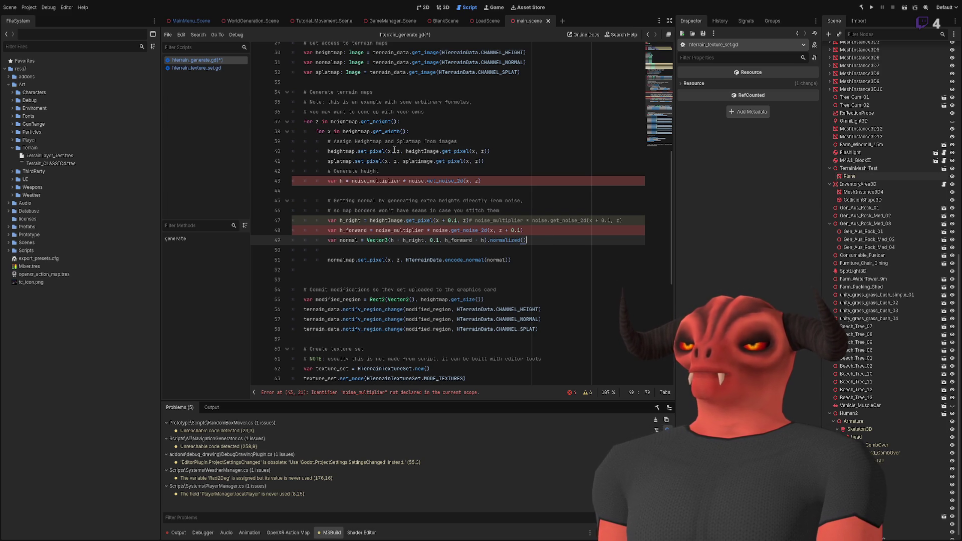
drag(406, 151, 489, 151)
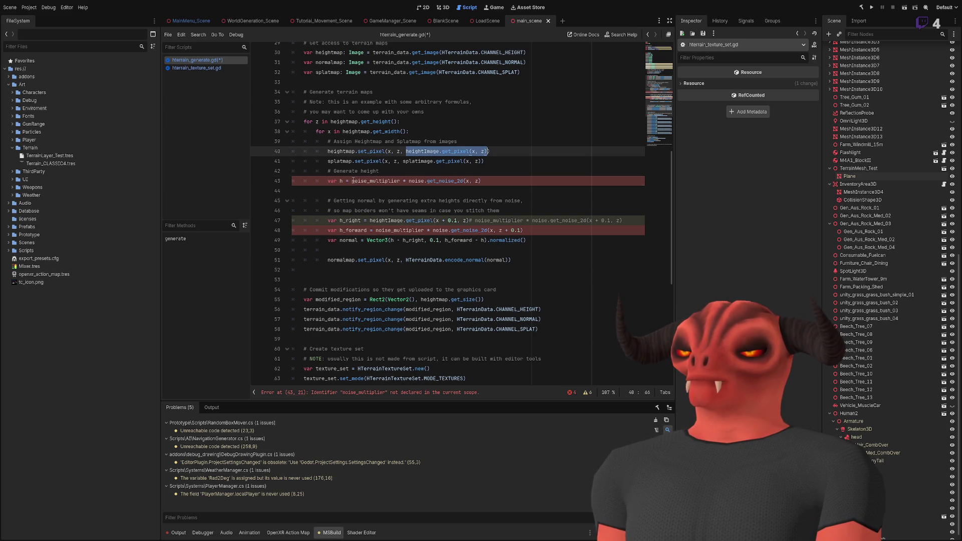
drag(352, 181, 480, 181)
key(ctrl+v)
click(496, 174)
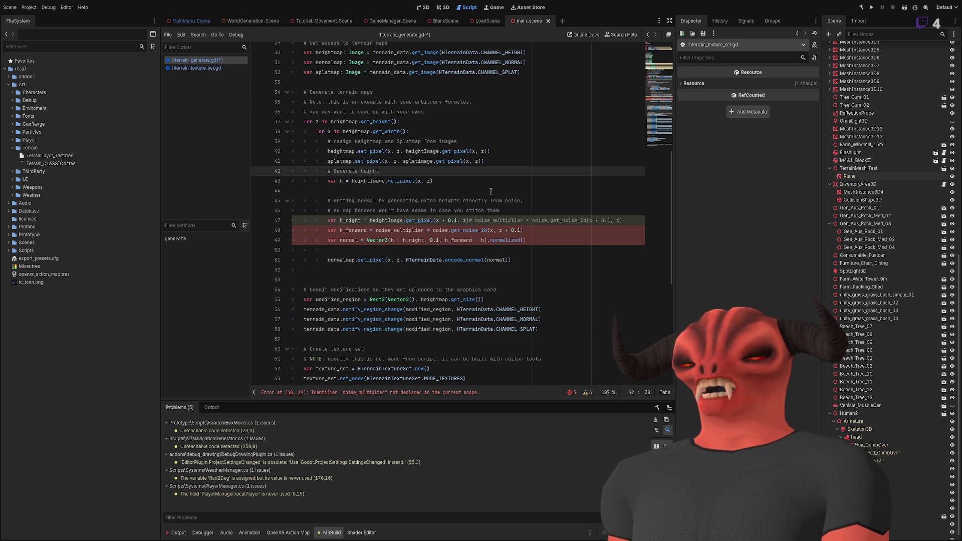
Move the var h line to the top of the inner loop and pass h to heightmap.set_pixel.
drag(489, 189, 462, 171)
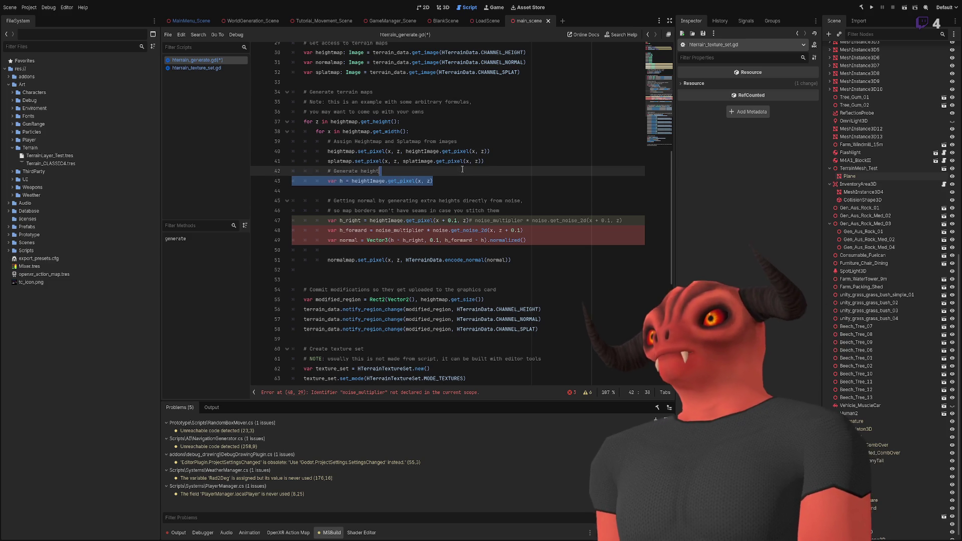
key(ctrl+x)
key(Up)
key(Up)
key(Up)
key(End)
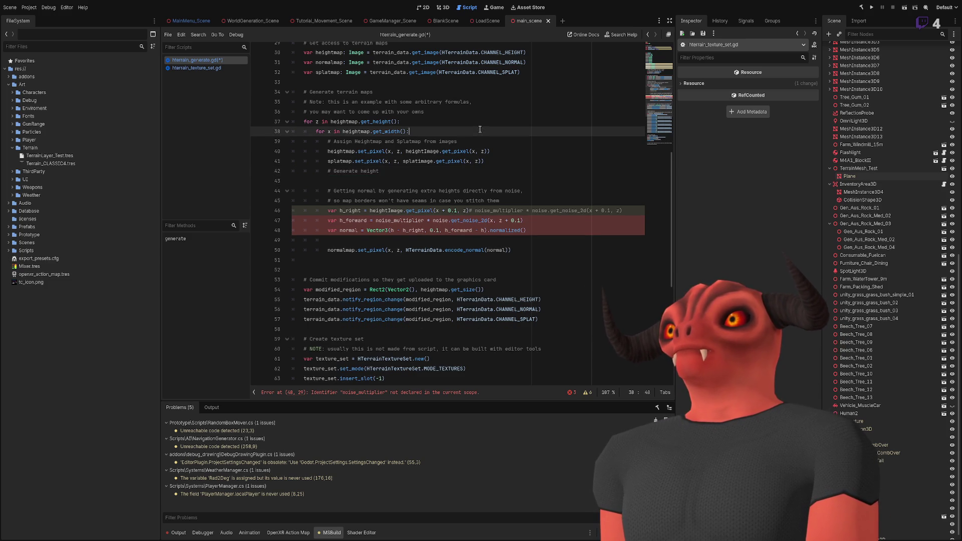
key(Return)
key(Return)
key(ctrl+v)
drag(407, 180, 487, 181)
text(h))
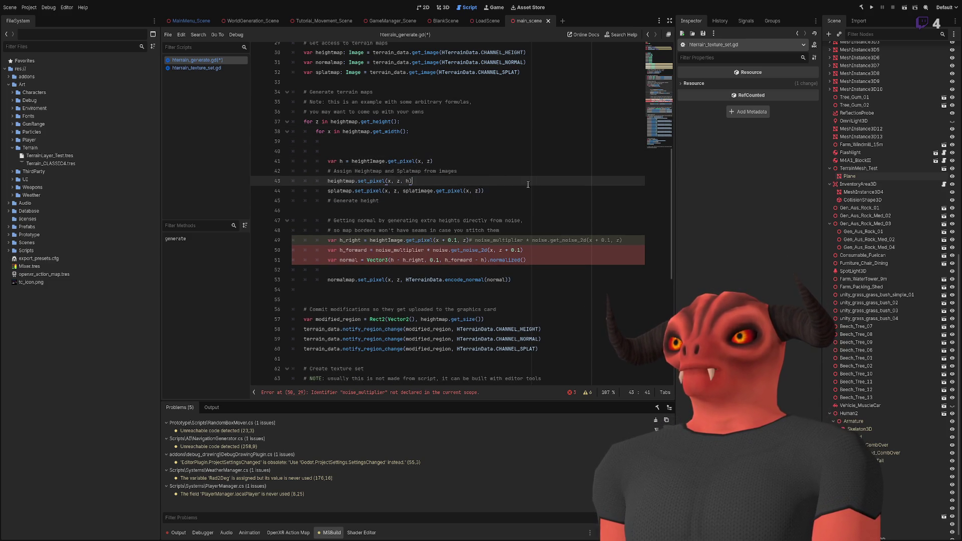
Delete the leftover '# Generate height' comment and extra blank lines.
click(503, 210)
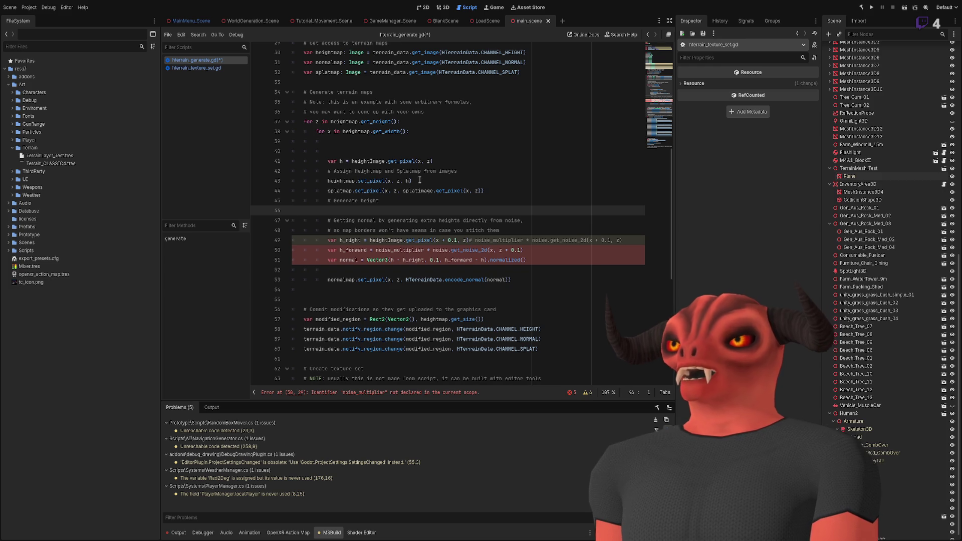
drag(415, 200, 414, 181)
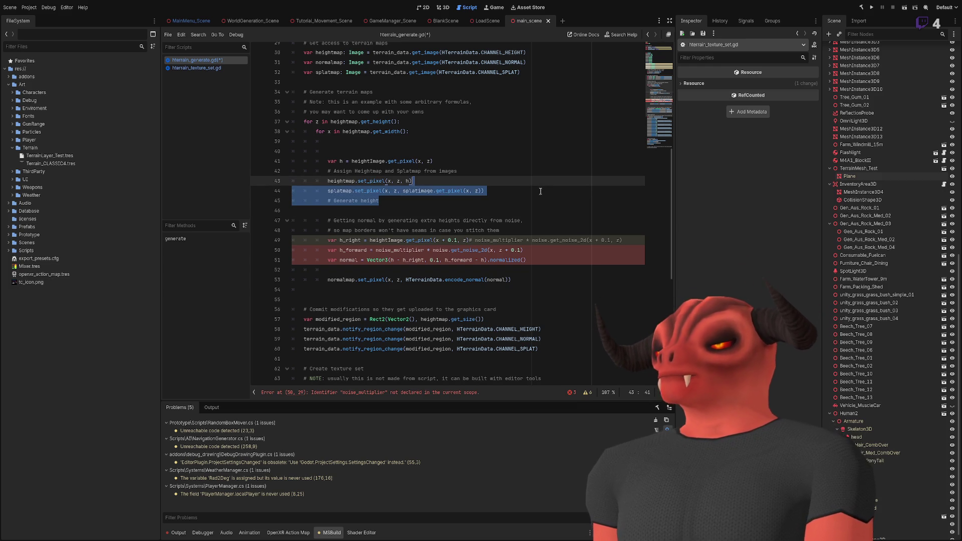
click(539, 192)
key(shift+Down)
key(Delete)
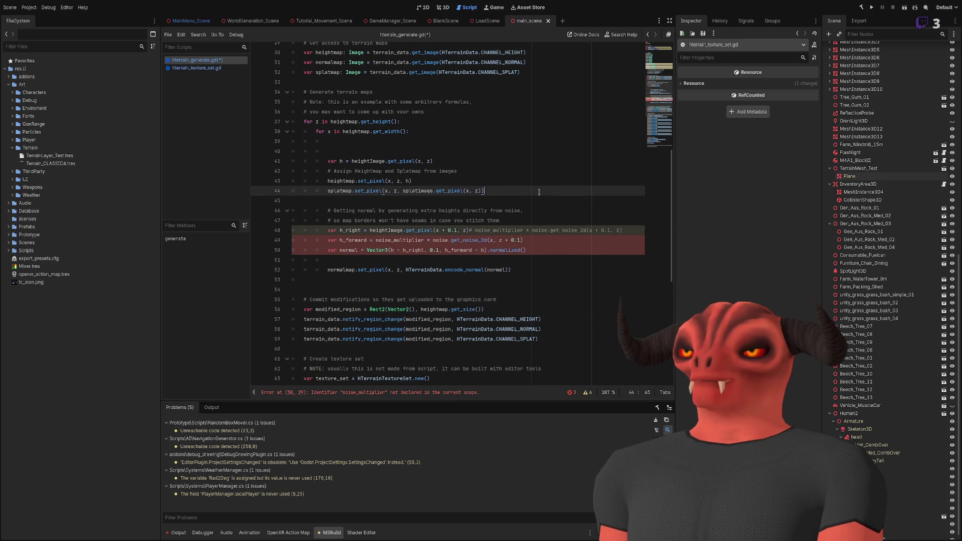
key(Delete)
click(436, 139)
key(shift+Down)
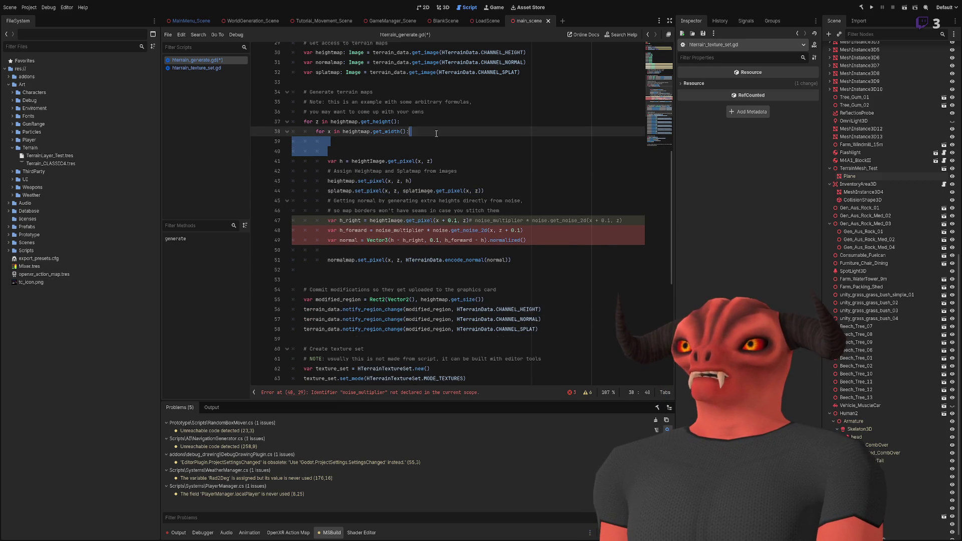
Add a '# h Height' comment above the height line.
key(Delete)
text(h Height)
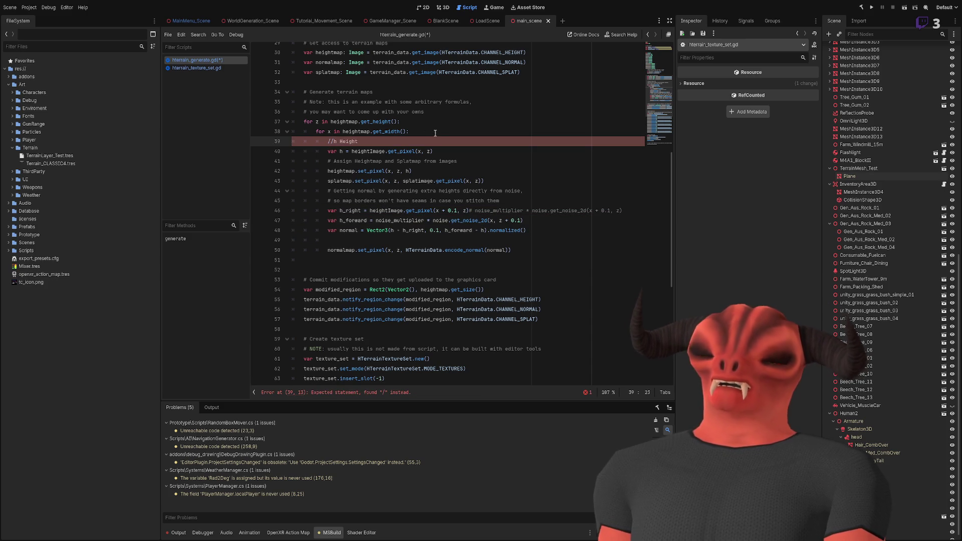
click(333, 141)
key(BackSpace)
key(BackSpace)
text(#)
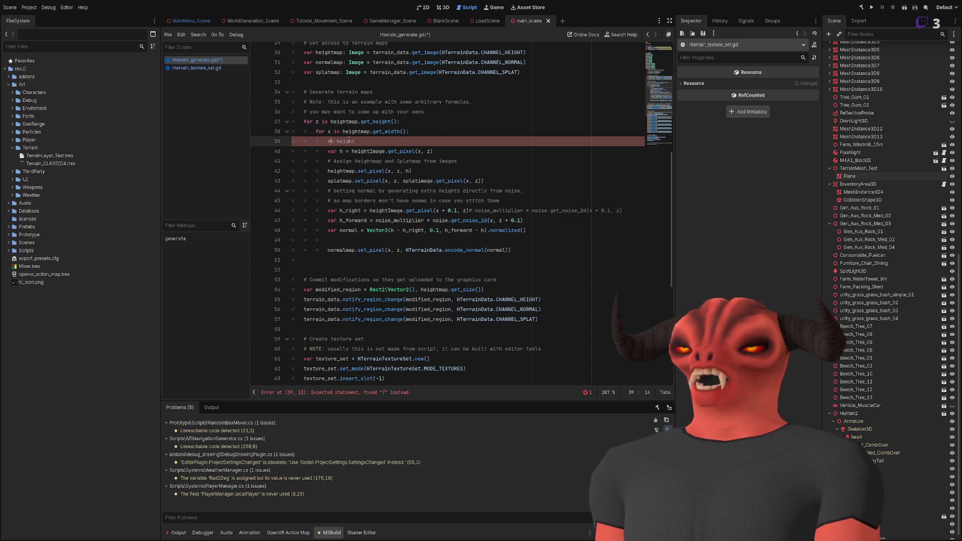
click(399, 190)
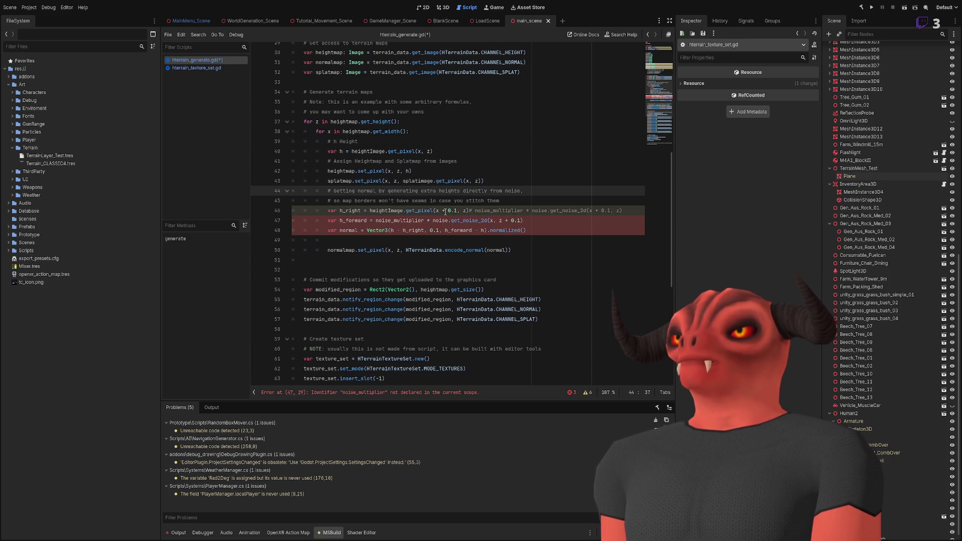
Replace the h_forward noise call with heightImage.get_pixel and delete the leftover noise comment.
mouse_move(370, 210)
mouse_down()
mouse_move(479, 220)
mouse_move(374, 220)
mouse_up()
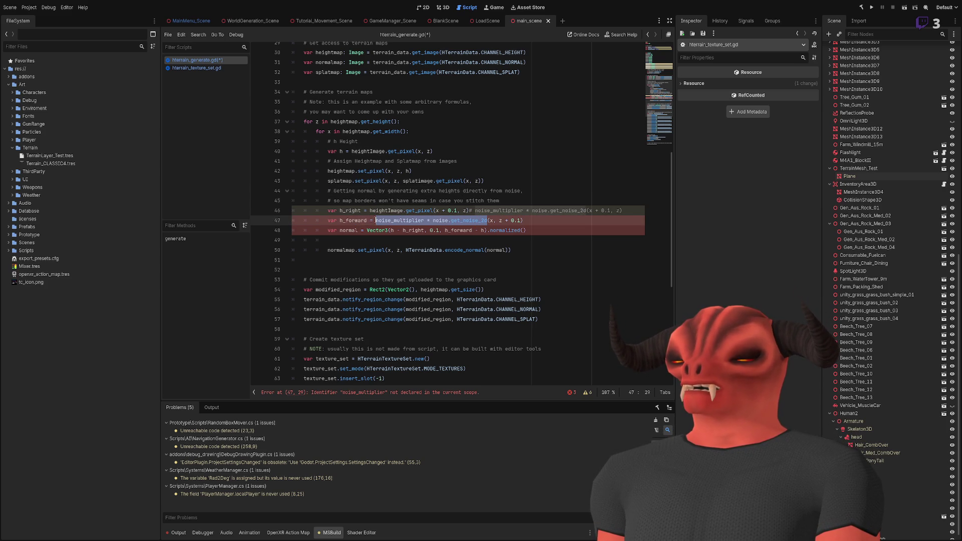
key(ctrl+v)
click(542, 240)
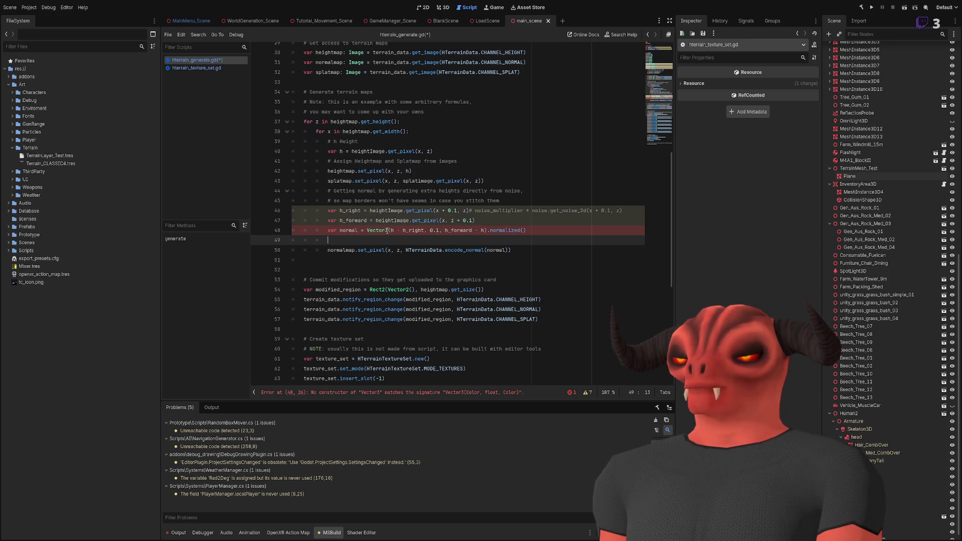
key(Up)
key(End)
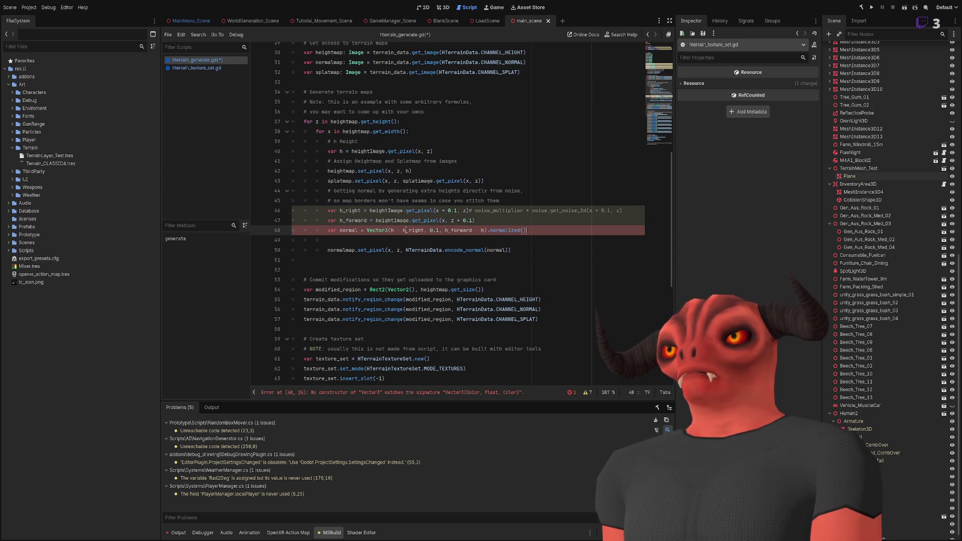
click(492, 217)
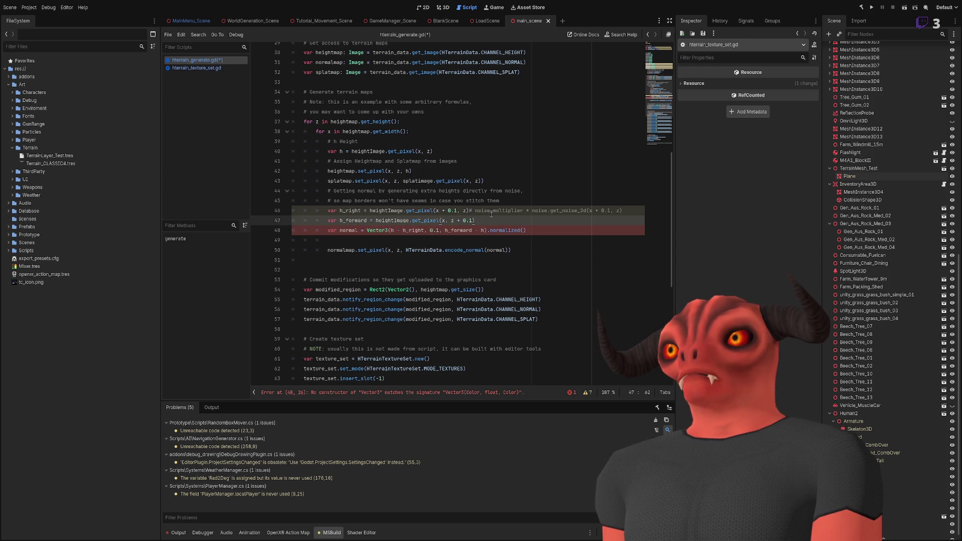
drag(470, 210, 697, 210)
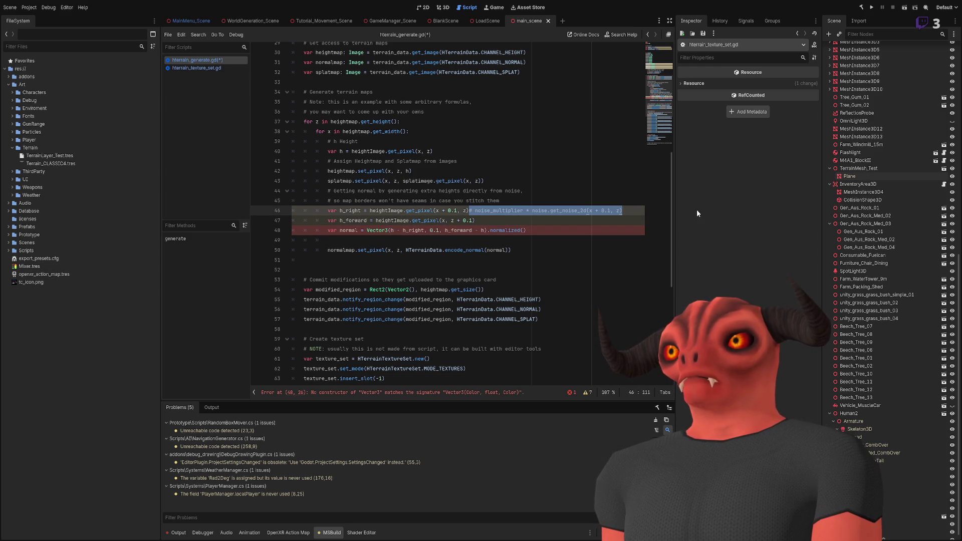
key(BackSpace)
Review the h_right and h_forward lines and their x + 0.1 and z + 0.1 sampling offsets.
click(612, 203)
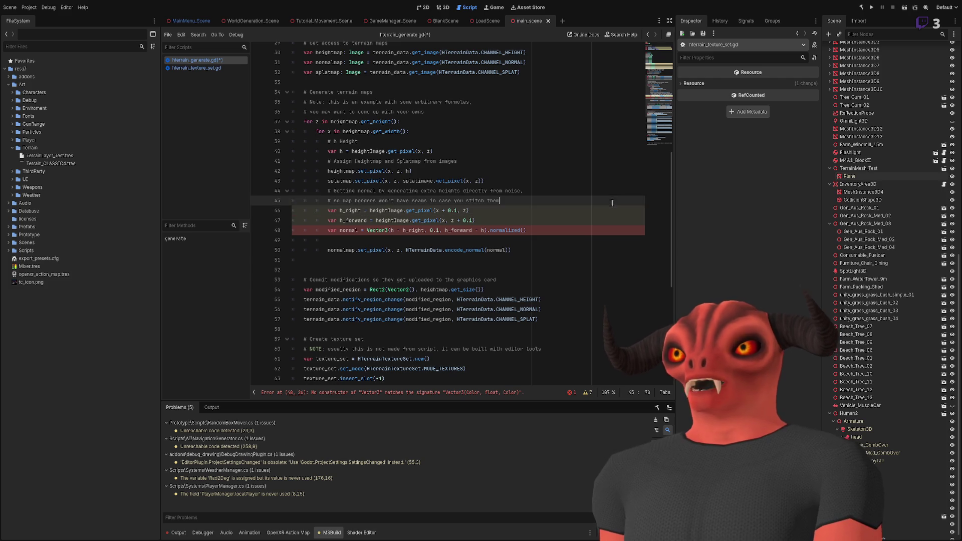
key(Down)
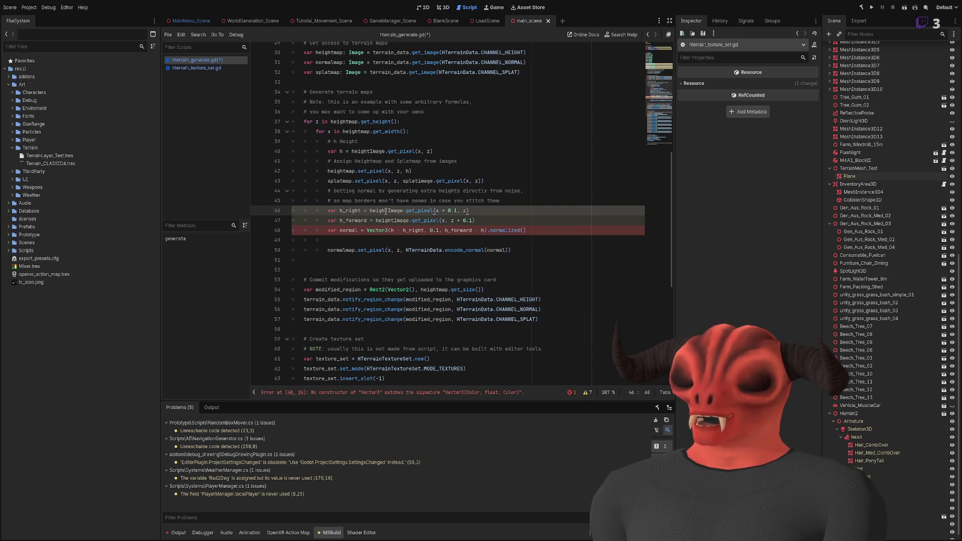
key(Down)
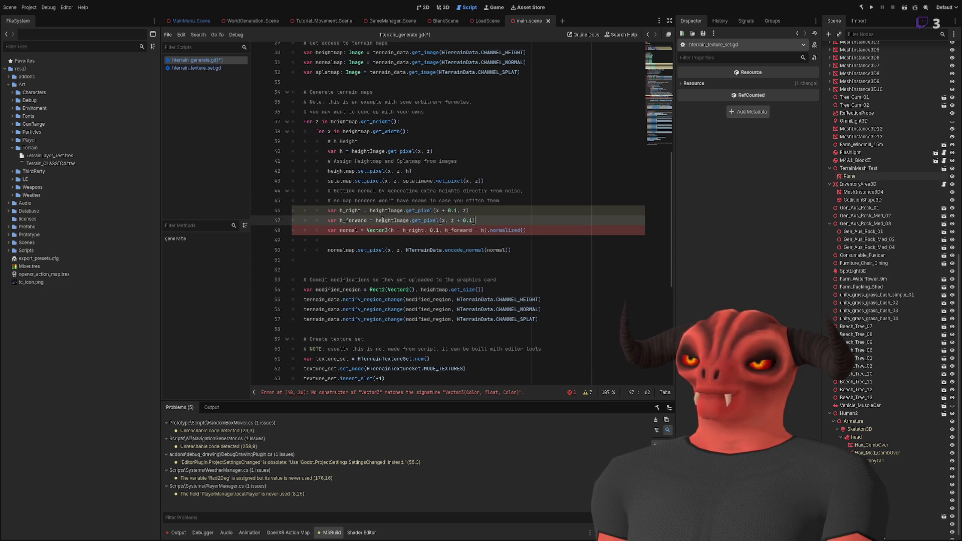
drag(340, 211, 475, 221)
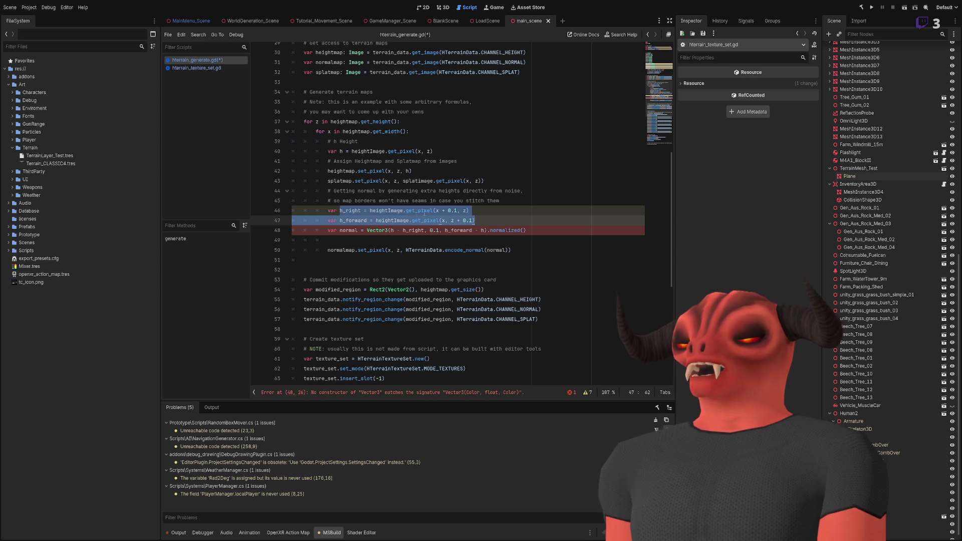
drag(436, 210, 457, 211)
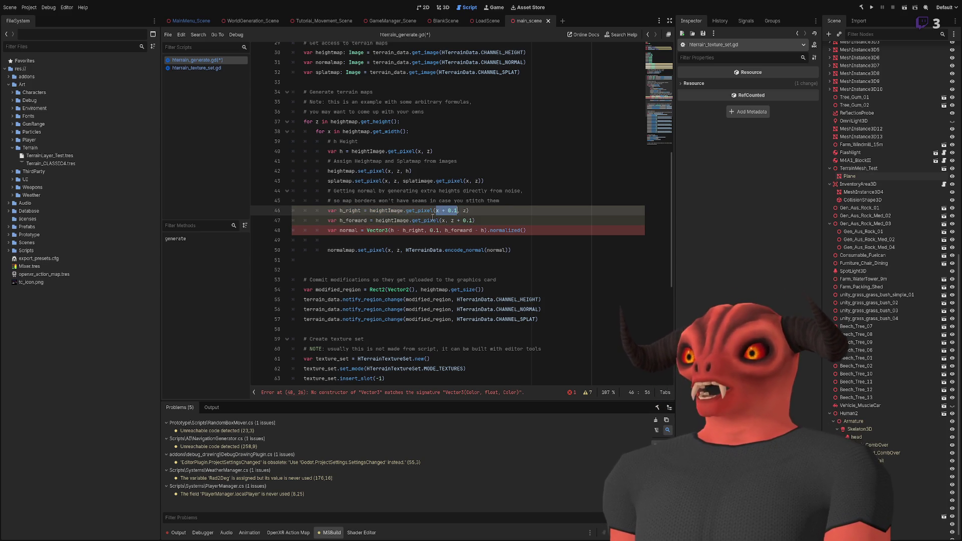
click(439, 210)
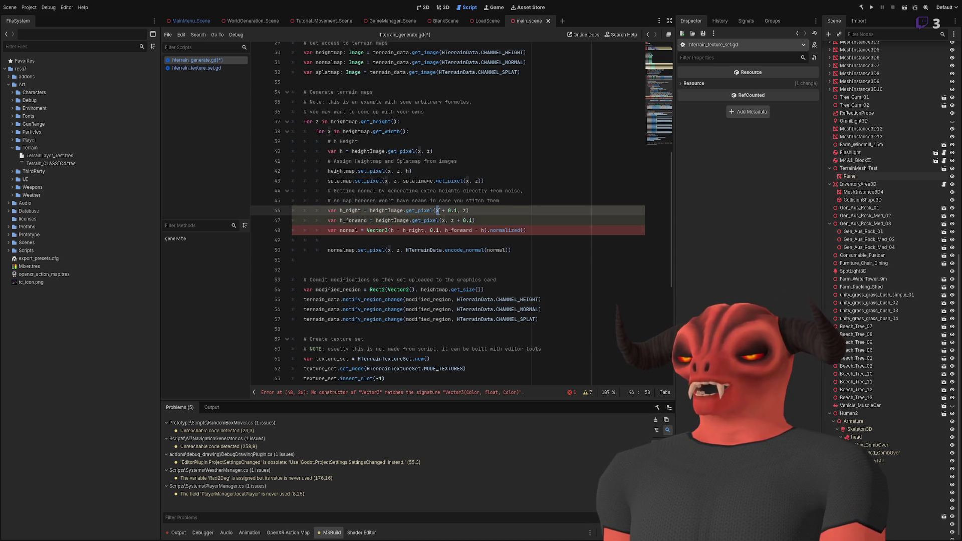
click(485, 224)
drag(361, 210, 469, 210)
click(469, 210)
Check how h, h_right and h_forward feed the normal on line 48, then save hterrain_generate.gd.
click(502, 228)
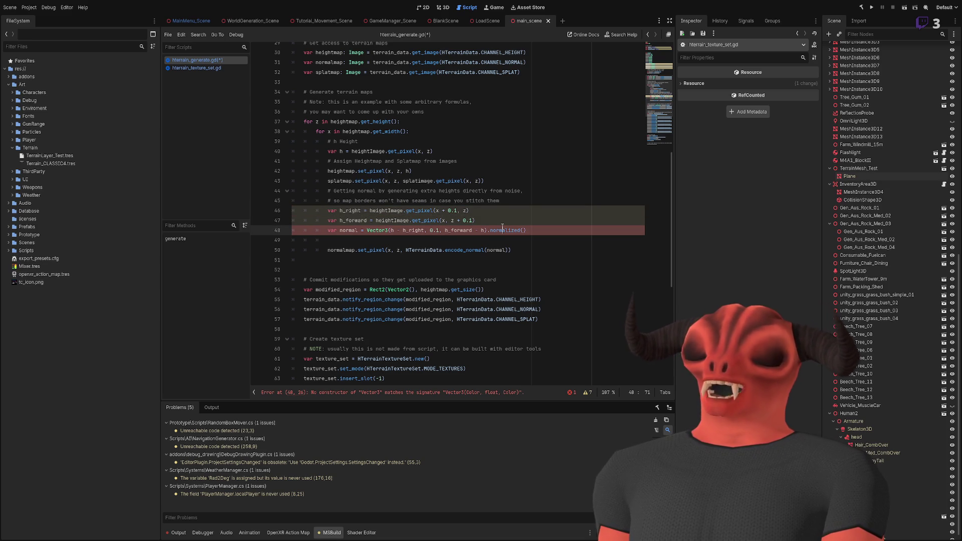
click(504, 220)
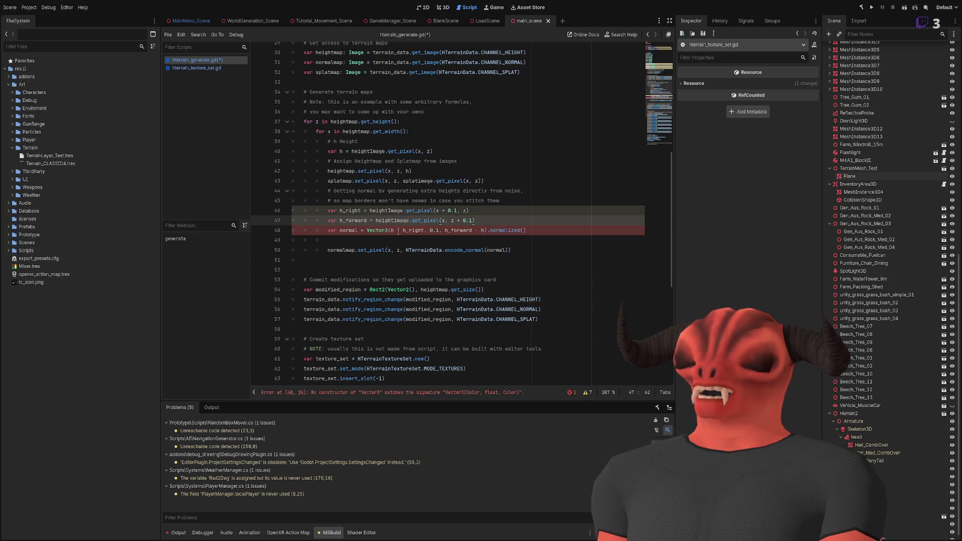
click(393, 231)
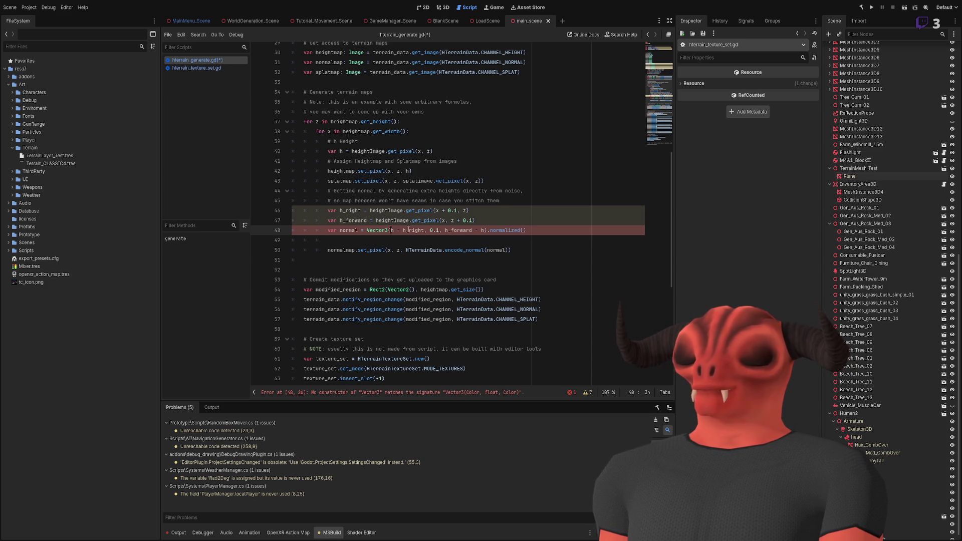
double_click(454, 230)
double_click(413, 231)
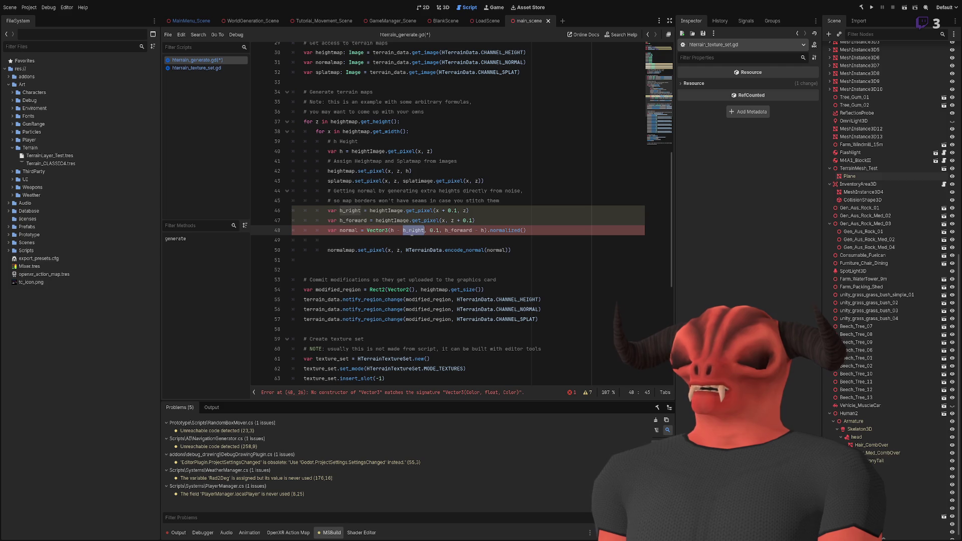
double_click(392, 230)
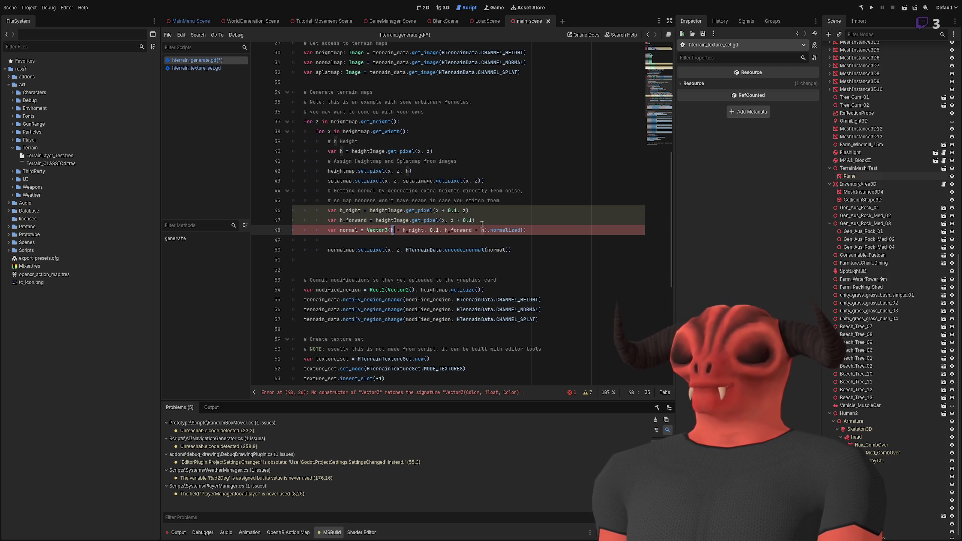
double_click(506, 230)
click(526, 229)
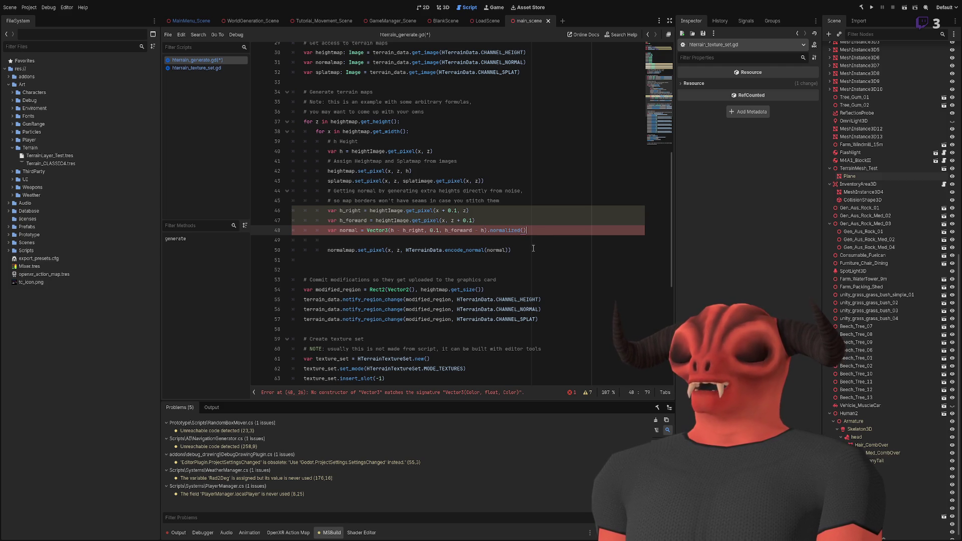
click(533, 248)
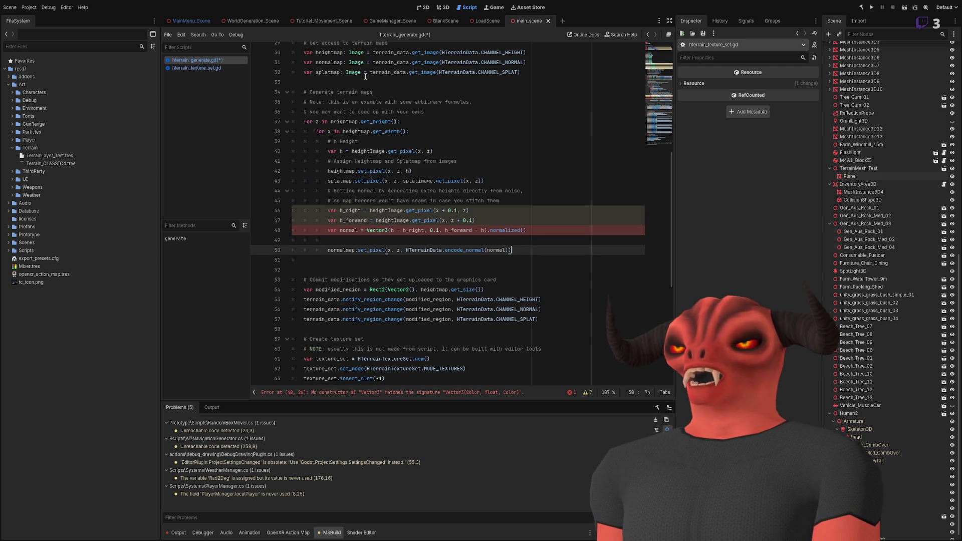
key(ctrl+s)
click(534, 142)
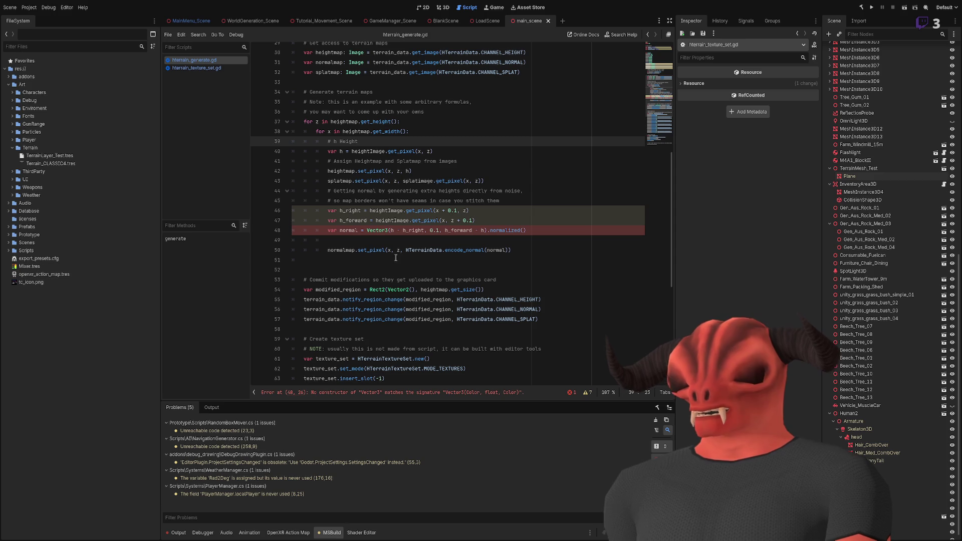
click(456, 151)
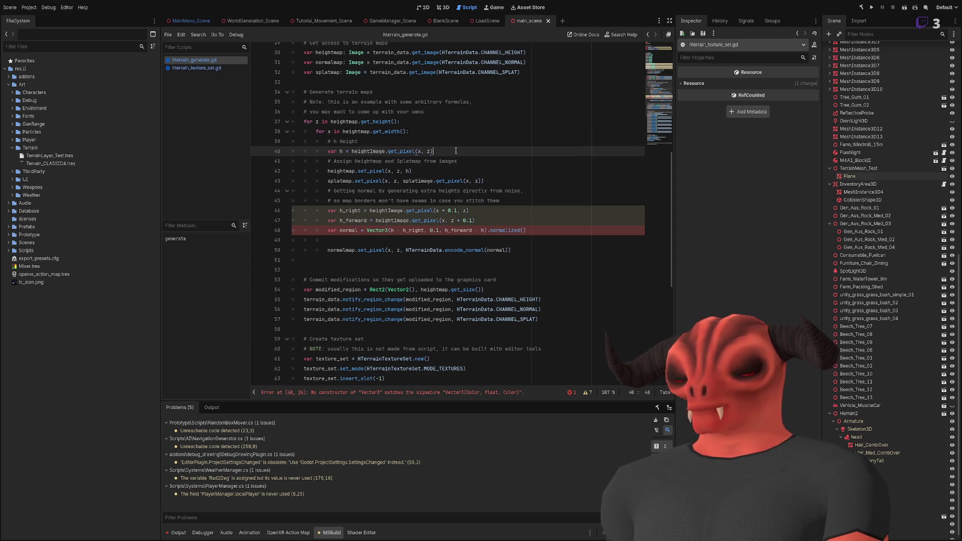
text(.rgb)
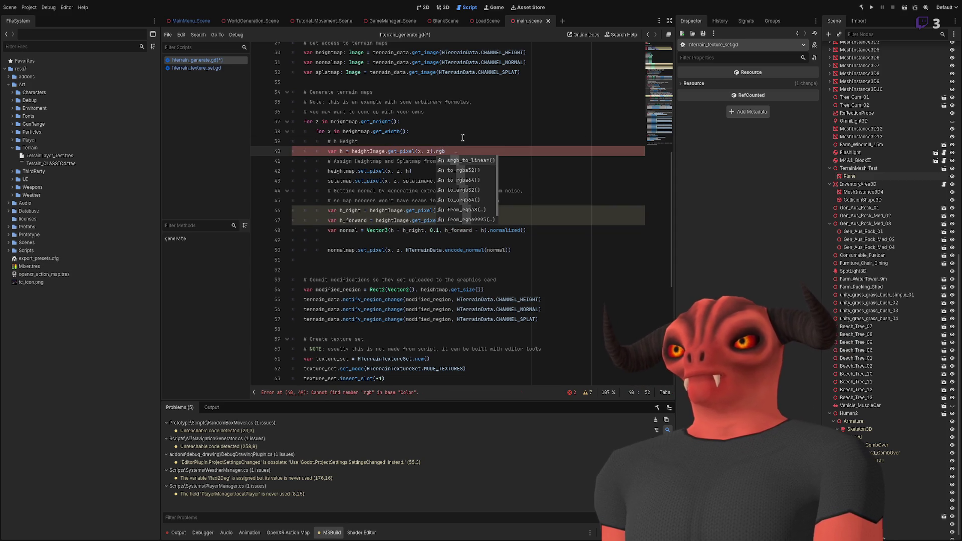
click(472, 122)
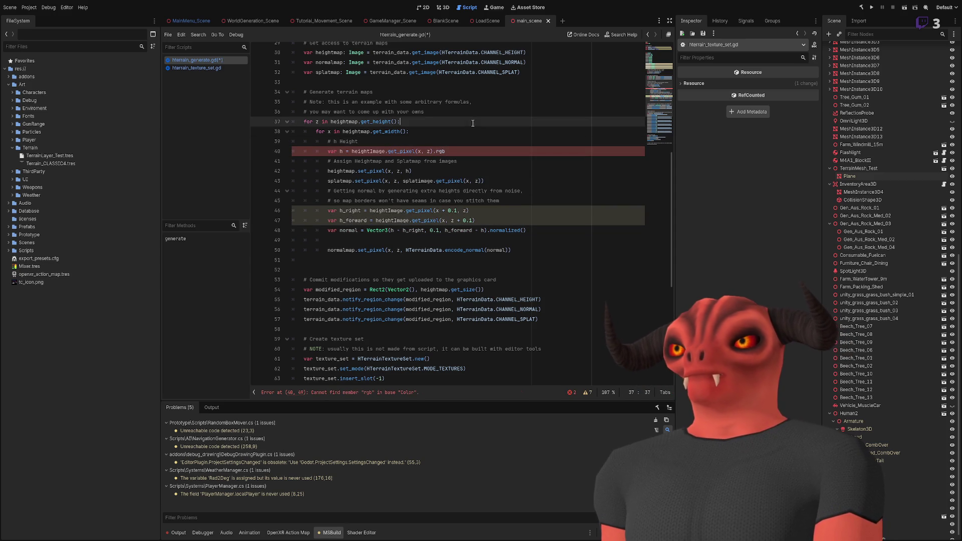
double_click(440, 150)
key(BackSpace)
key(BackSpace)
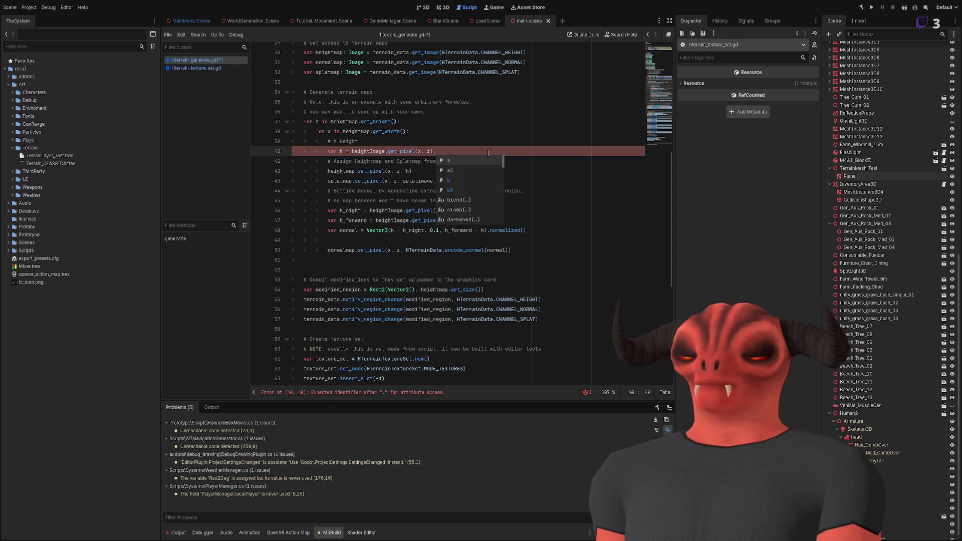
click(353, 150)
text((vector3))
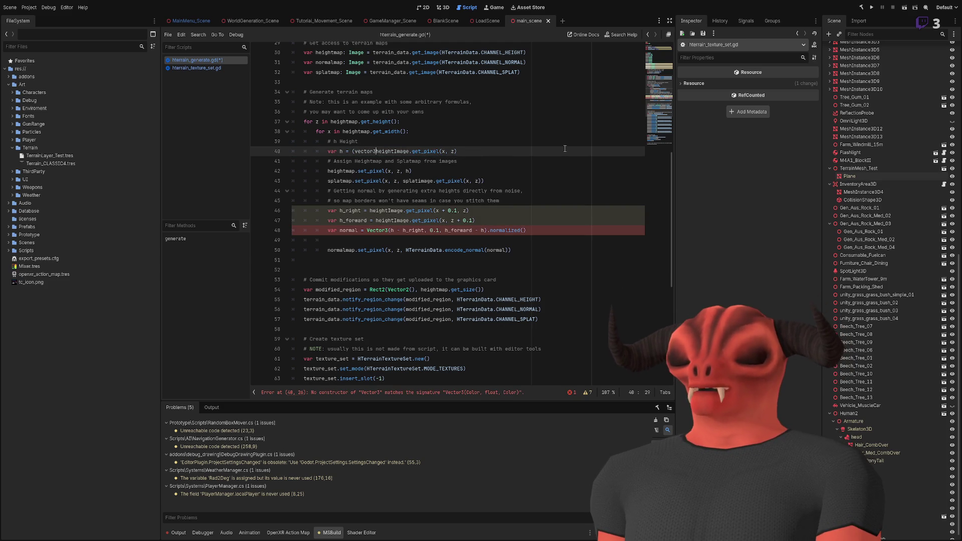
key(BackSpace)
text(V)
click(566, 151)
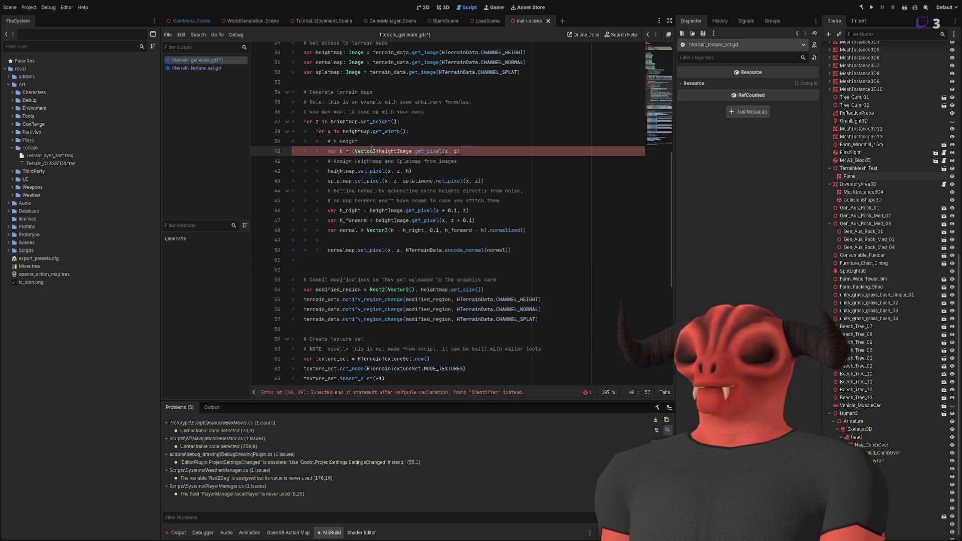
text(.)
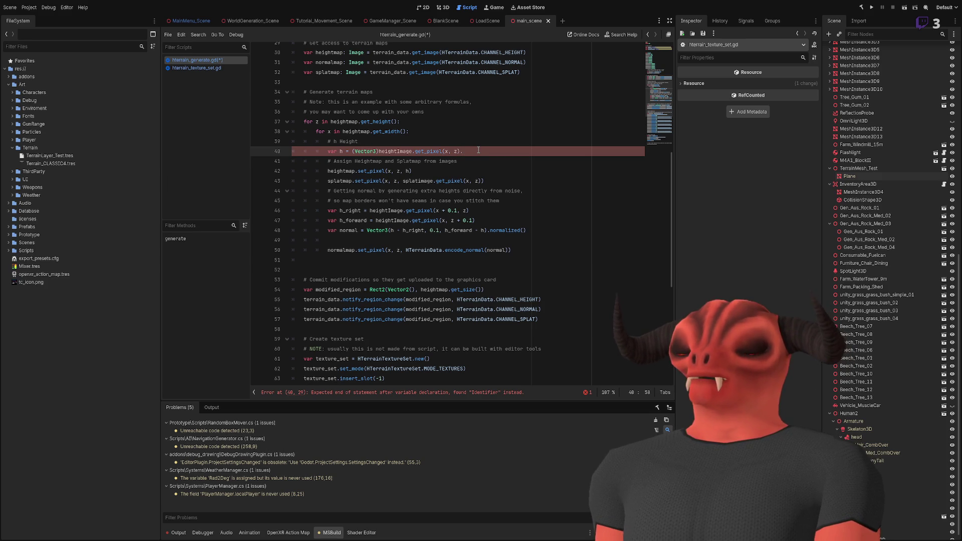
key(BackSpace)
drag(352, 151, 383, 151)
key(BackSpace)
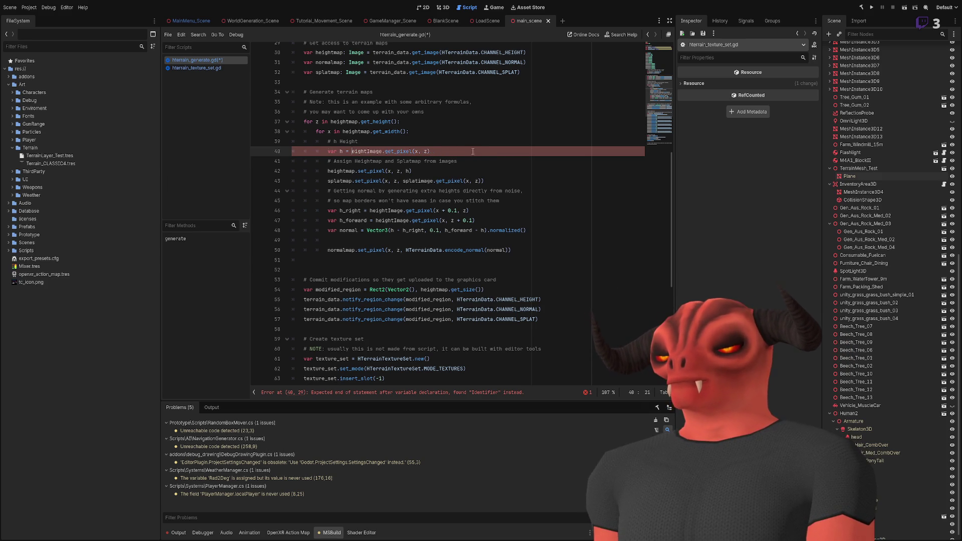
click(430, 151)
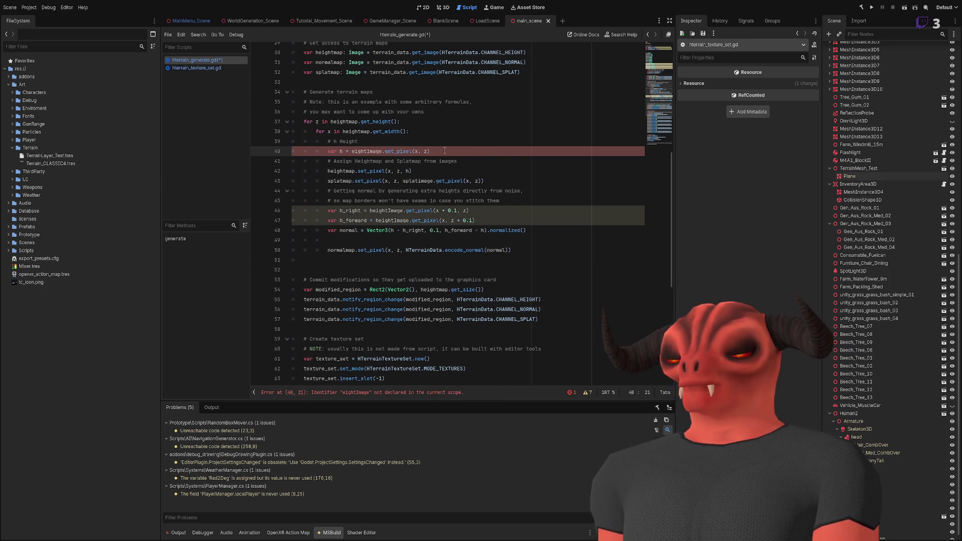
text(h)
key(Home)
key(Delete)
key(Delete)
key(Delete)
key(Delete)
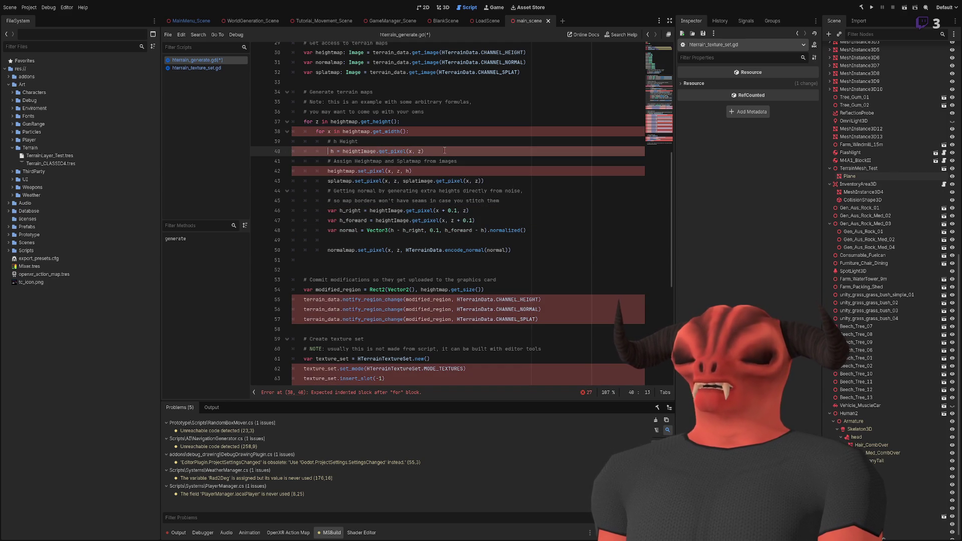
text(Vector3)
click(502, 149)
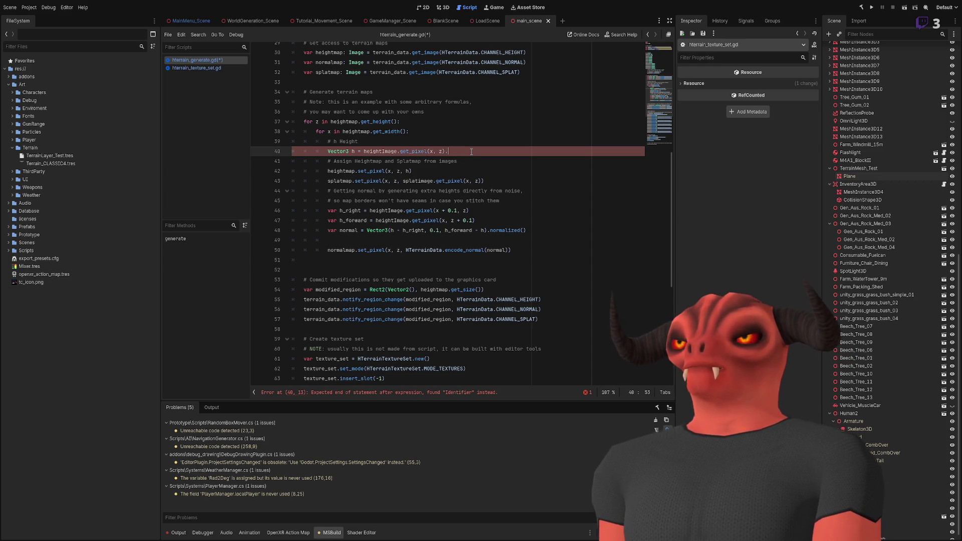
key(ctrl+z)
key(ctrl+z)
key(ctrl+z)
key(ctrl+z)
key(ctrl+z)
key(ctrl+z)
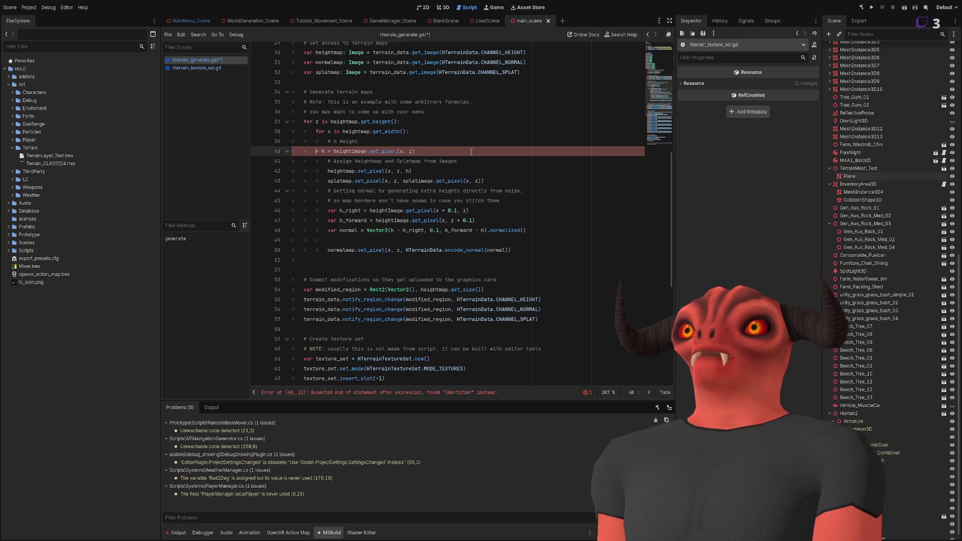
click(470, 151)
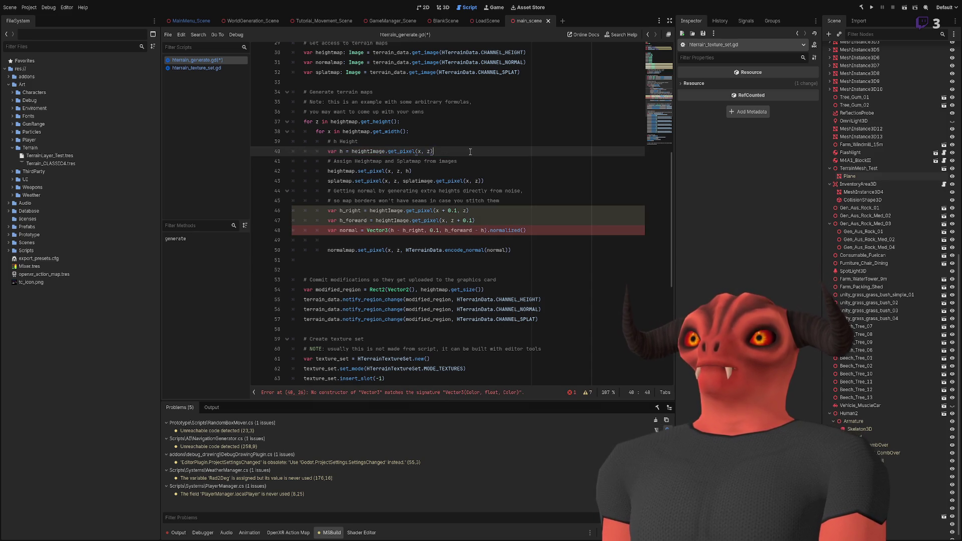
key(Down)
key(Down)
key(Down)
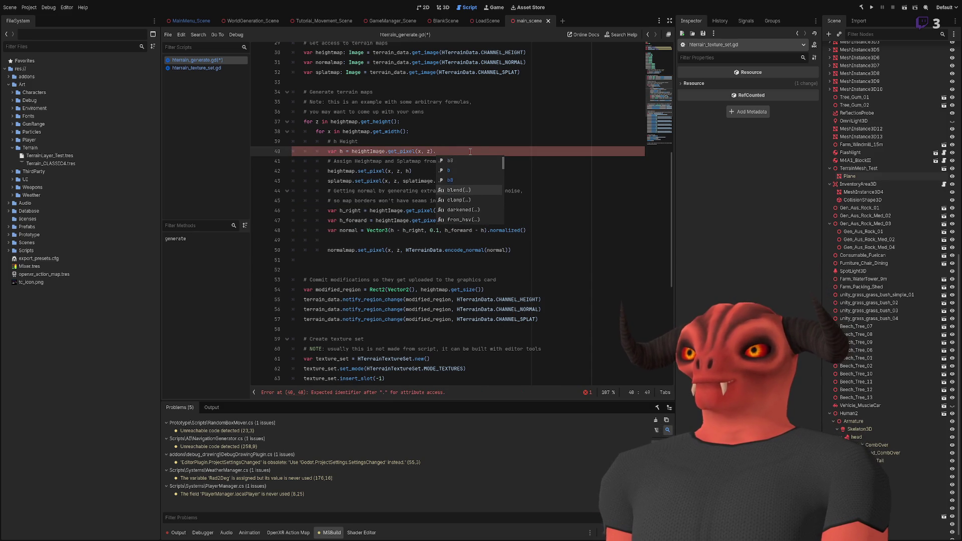
key(Down)
key(Down)
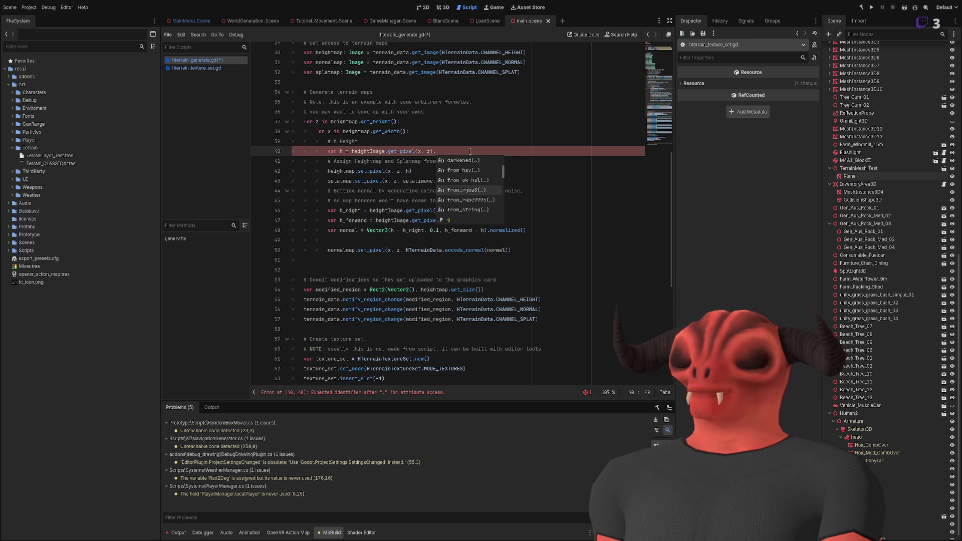
key(Return)
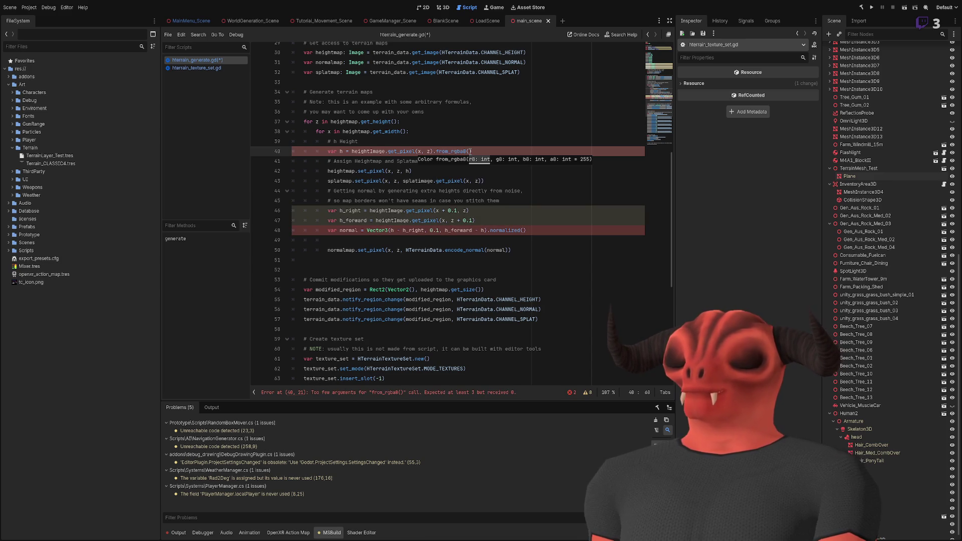
key(BackSpace)
key(BackSpace)
key(BackSpace)
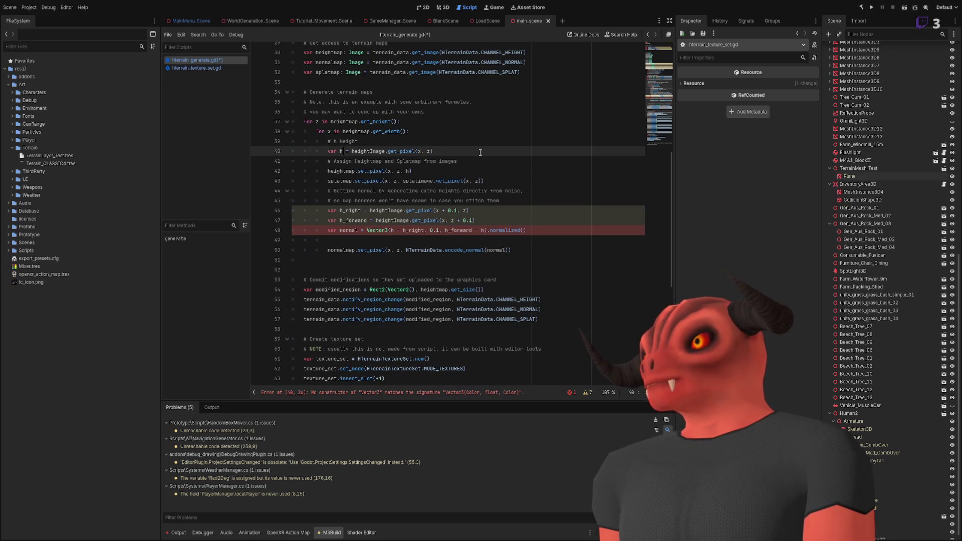
text(eight)
text(Pixel)
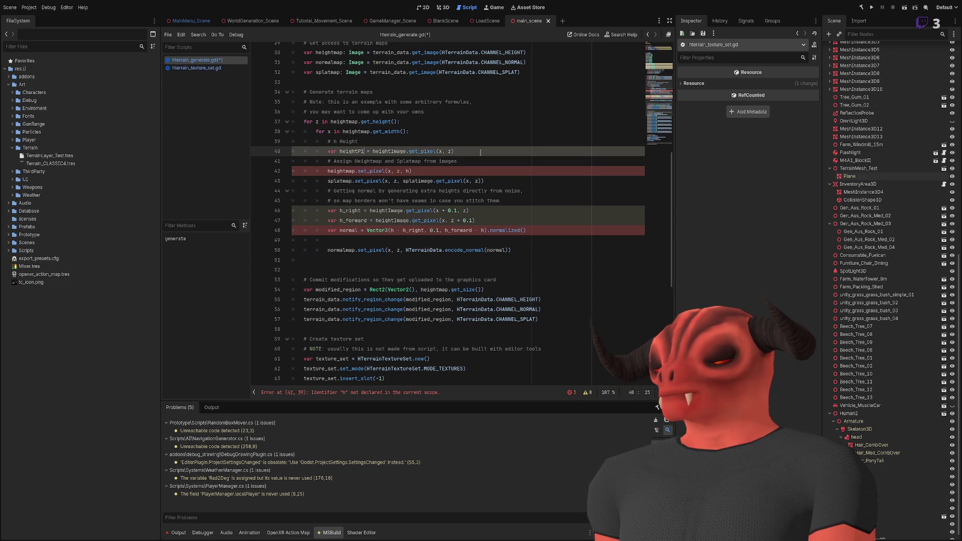
Add line 41 declaring Vector3 h = Vector3() below the heightPixel sample line.
key(End)
key(Return)
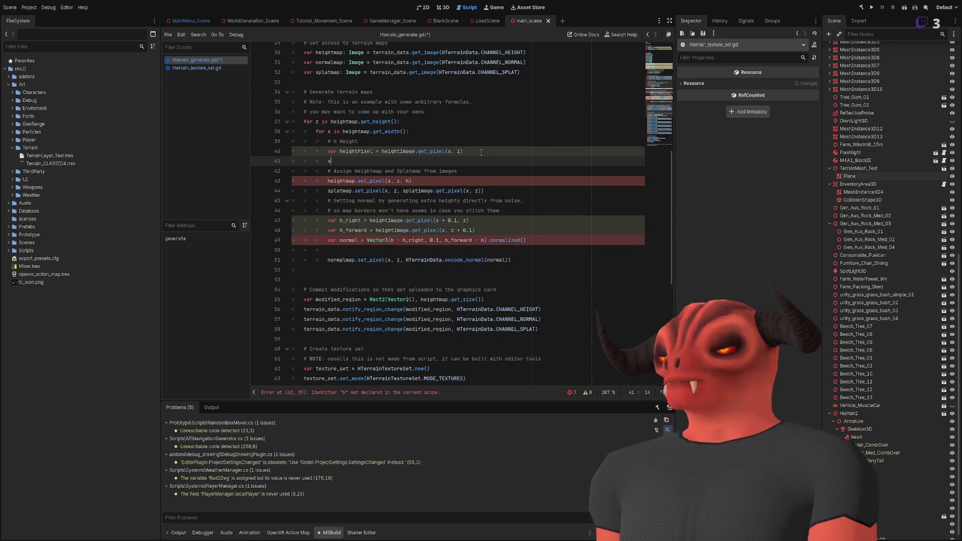
text(ve)
key(BackSpace)
key(BackSpace)
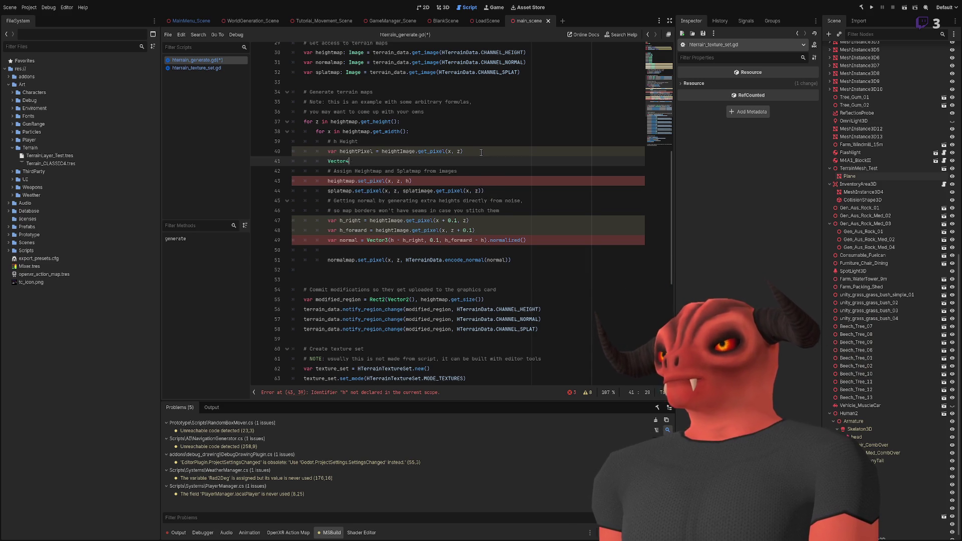
key(BackSpace)
text(3 h =)
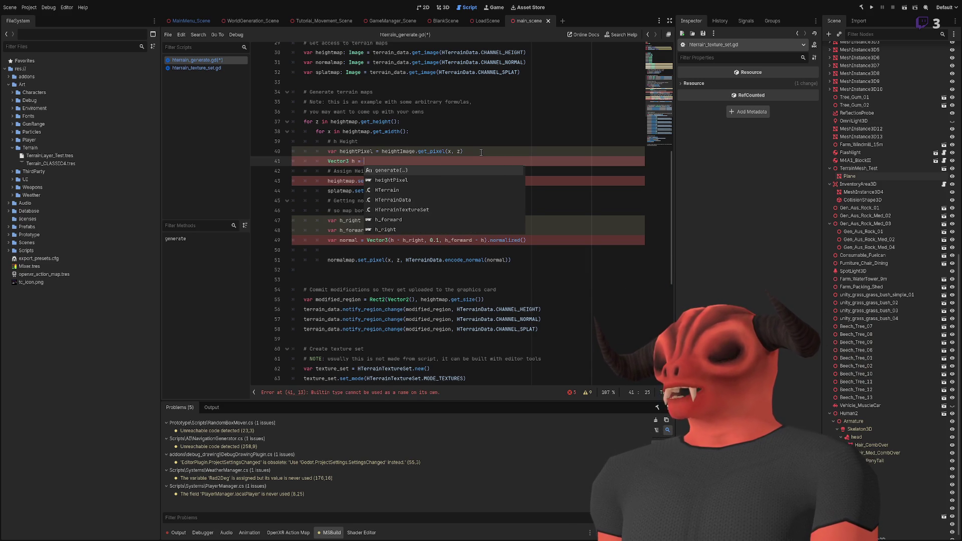
key(Escape)
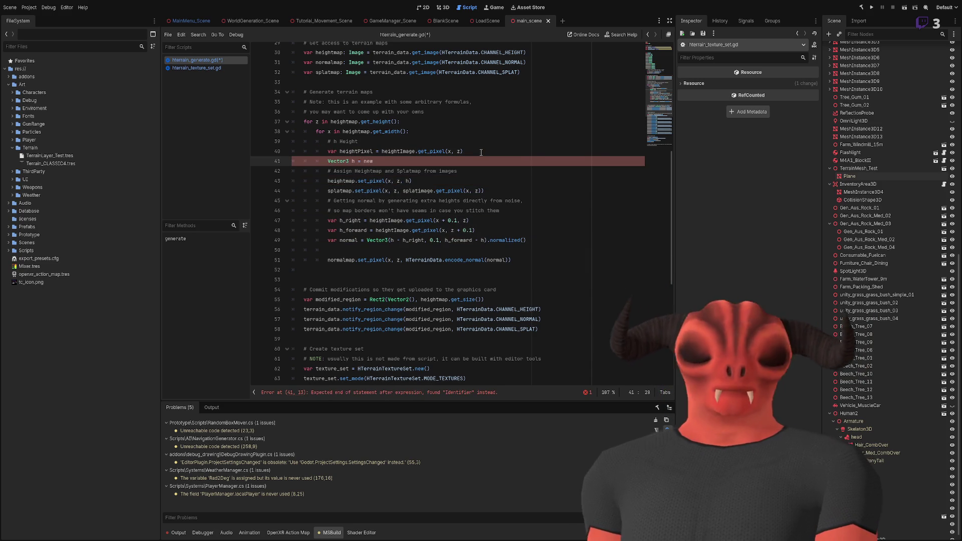
key(BackSpace)
key(BackSpace)
key(BackSpace)
text(Vector3()
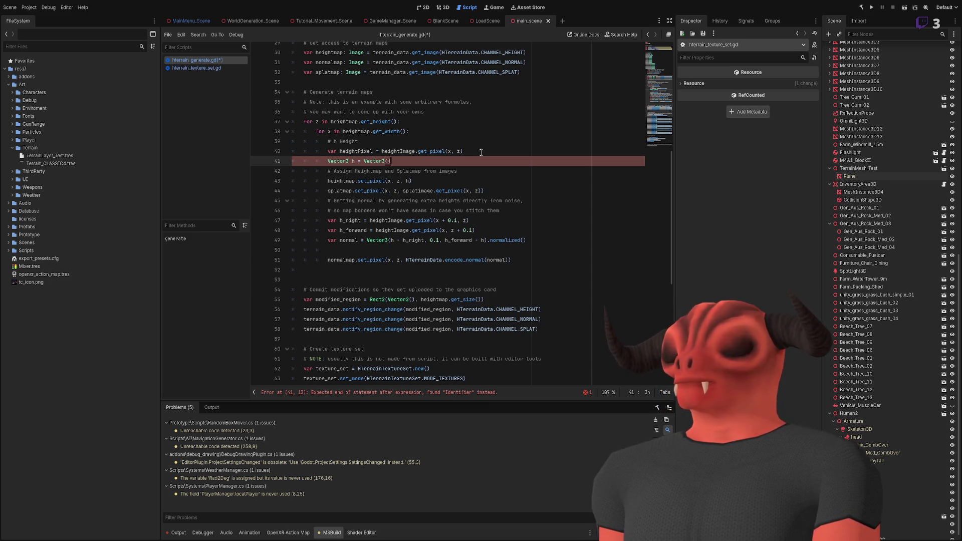
key(Left)
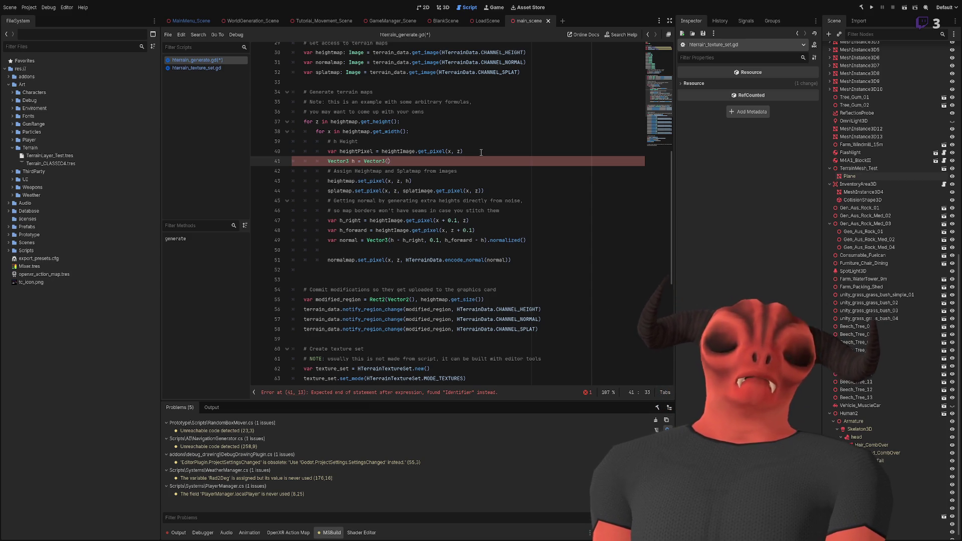
Rename heightPixel to pixel and build h as Vector3(pixel.r, pixel.g, pixel.b).
double_click(351, 151)
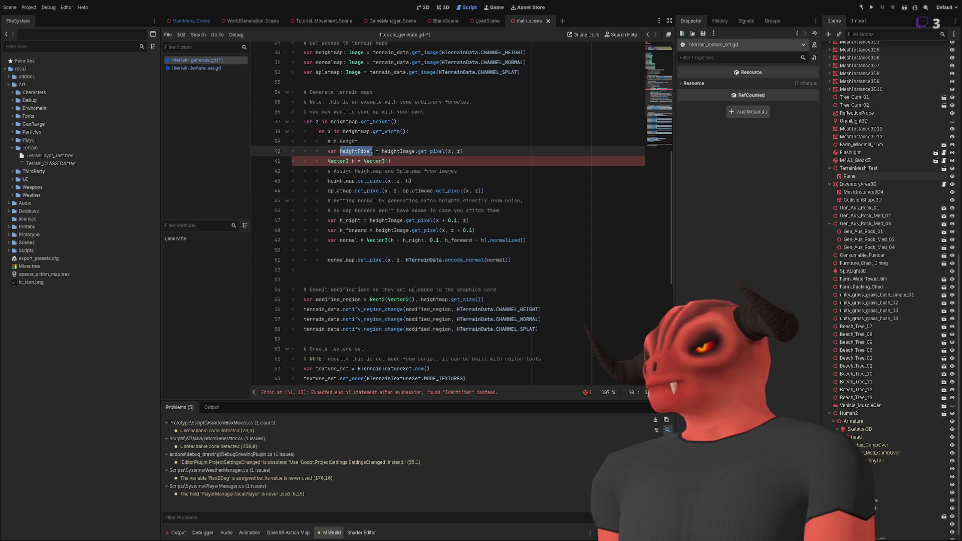
text(pixel)
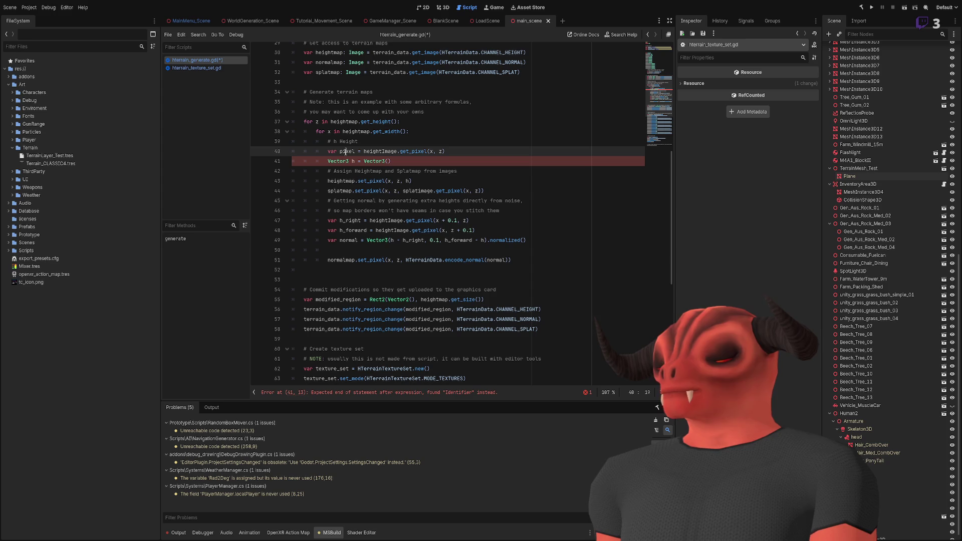
double_click(345, 151)
click(391, 161)
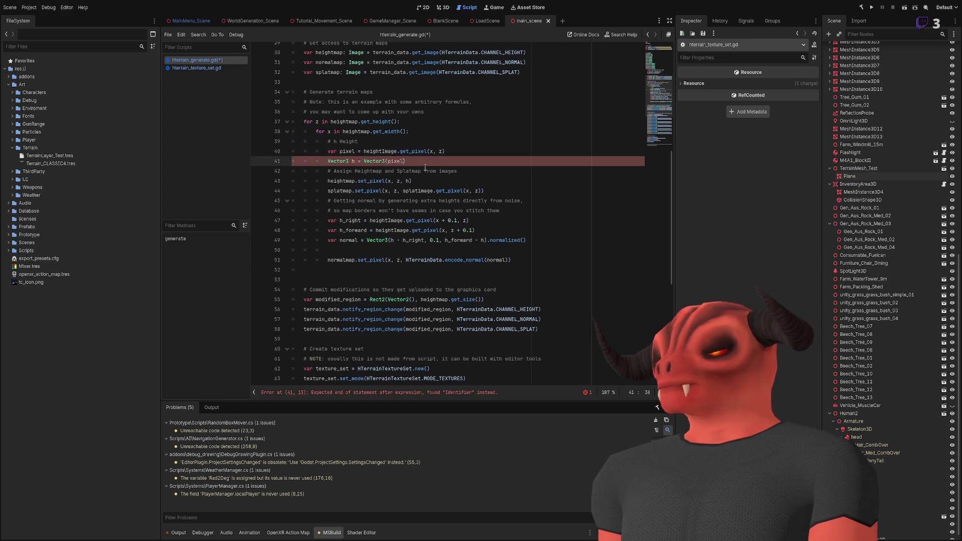
text(pixel.r, pixel.g, pixel.b)
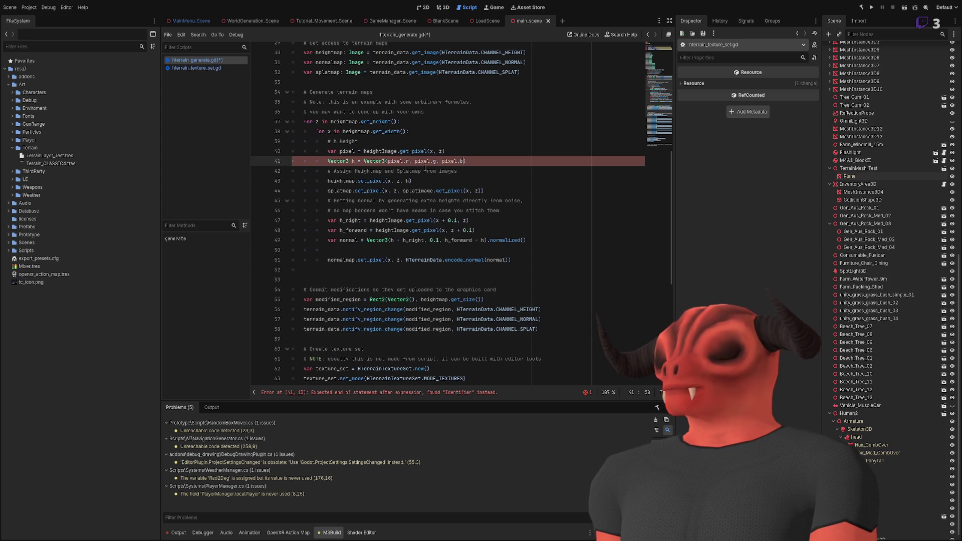
text())
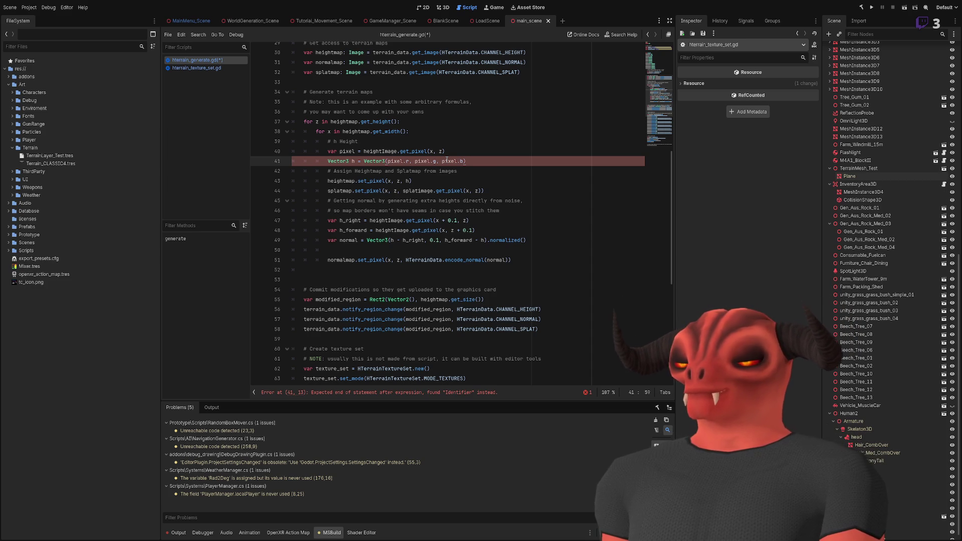
Replace the Vector3 type before h with var to clear the error.
key(Home)
key(ctrl+shift+Right)
text(var)
key(Up)
key(End)
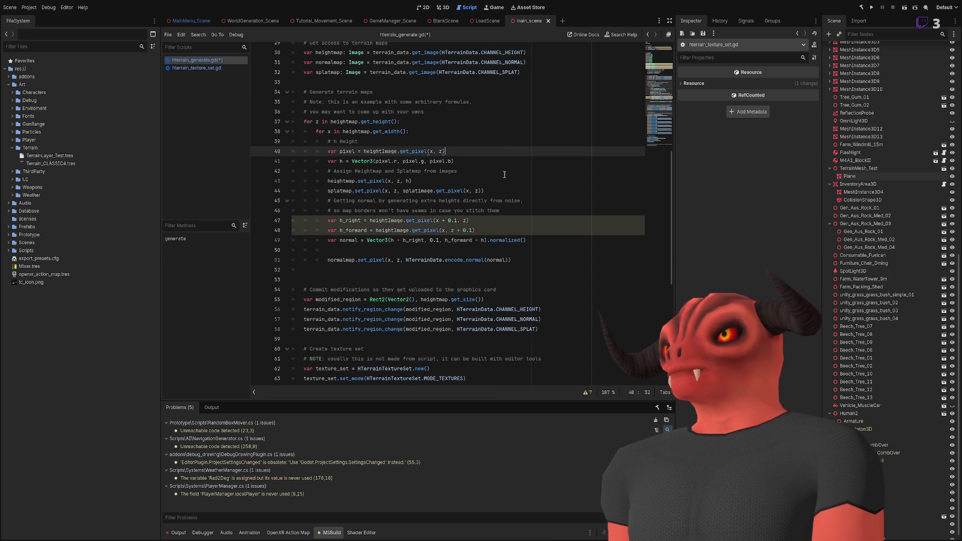
Save the script and examine the h_right and h_forward get_pixel calls on lines 47–48.
key(ctrl+s)
click(378, 231)
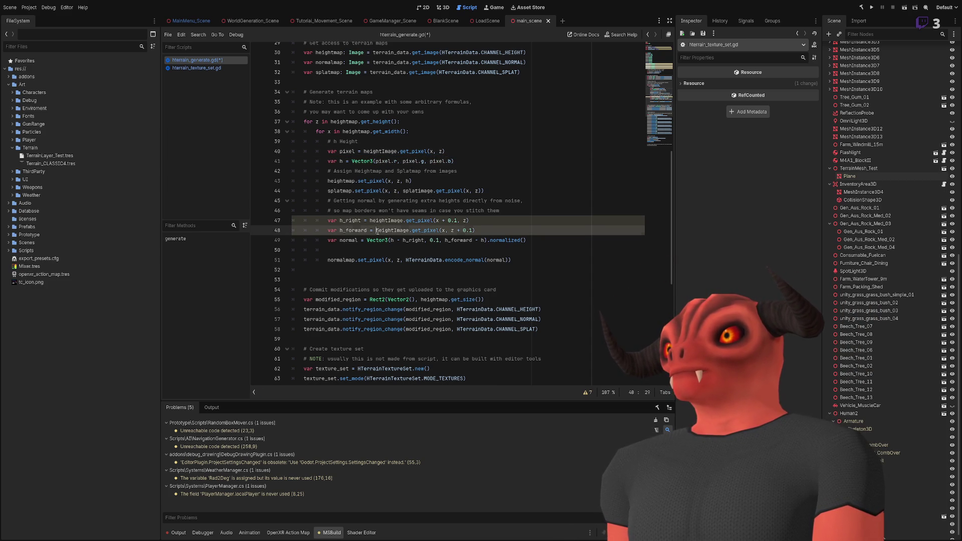
double_click(351, 221)
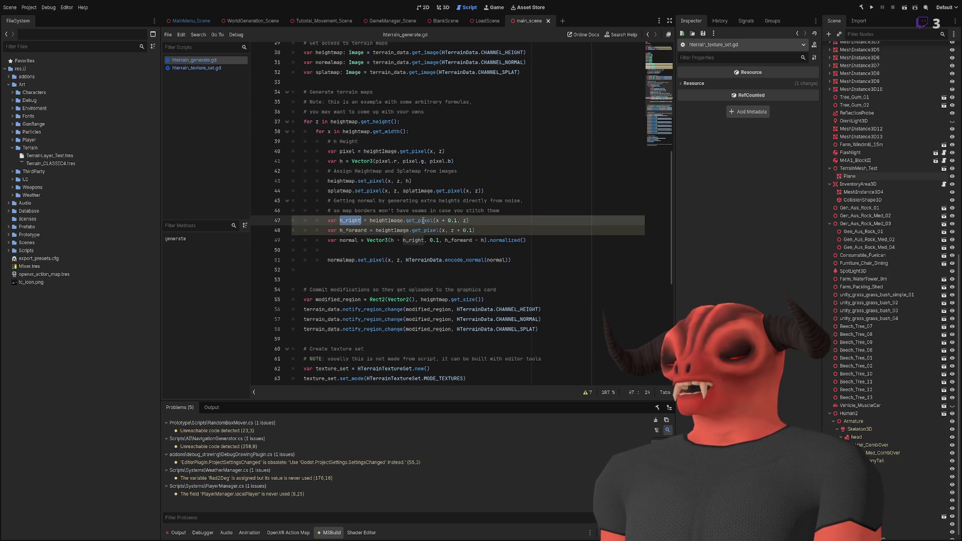
drag(407, 221, 545, 221)
click(545, 221)
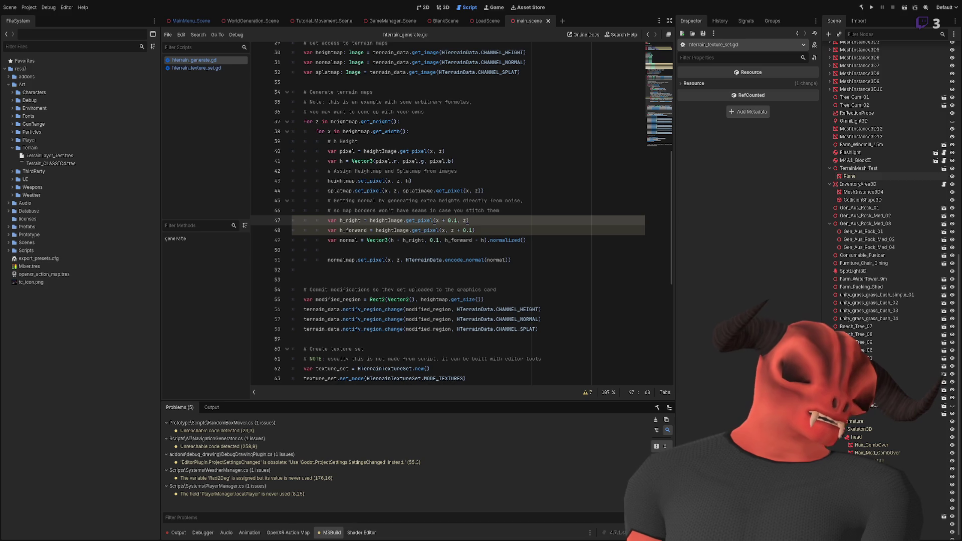
click(474, 229)
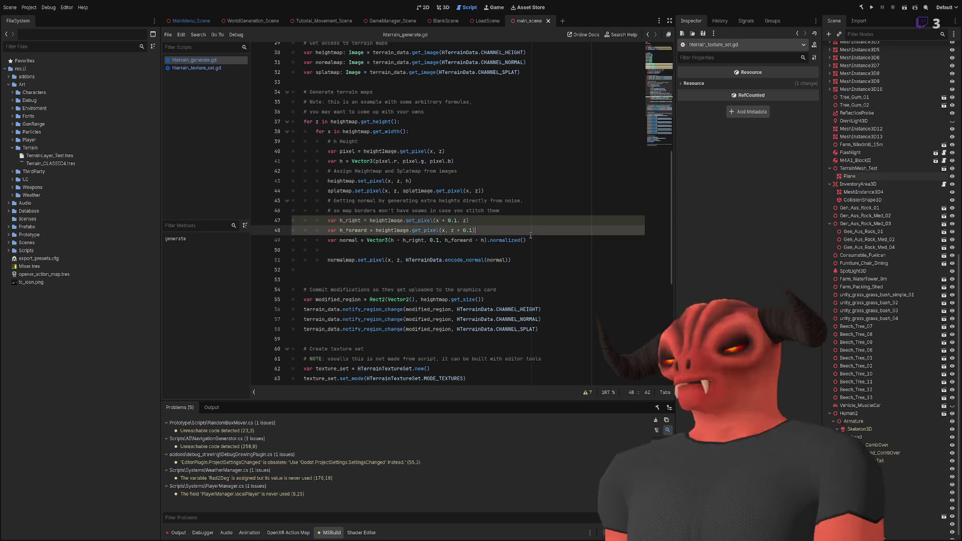
Try 1 instead of 0.1 for the offsets on lines 47–48, then revert to the saved 0.1 version.
scroll(365, 215, up, 1)
double_click(451, 249)
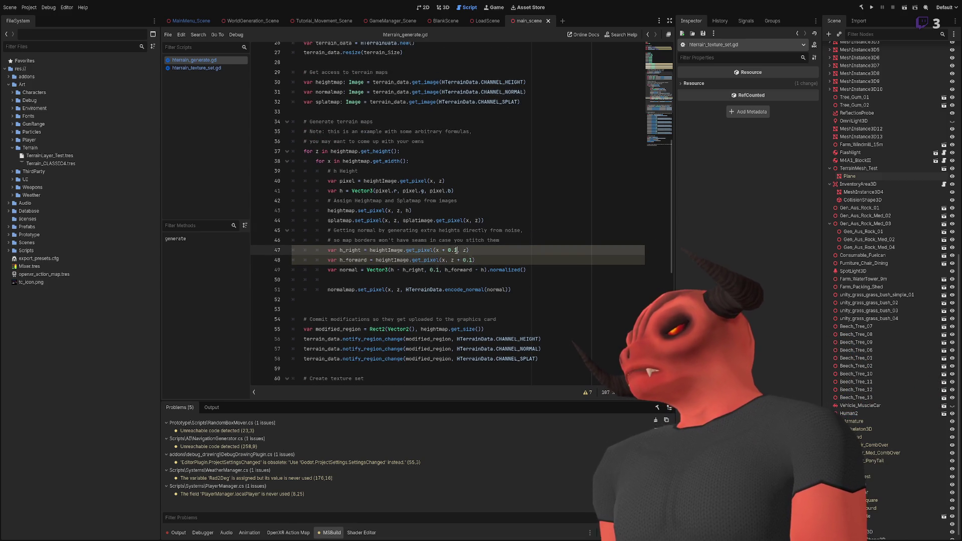
text(1)
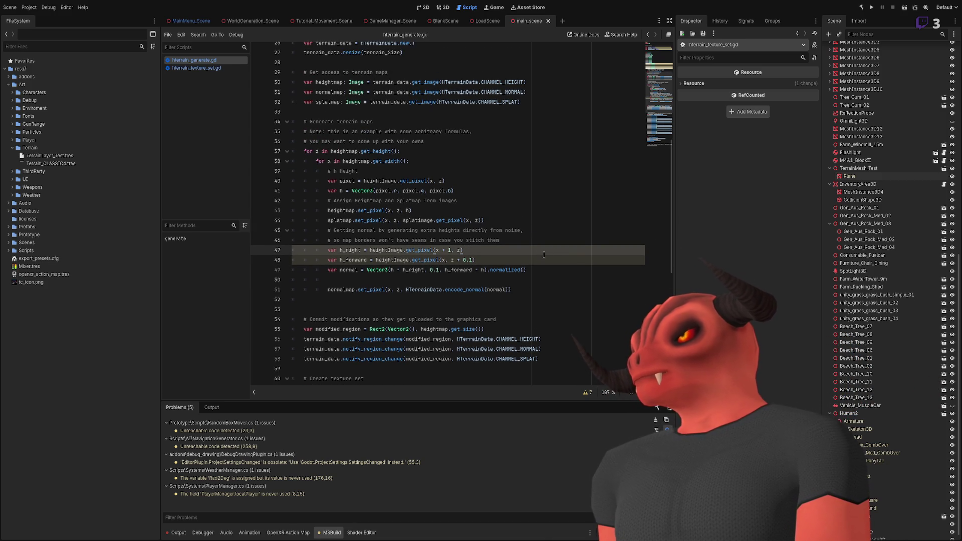
double_click(469, 260)
text(1)
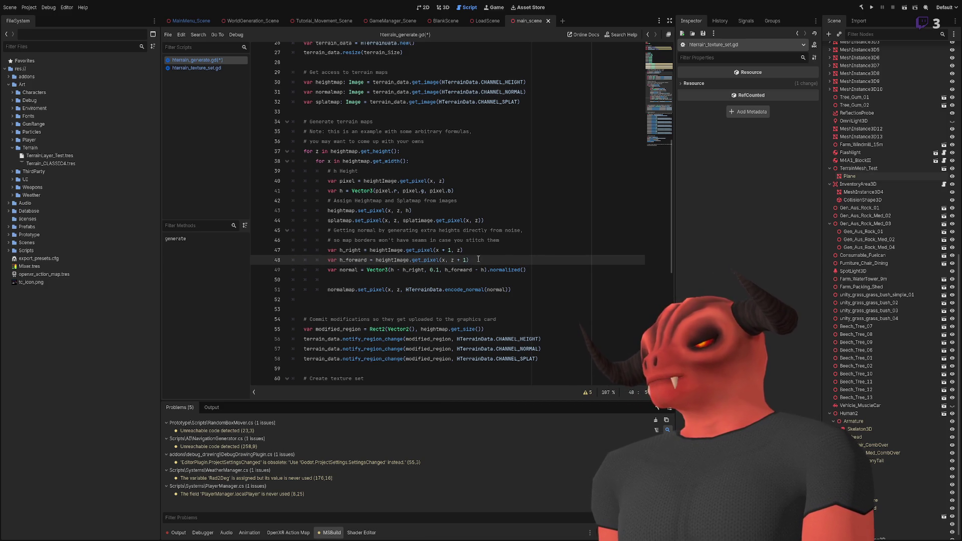
key(ctrl+z)
key(ctrl+z)
key(ctrl+z)
key(ctrl+y)
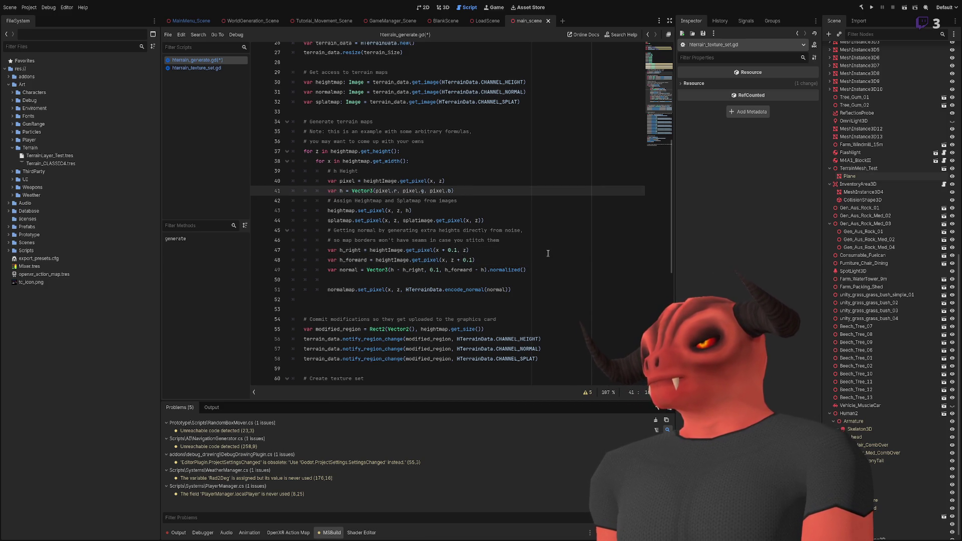
key(ctrl+y)
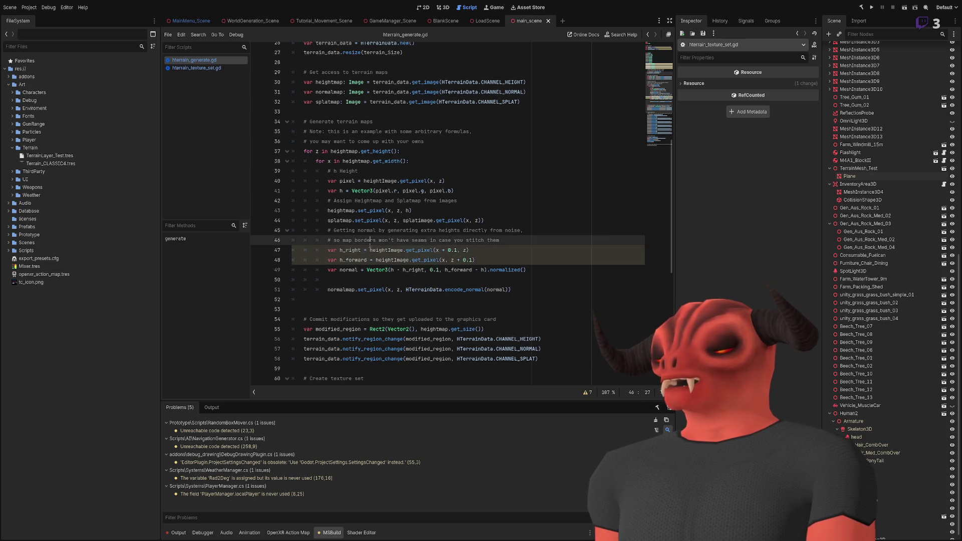
Review the seams comment, the get_pixel call and where normalmap is declared and used.
click(581, 258)
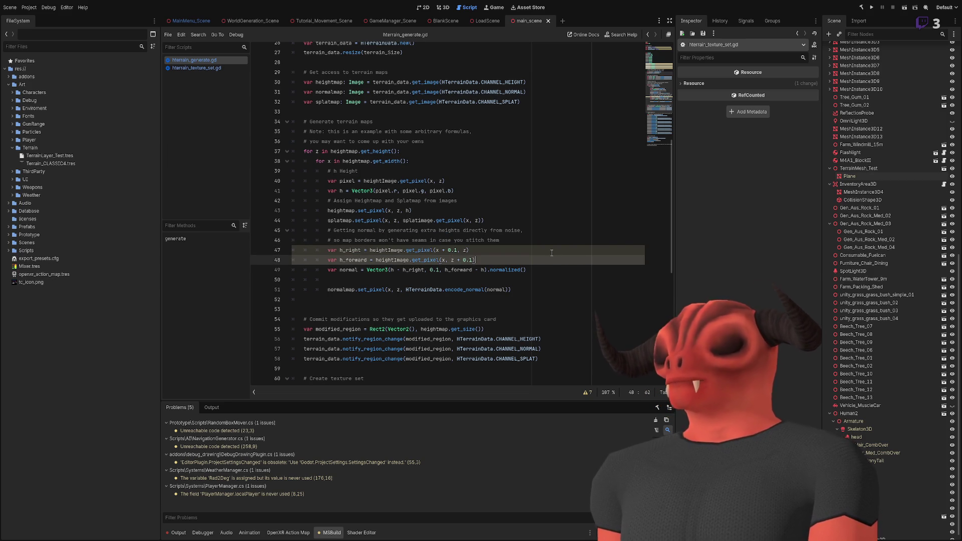
drag(368, 241, 490, 242)
click(532, 244)
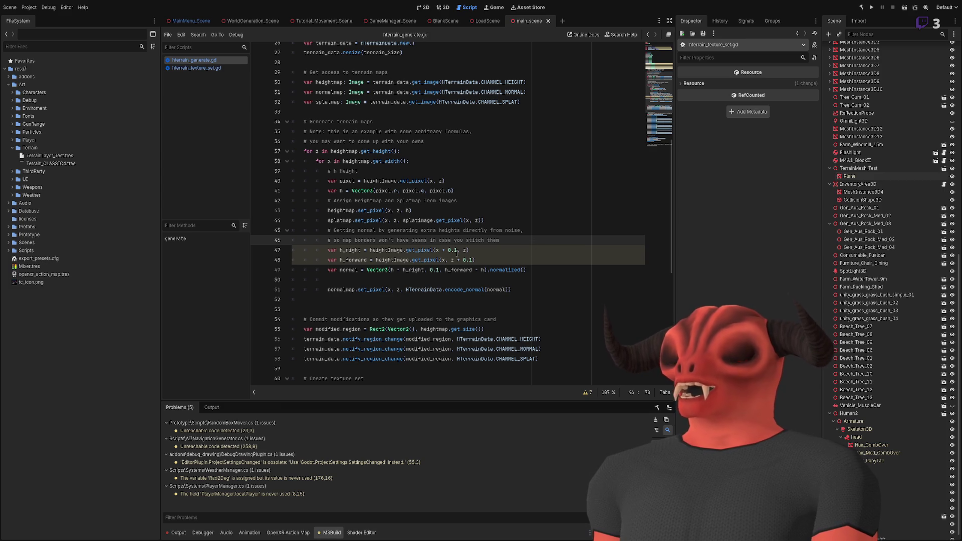
click(436, 249)
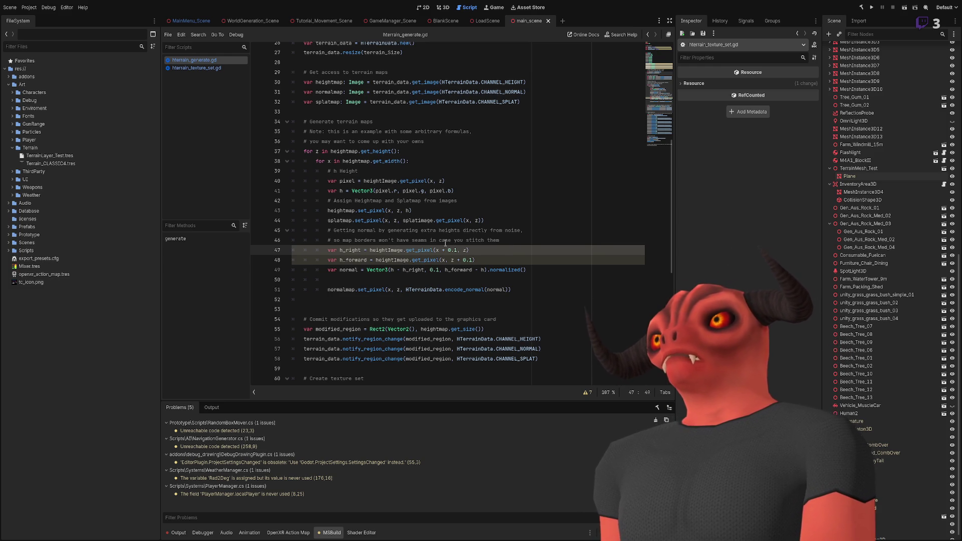
scroll(469, 216, down, 2)
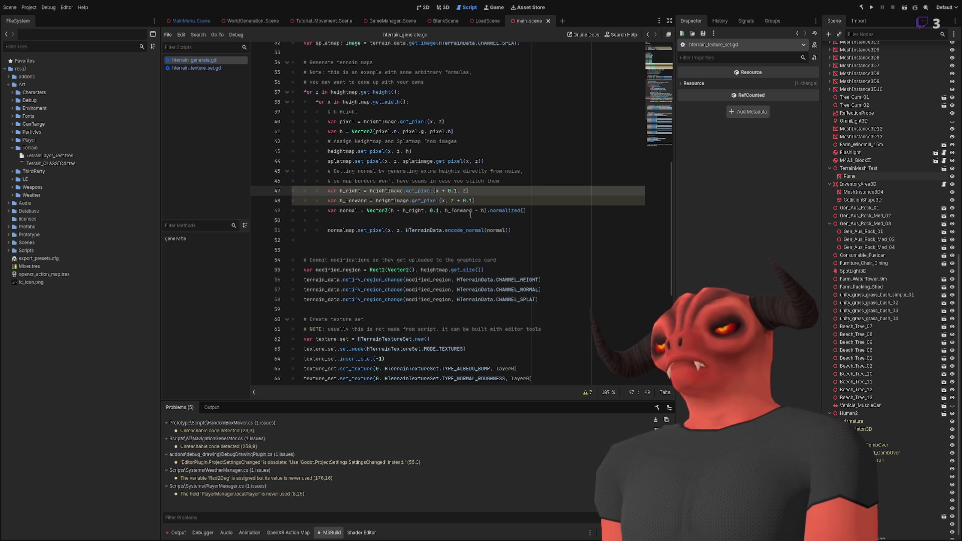
double_click(350, 230)
scroll(475, 154, up, 5)
double_click(320, 180)
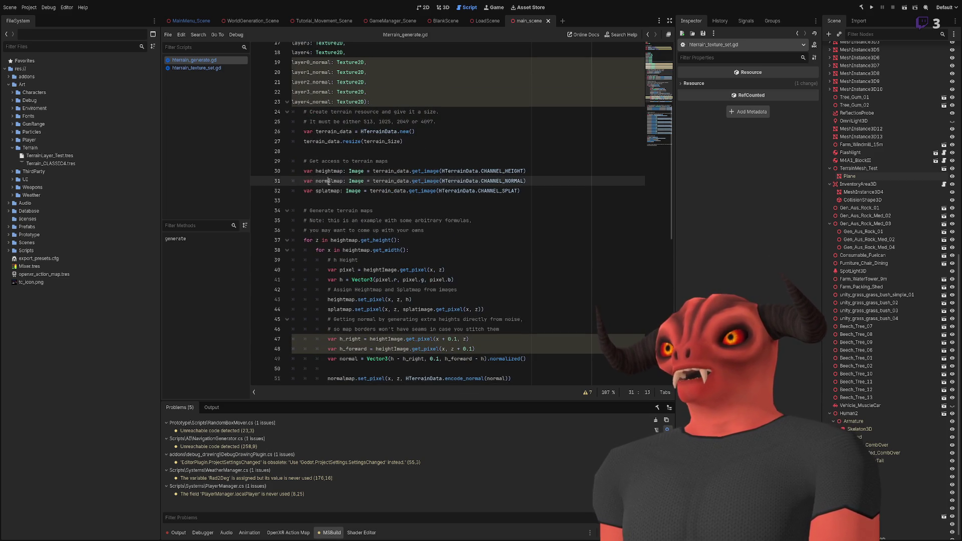
scroll(342, 177, down, 3)
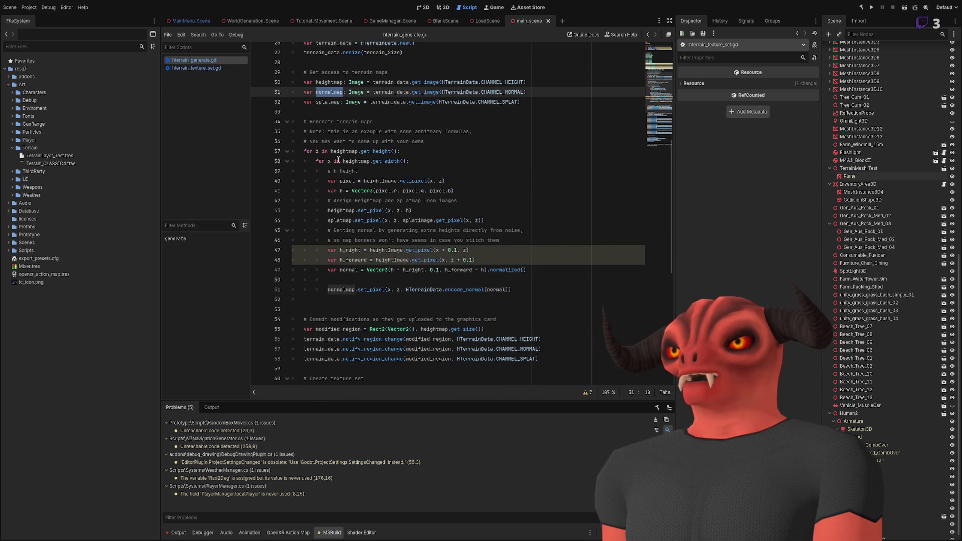
Insert a blank line after the var h declaration on line 41.
click(330, 210)
click(496, 191)
key(Return)
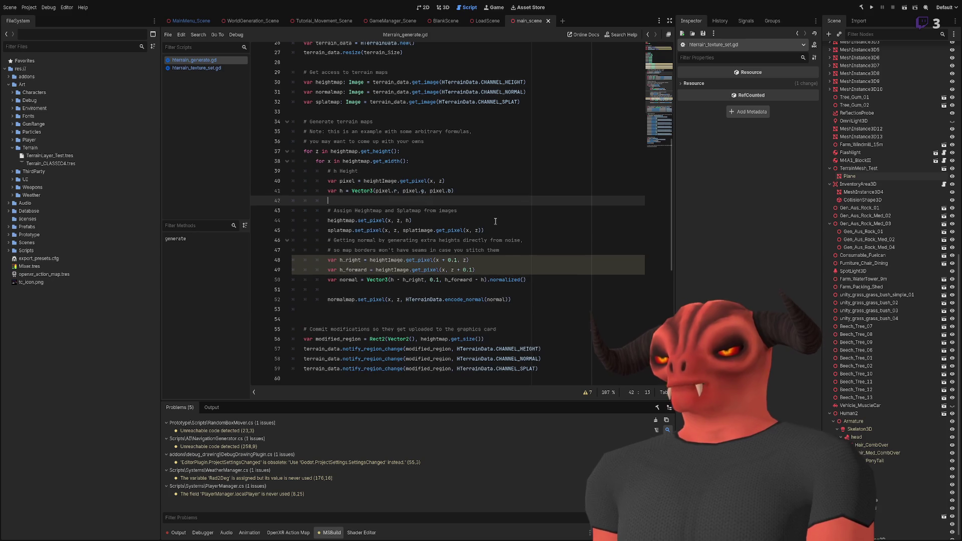
Insert a blank line after the splatmap assignment line.
click(495, 230)
key(Return)
click(531, 220)
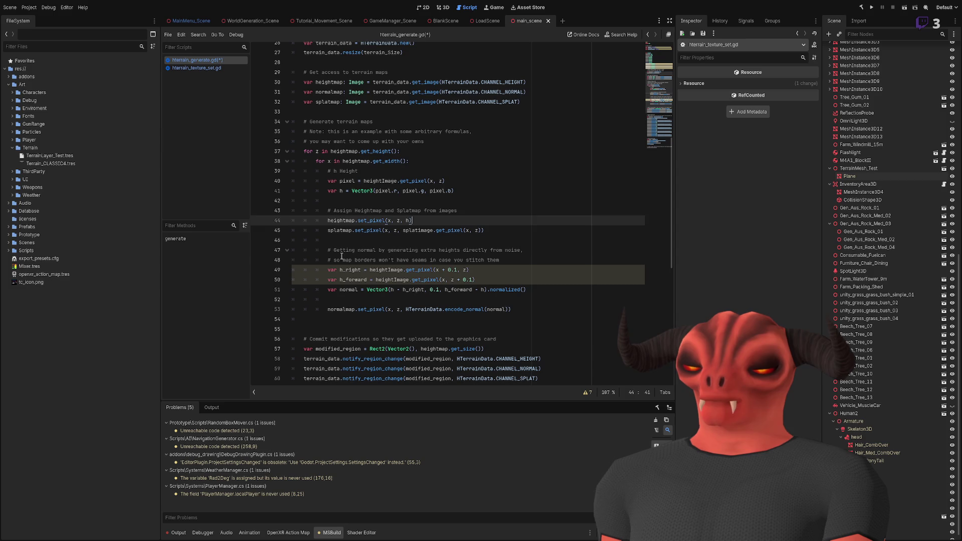
Join the two normals comment lines with 's so' into one seams comment and save.
drag(339, 260, 376, 250)
text(s )
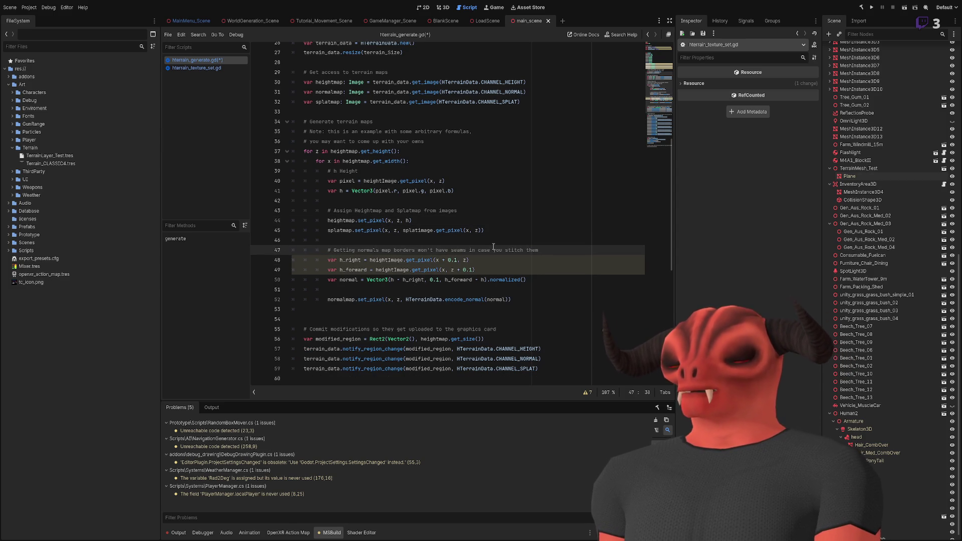
text(so)
click(609, 248)
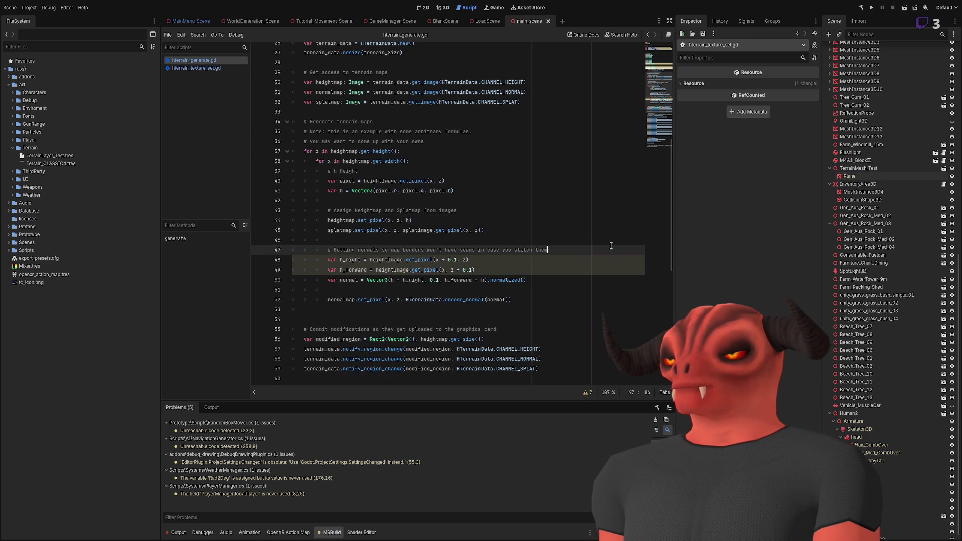
key(ctrl+s)
scroll(567, 269, down, 3)
scroll(567, 269, down, 7)
scroll(563, 260, up, 19)
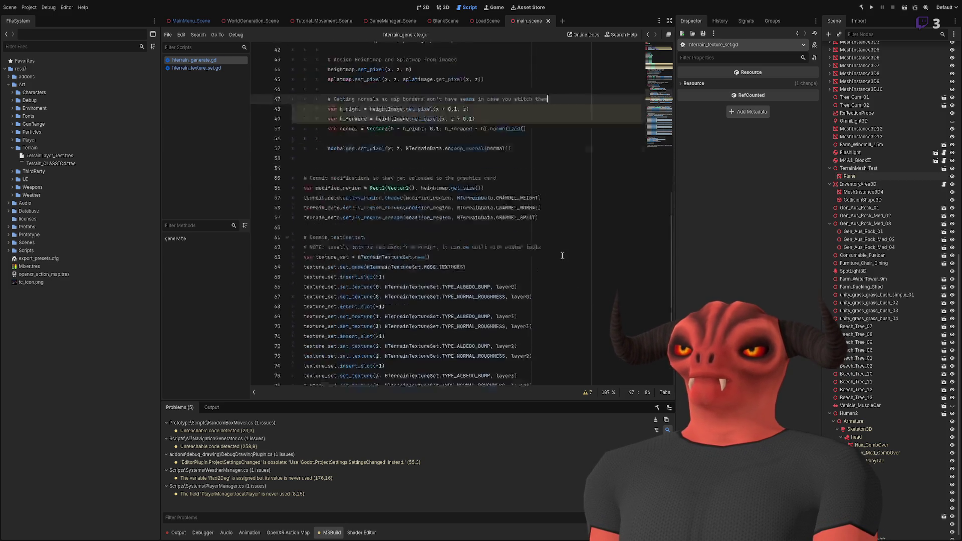
scroll(562, 256, up, 1)
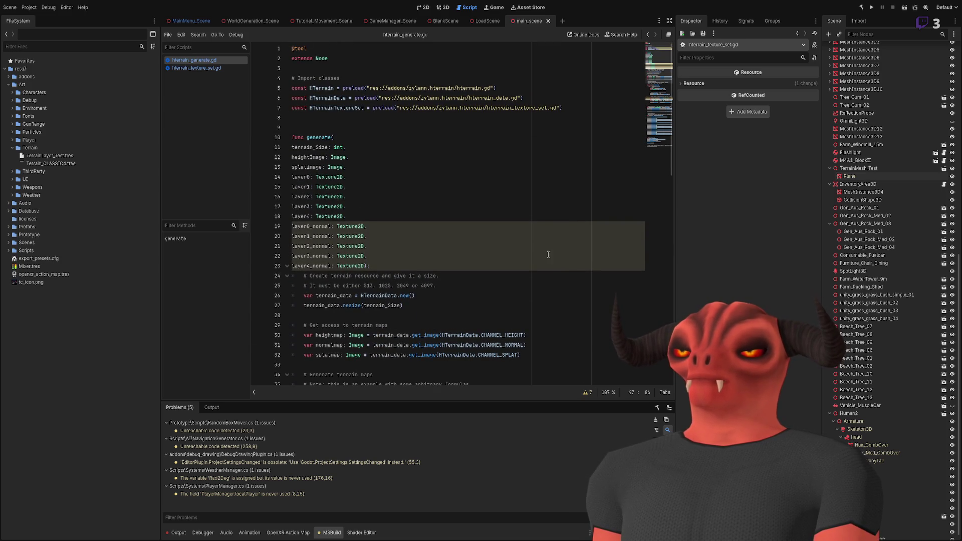
scroll(350, 251, down, 15)
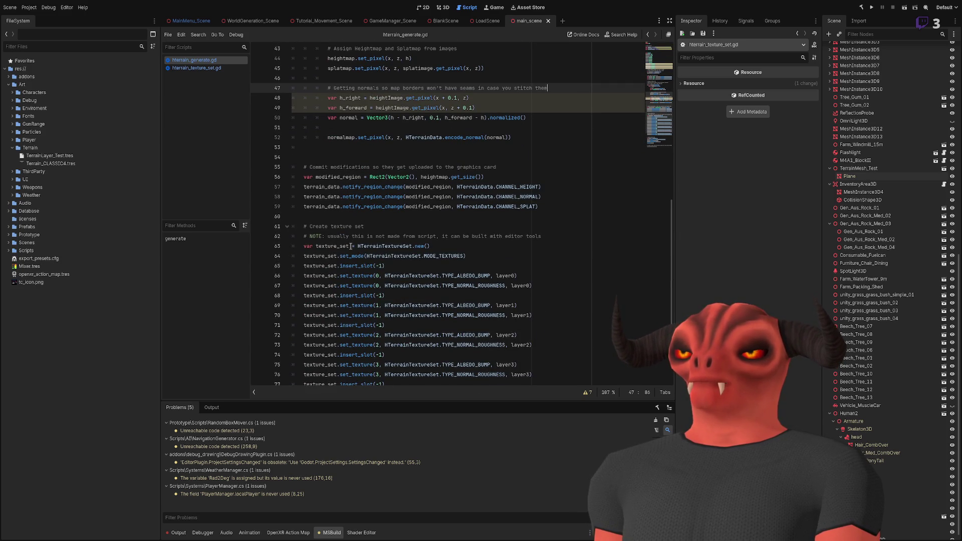
Append _normal to the layer0–layer4 normal texture names on lines 67–79 and save.
click(529, 285)
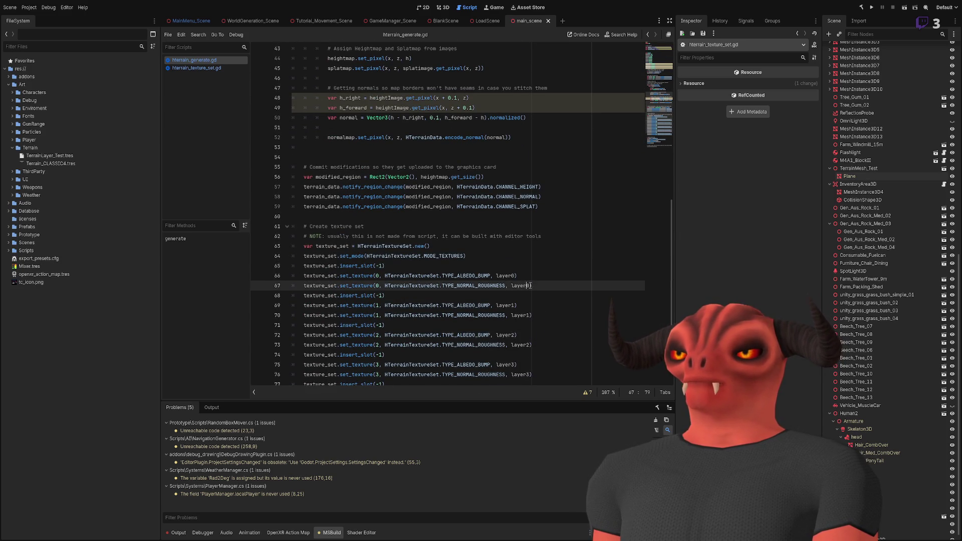
text(_normal)
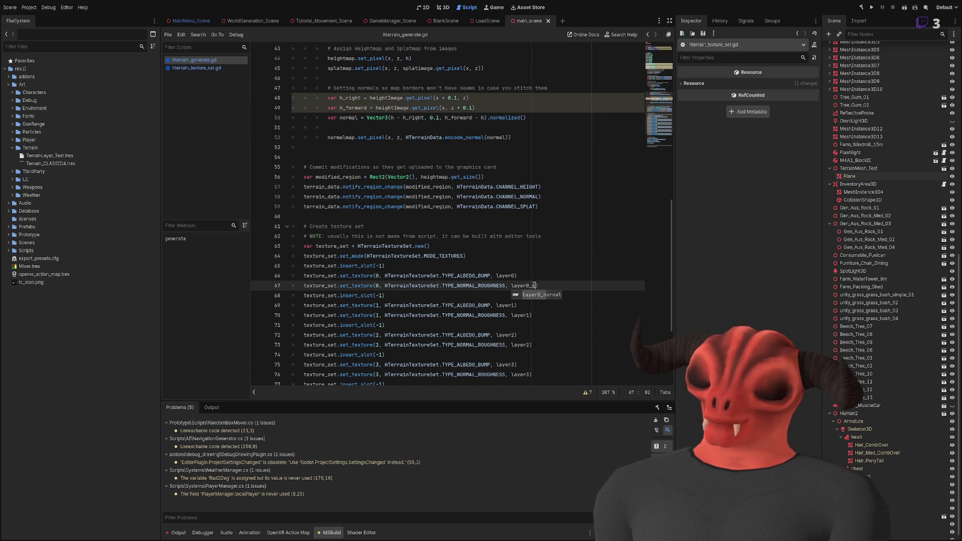
drag(529, 286, 551, 286)
key(ctrl+c)
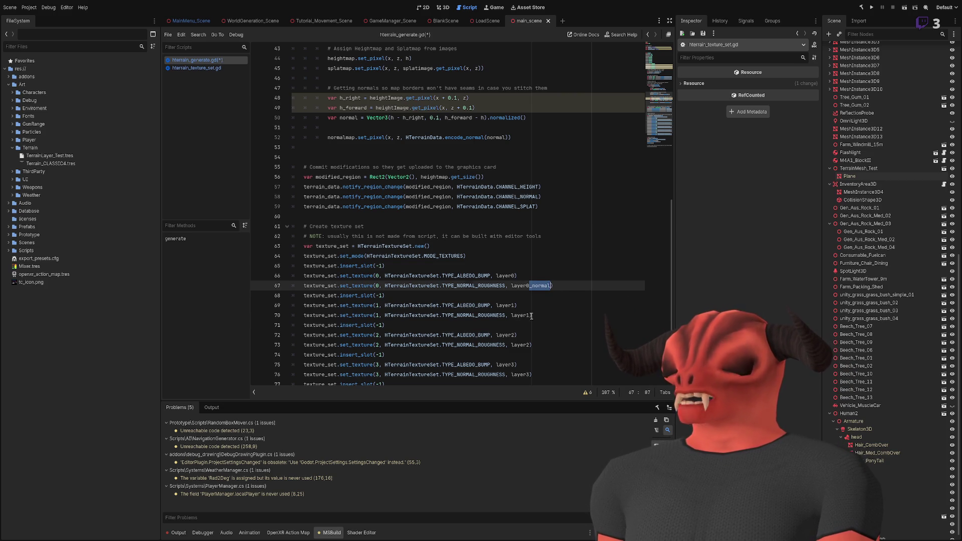
click(531, 316)
key(ctrl+v)
scroll(551, 301, down, 4)
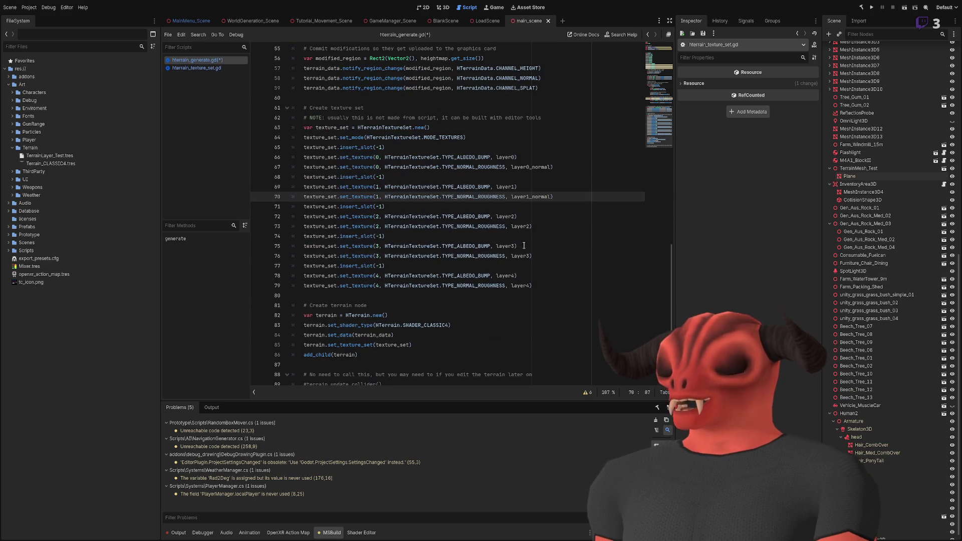
click(529, 226)
key(ctrl+v)
click(531, 256)
key(ctrl+v)
click(530, 285)
key(ctrl+v)
key(ctrl+s)
Clear the selection on lines 48–49 and scroll up to the blank line above generate().
scroll(569, 225, up, 15)
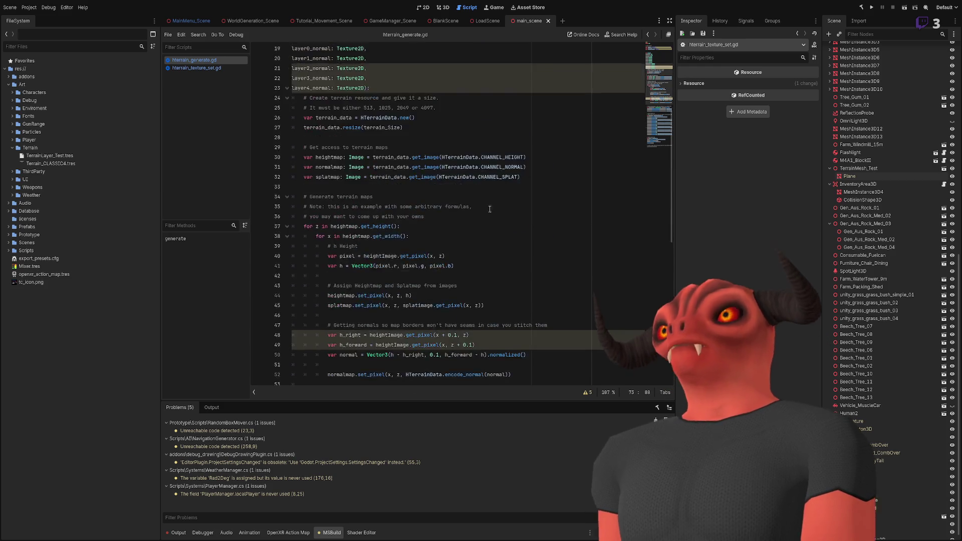
scroll(368, 185, down, 10)
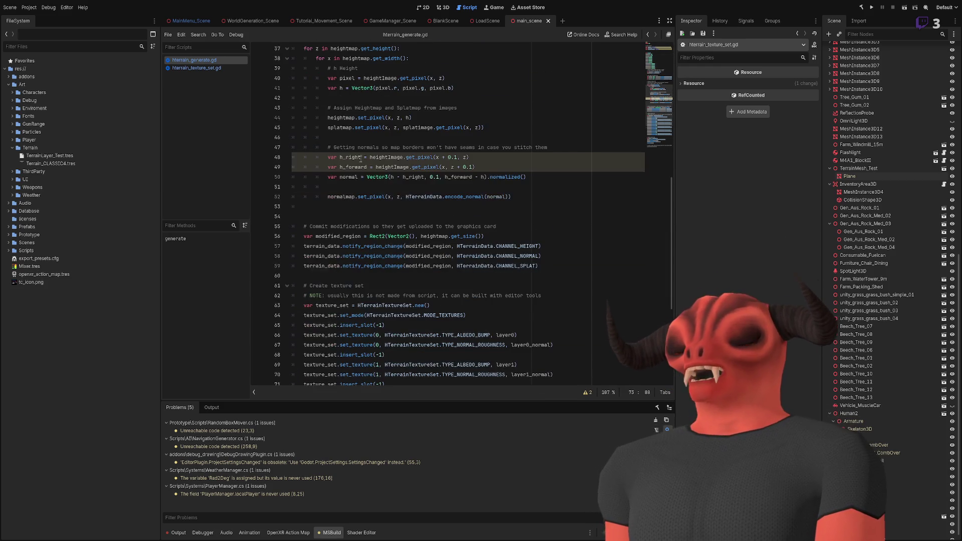
mouse_move(328, 158)
mouse_down()
mouse_move(471, 160)
mouse_move(474, 167)
mouse_up()
scroll(469, 213, up, 4)
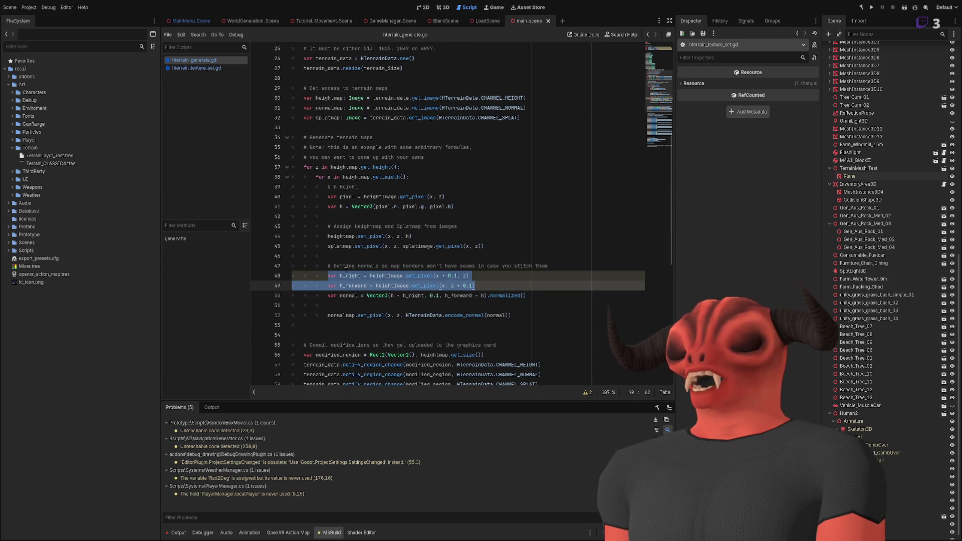
click(534, 265)
scroll(477, 208, up, 4)
scroll(478, 207, up, 3)
scroll(469, 205, up, 1)
click(316, 120)
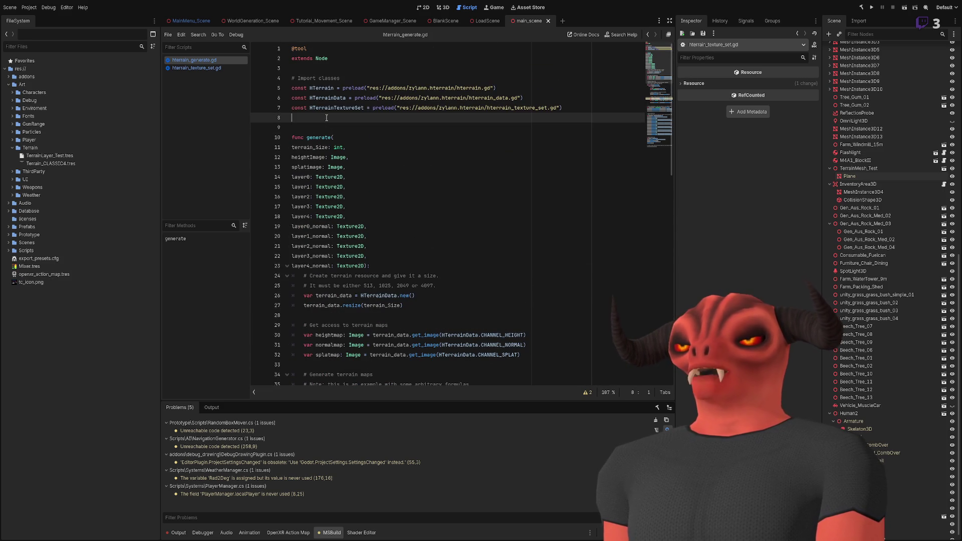
Delete the extra blank line above func generate() and save the script.
key(Delete)
key(ctrl+s)
double_click(317, 127)
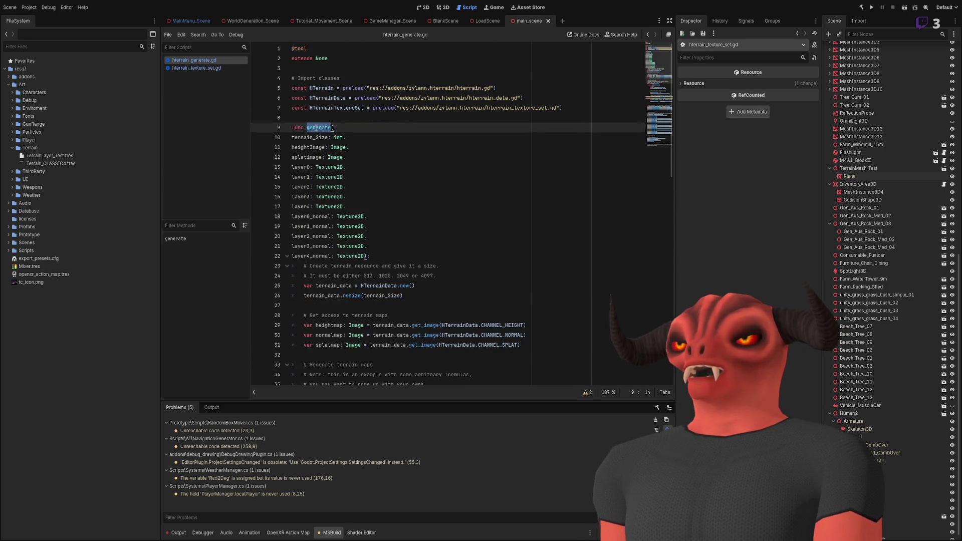
click(426, 157)
Select and review the generate() parameter list from line 10 to line 22.
click(345, 136)
key(shift+Down)
key(shift+Down)
key(shift+Down)
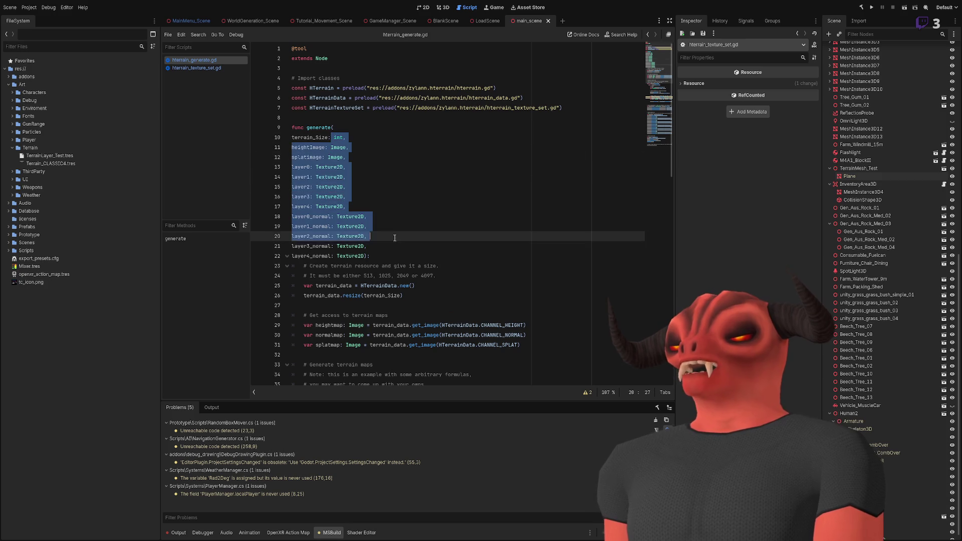
scroll(345, 137, down, 4)
scroll(345, 140, up, 3)
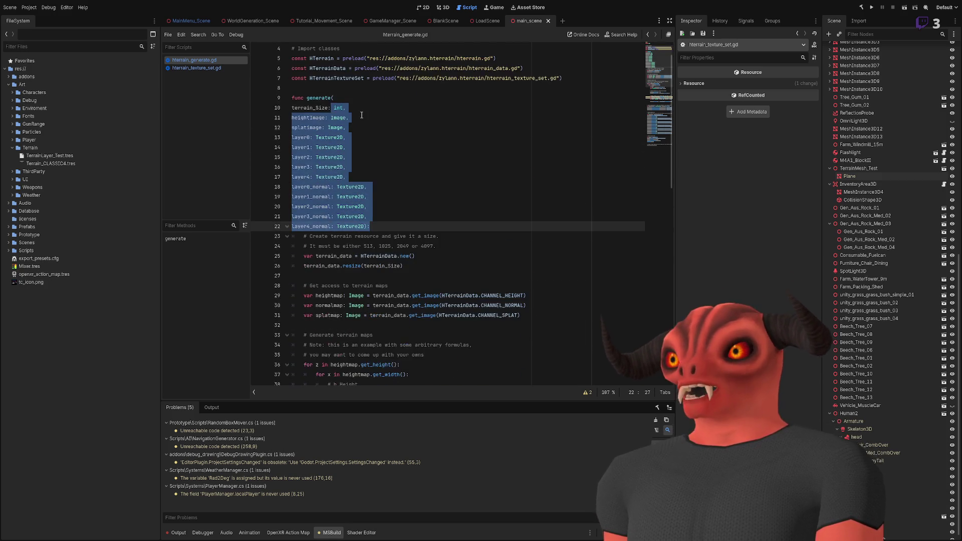
scroll(425, 174, down, 14)
scroll(425, 174, down, 3)
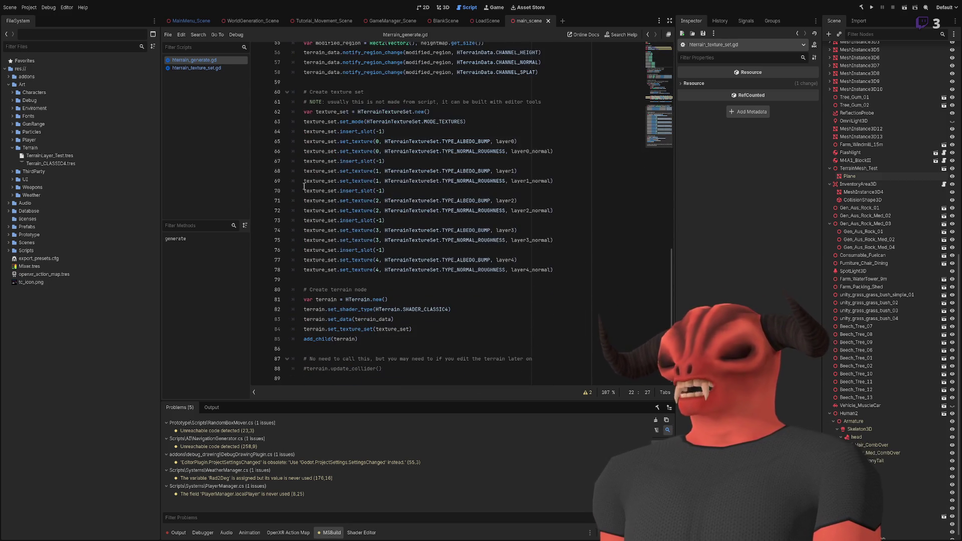
scroll(419, 184, up, 12)
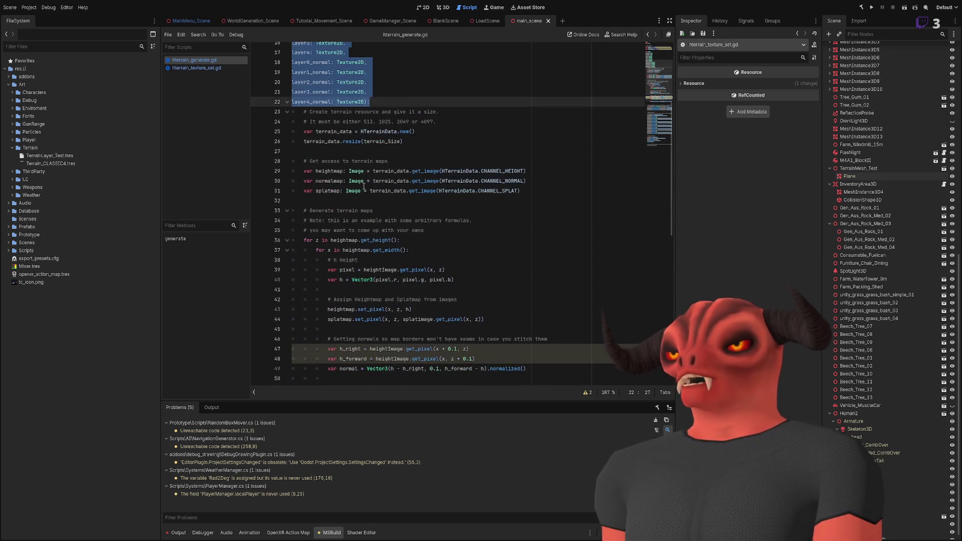
scroll(418, 184, up, 5)
click(417, 149)
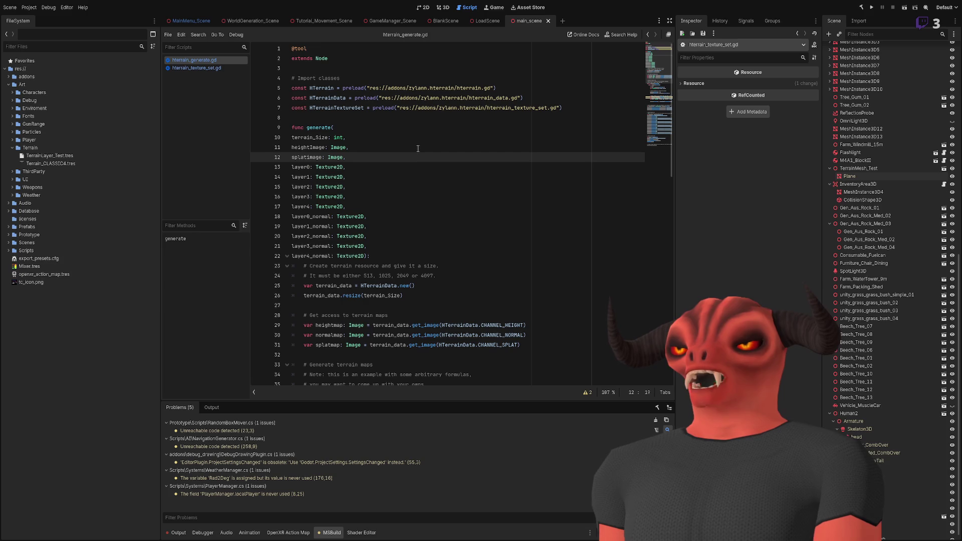
Scroll down to inspect the add_child(terrain) line 85 and the uses of terrain.
scroll(544, 232, down, 8)
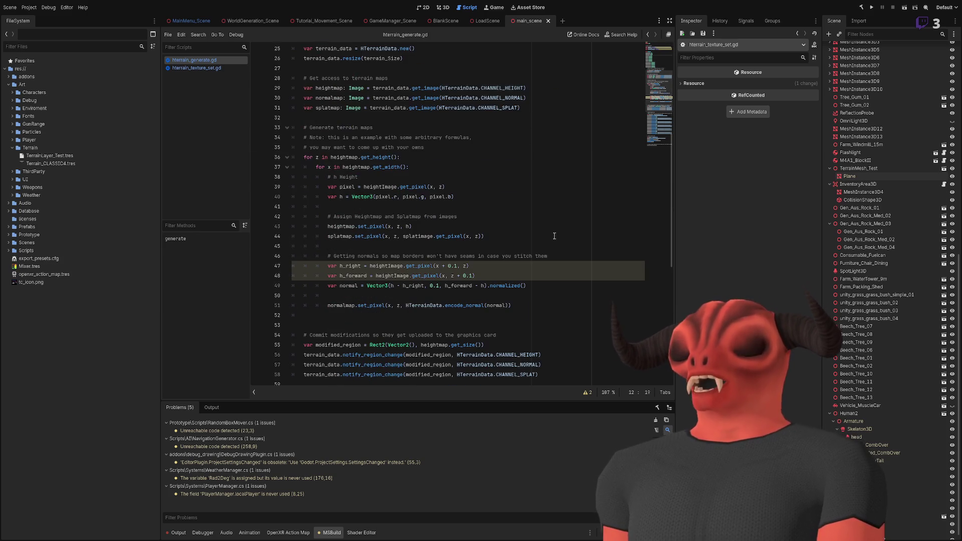
scroll(550, 234, up, 8)
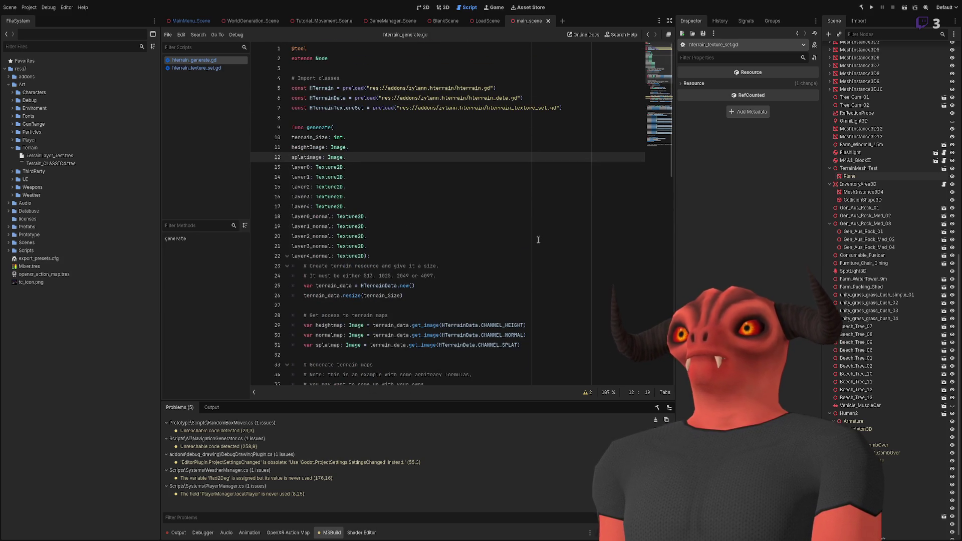
scroll(521, 238, down, 14)
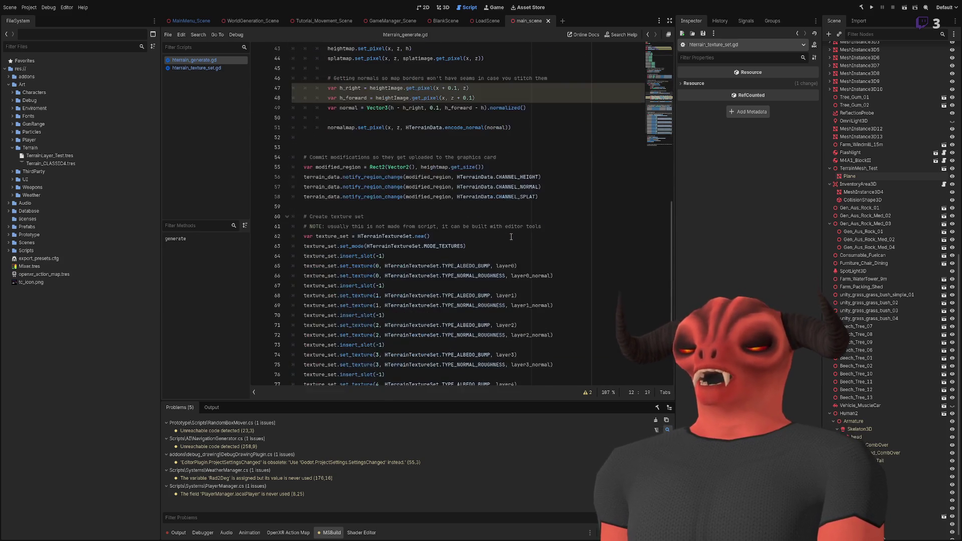
scroll(510, 236, down, 4)
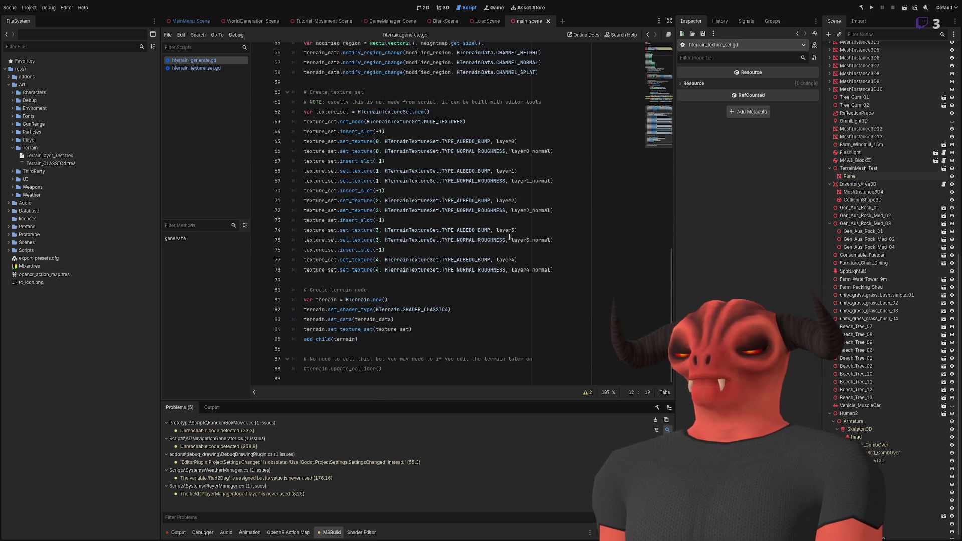
scroll(509, 237, up, 18)
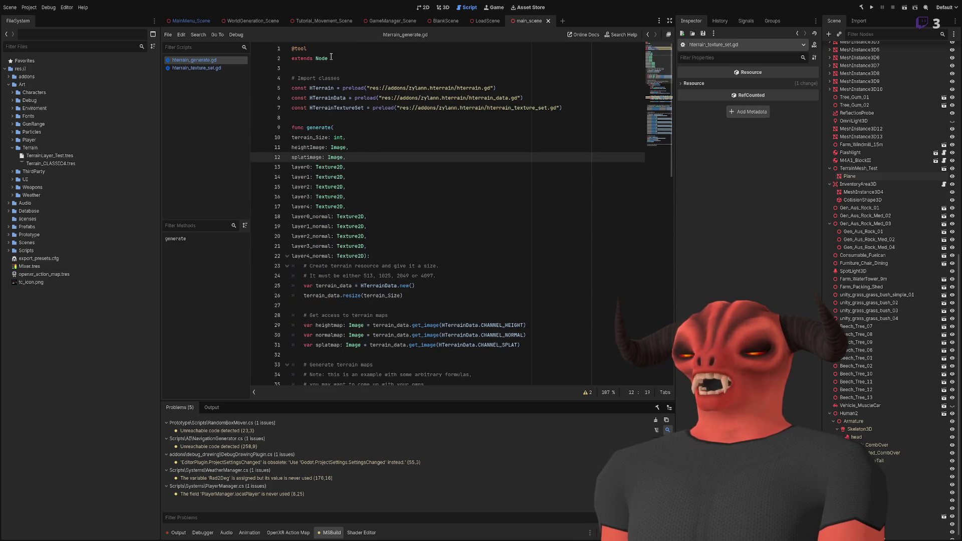
scroll(384, 267, down, 18)
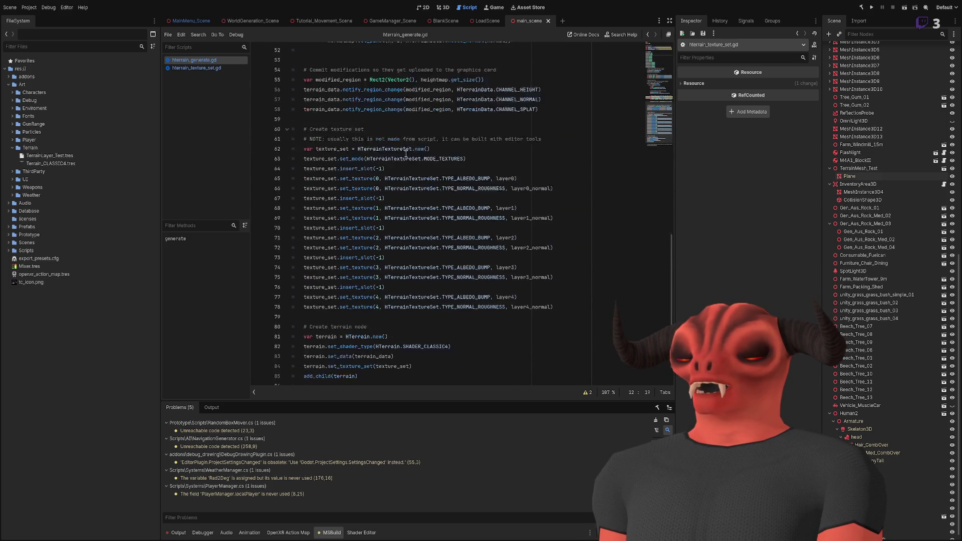
double_click(329, 336)
click(411, 337)
double_click(347, 338)
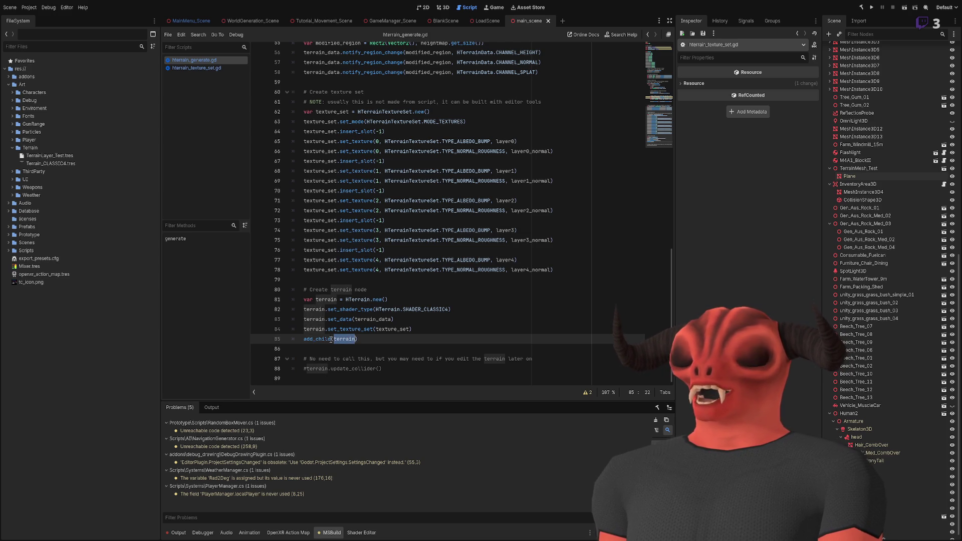
scroll(392, 182, up, 10)
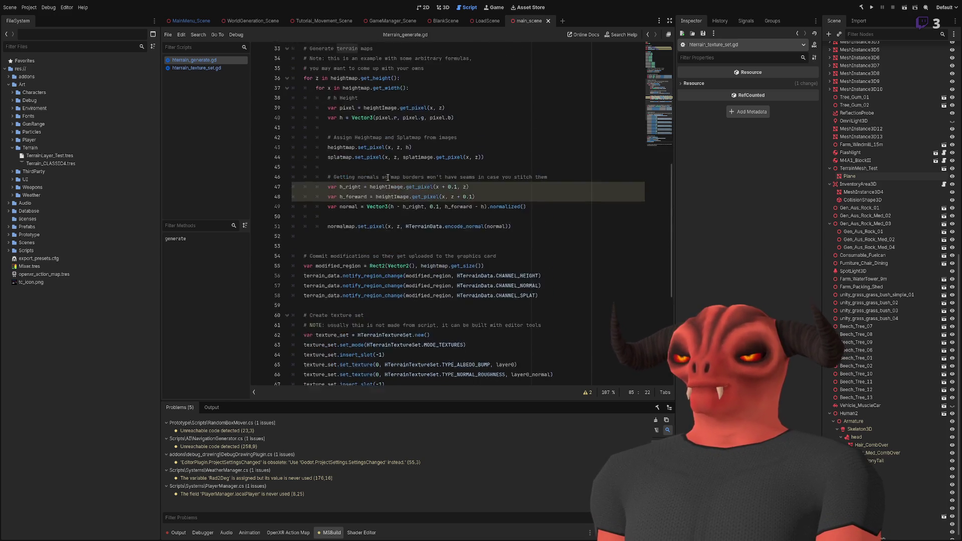
scroll(392, 182, up, 6)
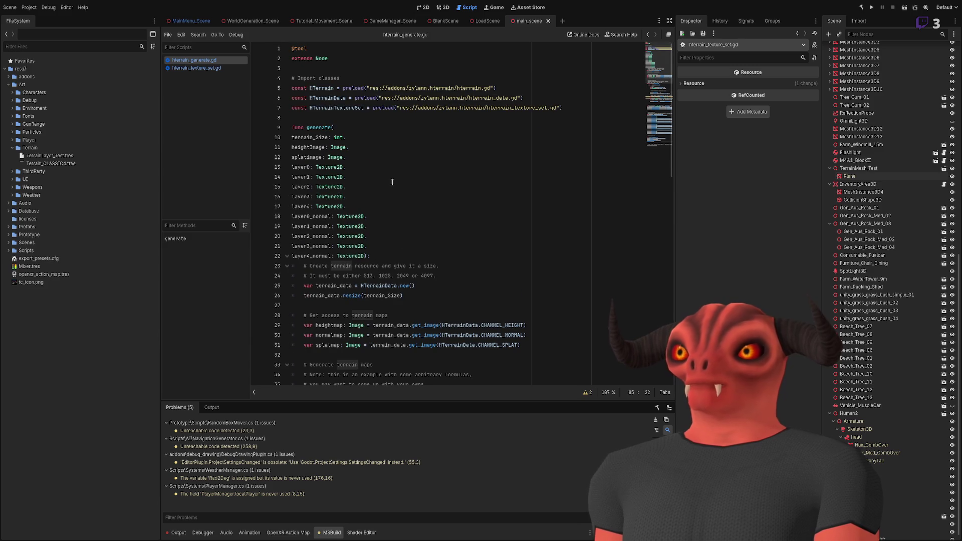
scroll(393, 185, down, 16)
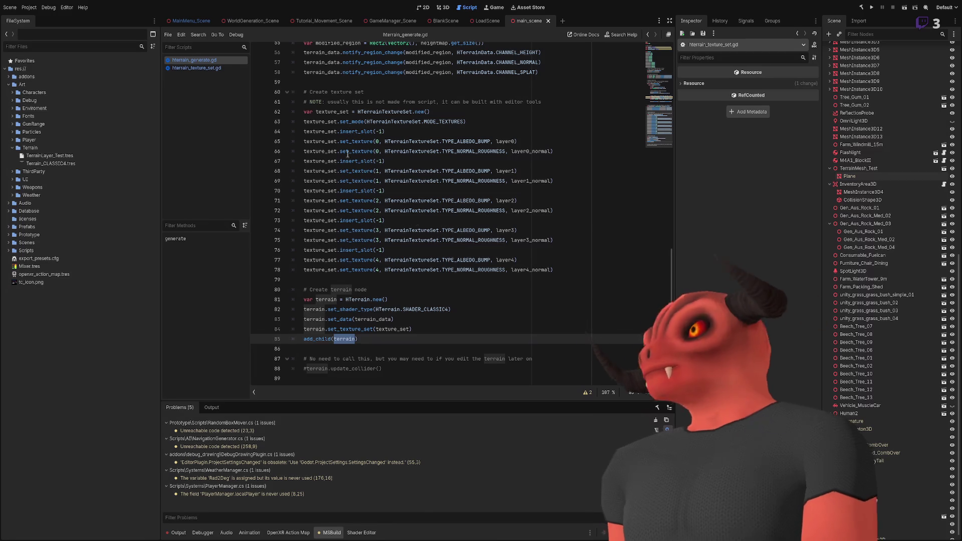
click(418, 222)
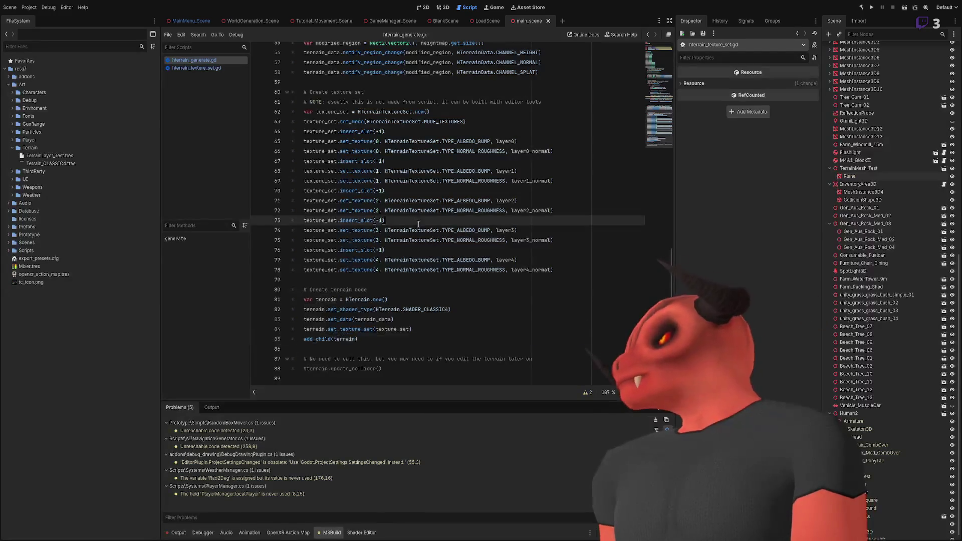
Review the Create terrain node block (lines 80–85), then switch to TerrainManager.cs in Visual Studio.
drag(409, 339, 378, 286)
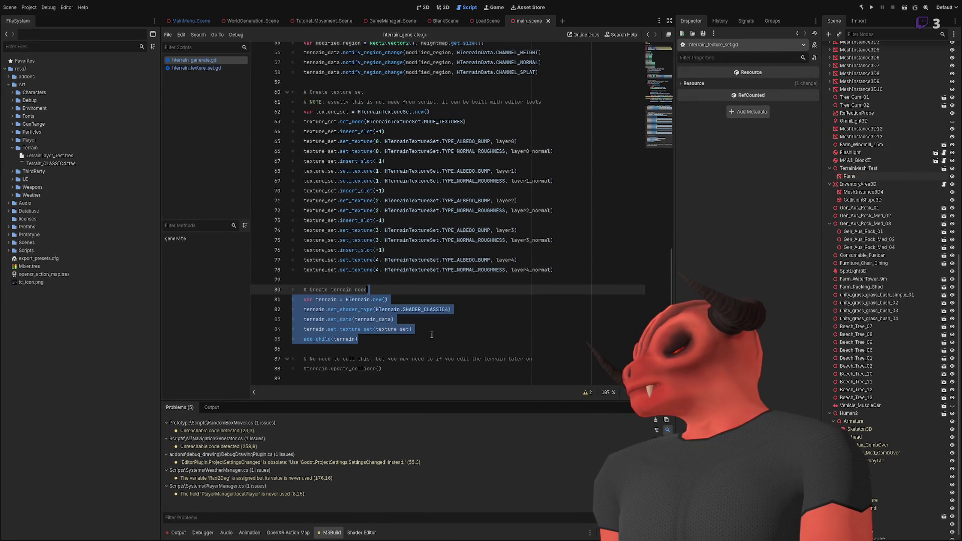
scroll(419, 251, up, 9)
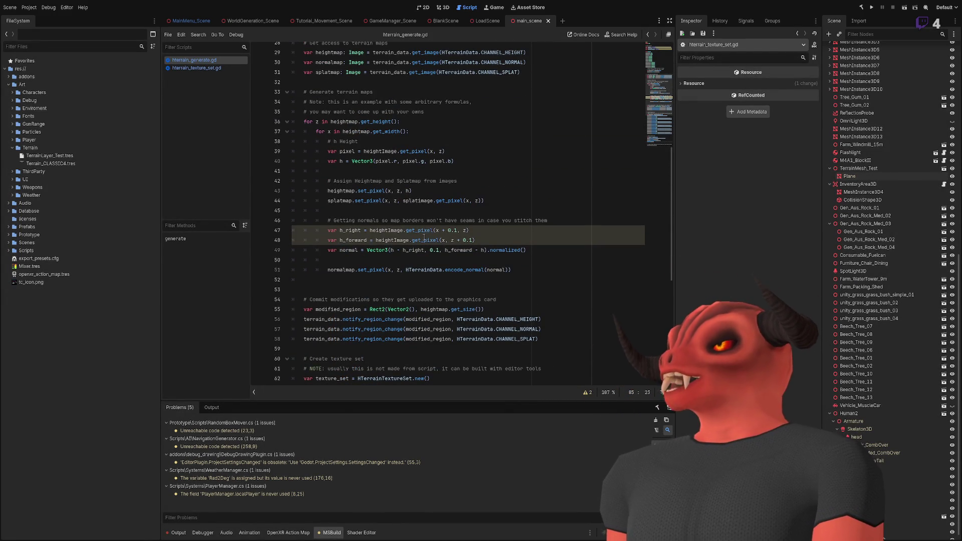
scroll(423, 232, down, 5)
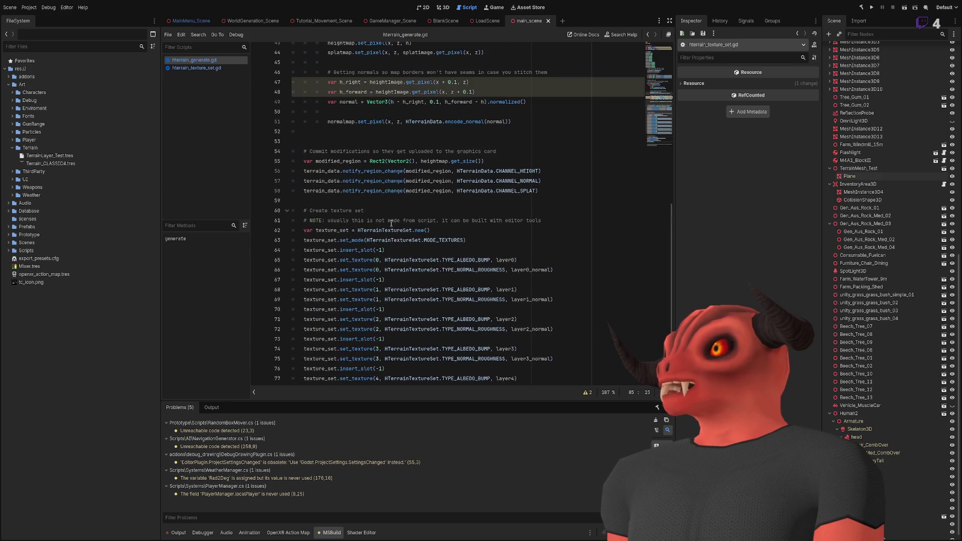
scroll(369, 210, up, 13)
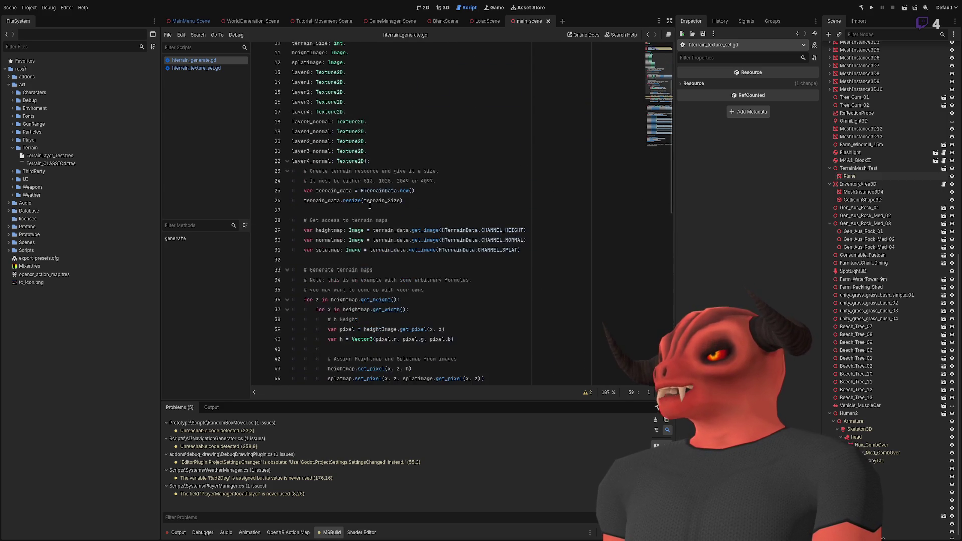
scroll(369, 206, up, 1)
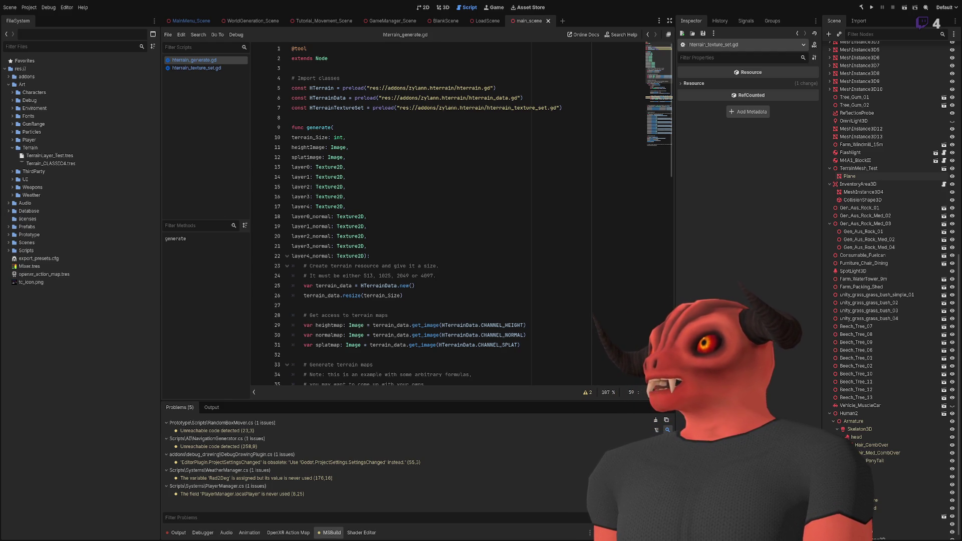
key(alt+Tab)
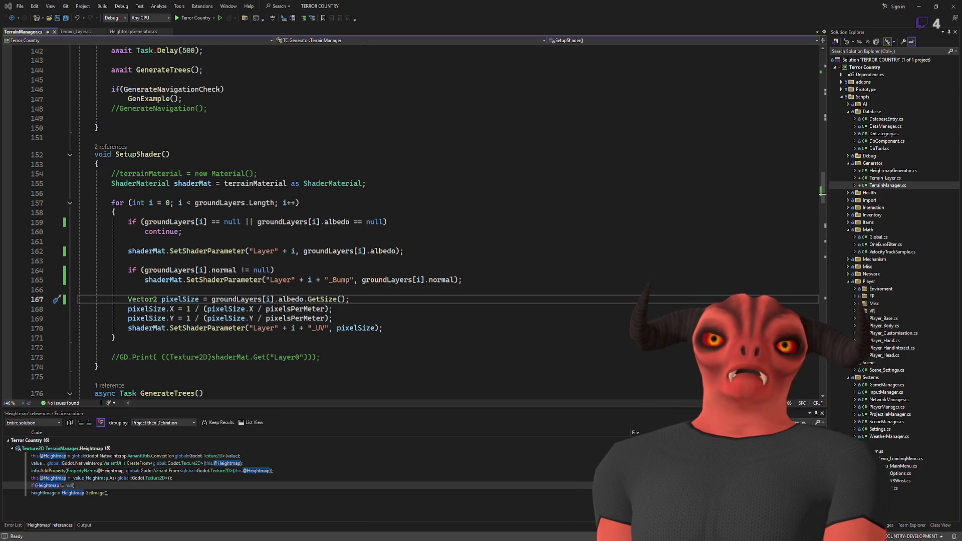
Declare an [Export] public Node hTerrain field under the Terrain Settings category in TerrainManager.cs.
scroll(271, 225, up, 20)
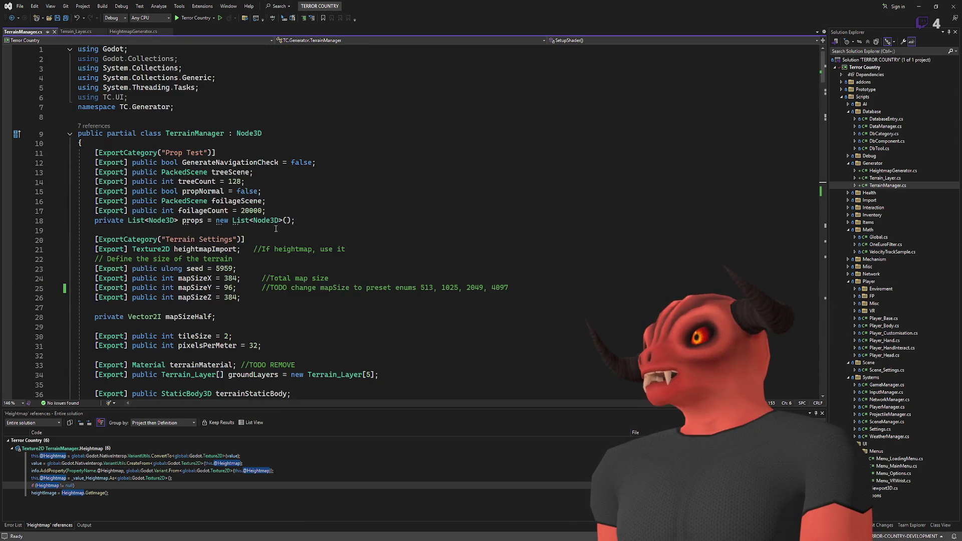
scroll(271, 226, down, 5)
scroll(266, 233, up, 11)
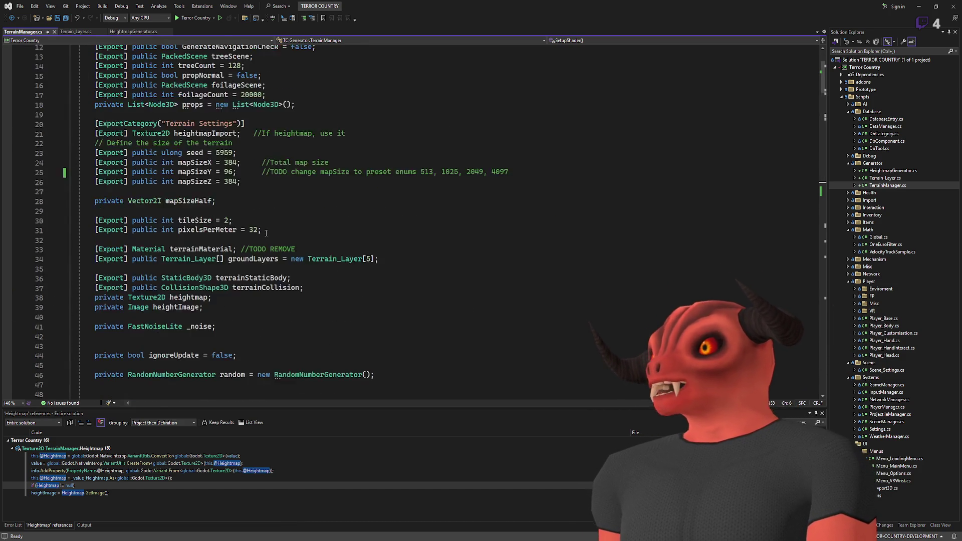
scroll(153, 157, down, 4)
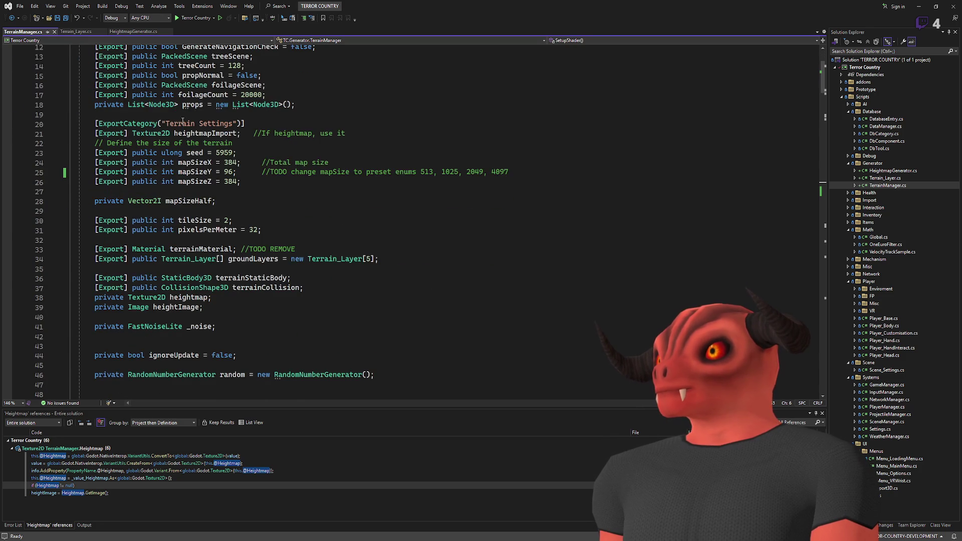
scroll(189, 120, down, 7)
scroll(221, 216, up, 3)
scroll(222, 216, up, 8)
scroll(277, 214, down, 2)
click(319, 182)
key(Return)
key(Return)
key(Up)
text([])
text(Export)
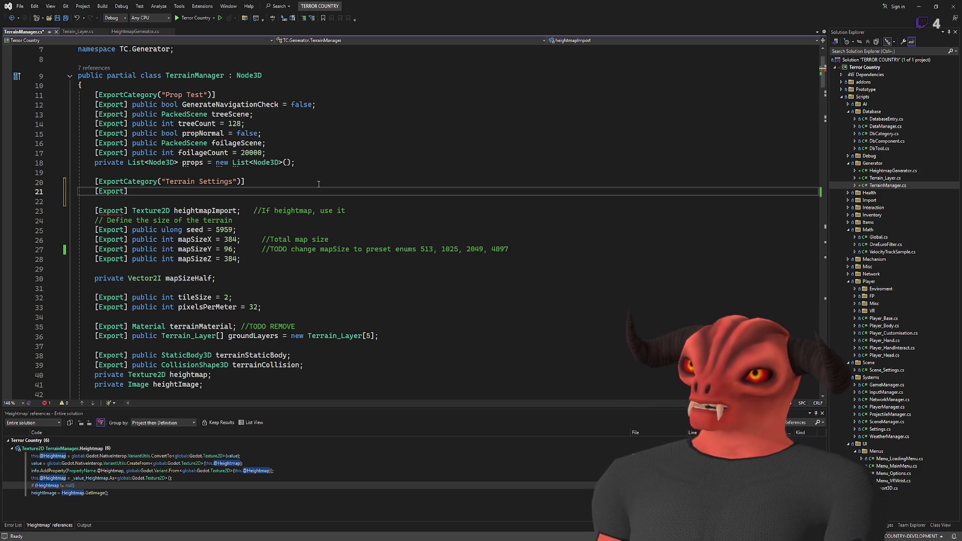
text( public Node)
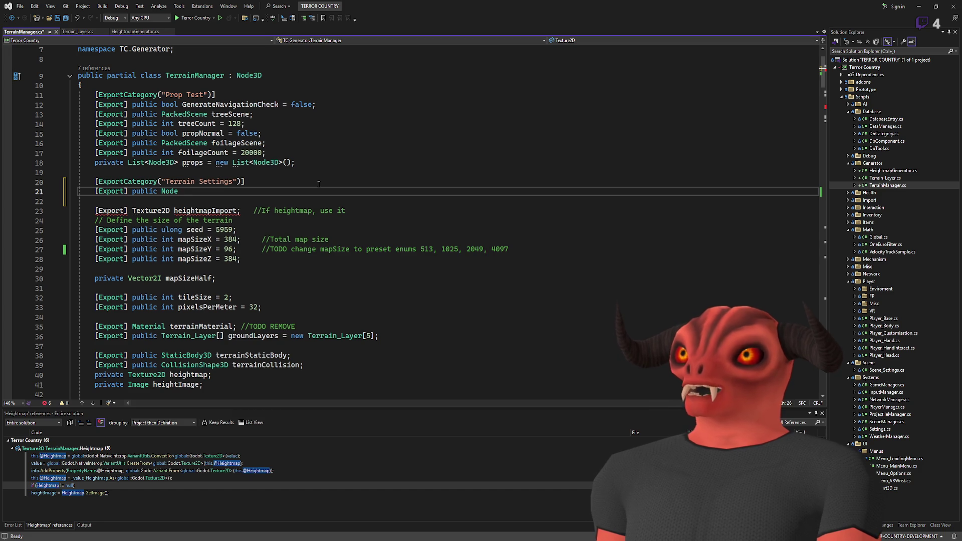
text( hTer)
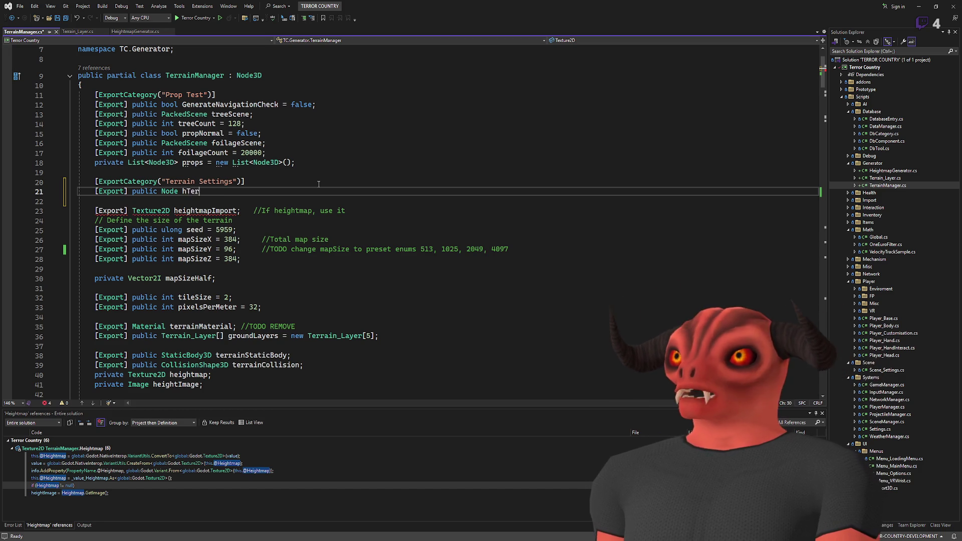
text(rain;)
scroll(217, 218, down, 14)
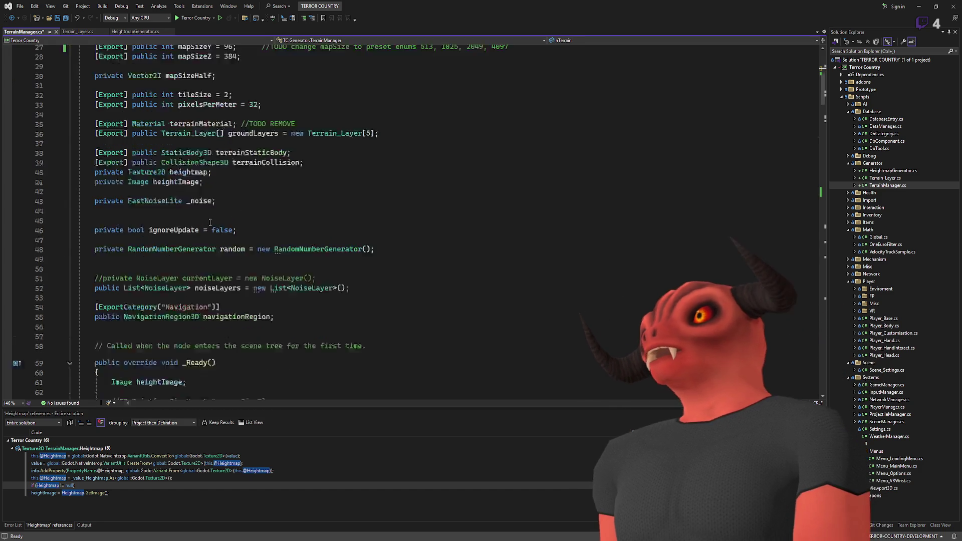
Jump from the GenerateTerrain call to the GenerateTerrain method definition.
scroll(217, 219, up, 1)
scroll(216, 219, down, 9)
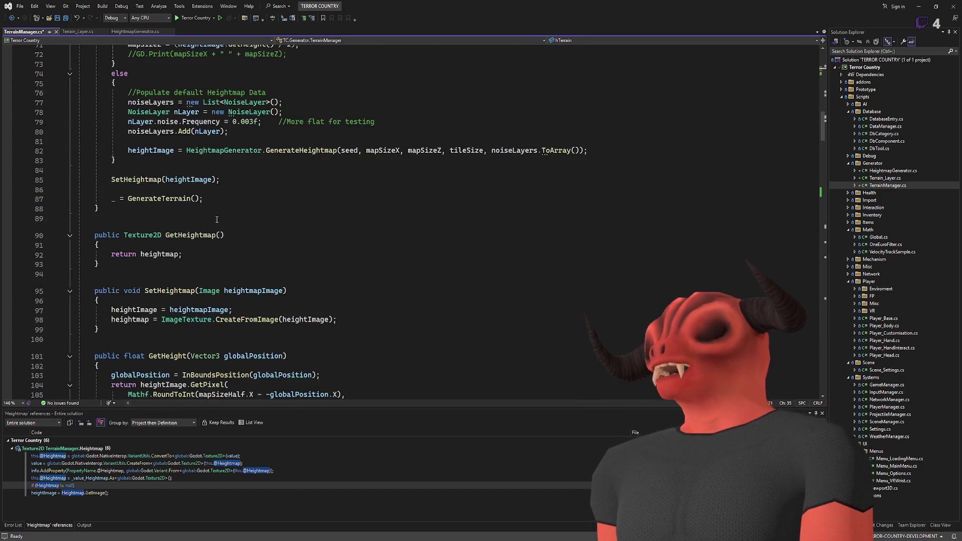
scroll(217, 218, up, 6)
scroll(216, 218, down, 5)
scroll(218, 218, down, 20)
scroll(221, 219, down, 20)
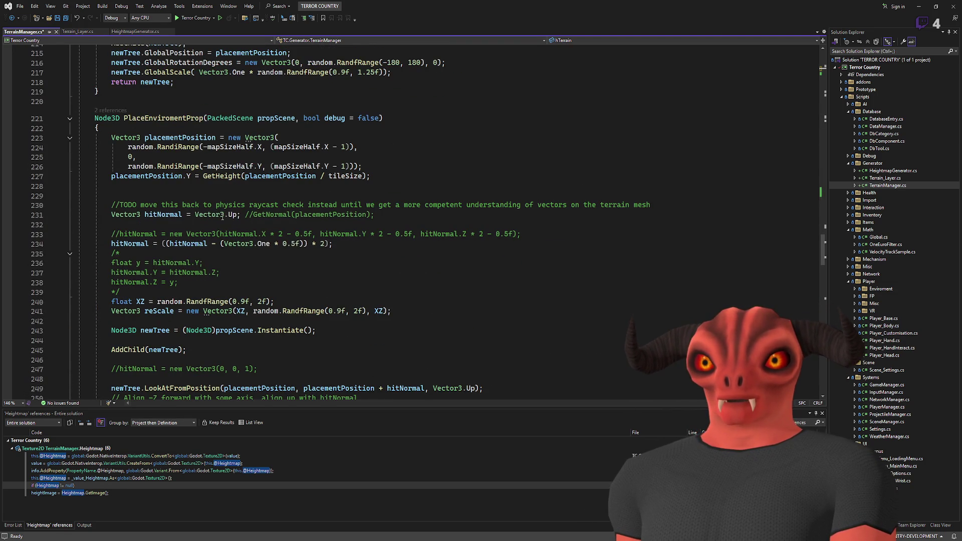
scroll(223, 215, down, 18)
scroll(222, 213, up, 20)
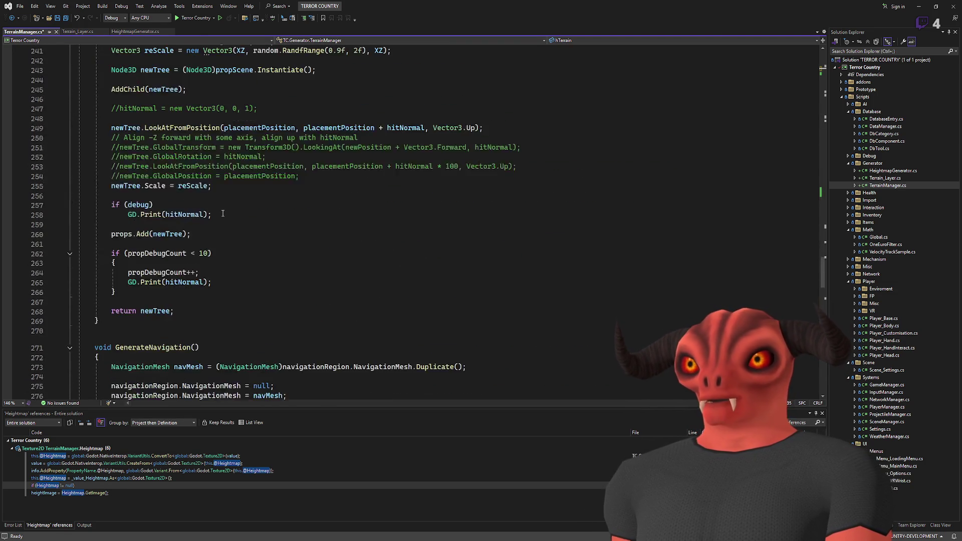
scroll(259, 247, up, 13)
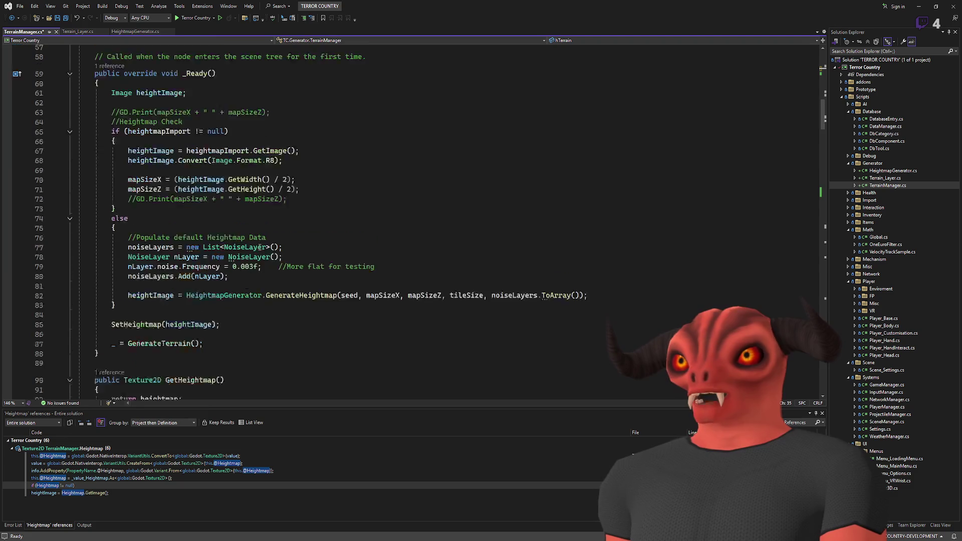
scroll(194, 203, down, 6)
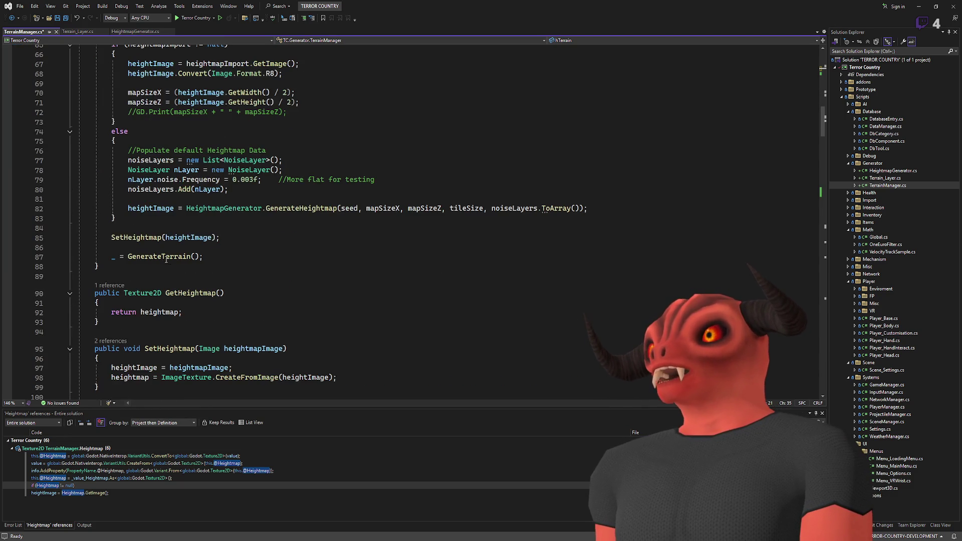
click(149, 256)
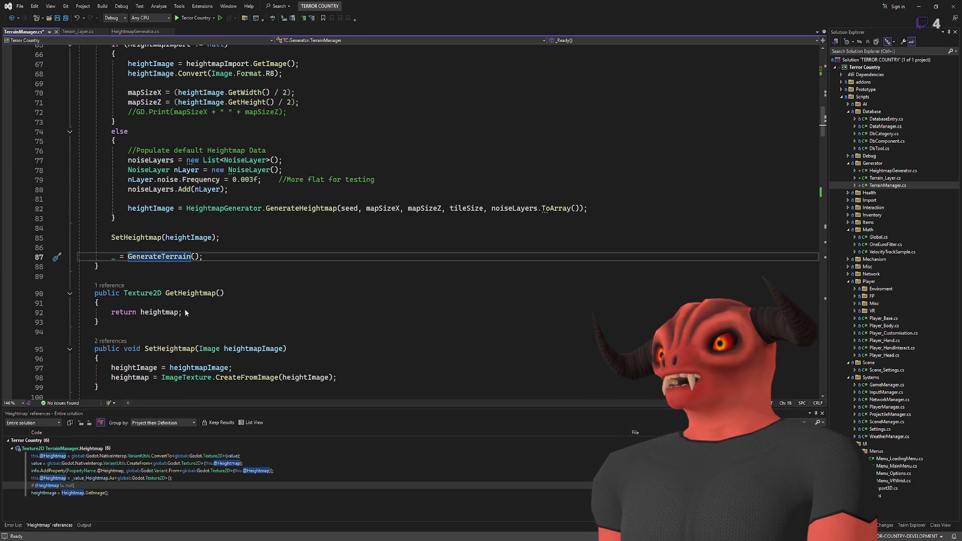
key(F12)
scroll(227, 243, down, 3)
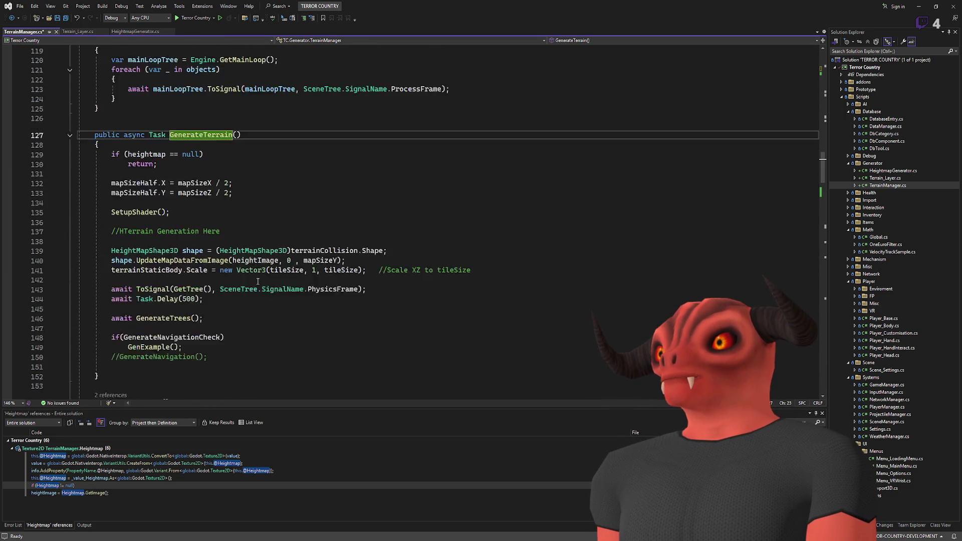
Paste the generate Call under //HTerrain Generation Here, rename thing to hTerrain, and save.
click(227, 232)
key(Return)
key(Return)
text(thing.Call("generate", 513, layer0Texture, layer1Texture, layer2Texture, layer3Texture, layer4Texture, splatMap.GetImage());)
double_click(114, 253)
text(HTerrain)
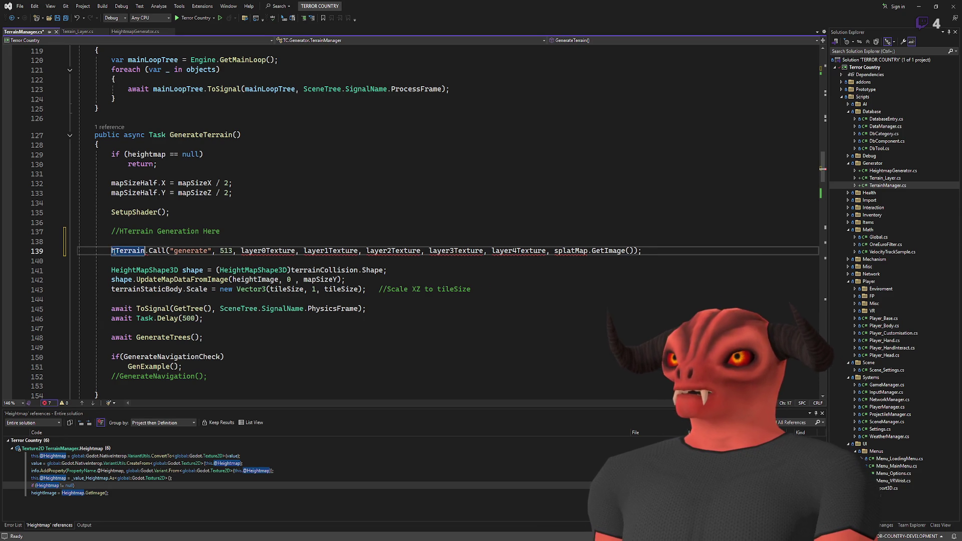
click(279, 233)
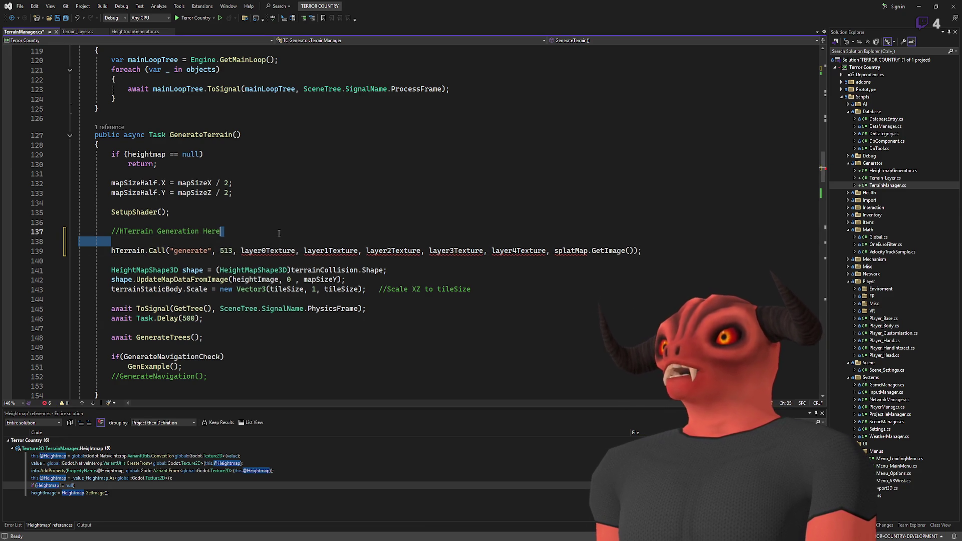
key(Delete)
key(ctrl+s)
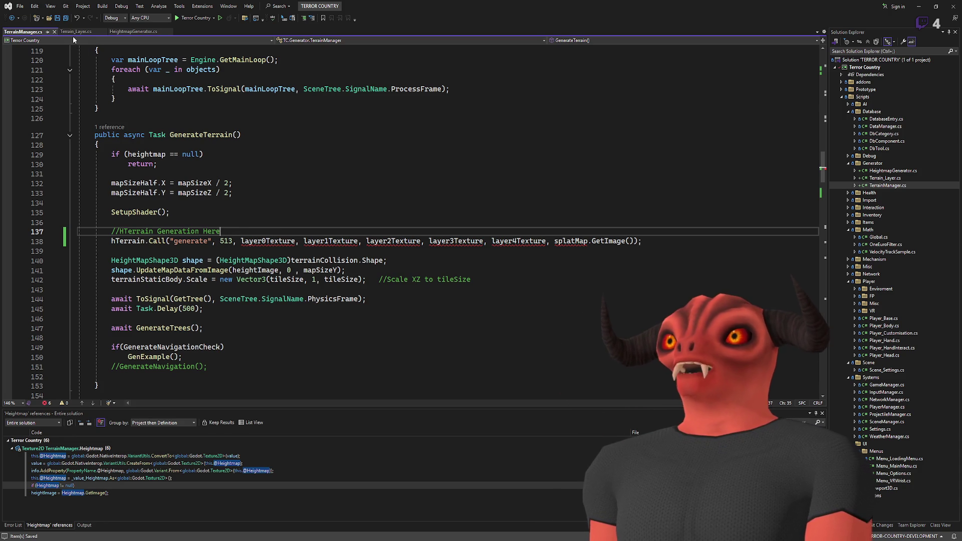
key(alt+Tab)
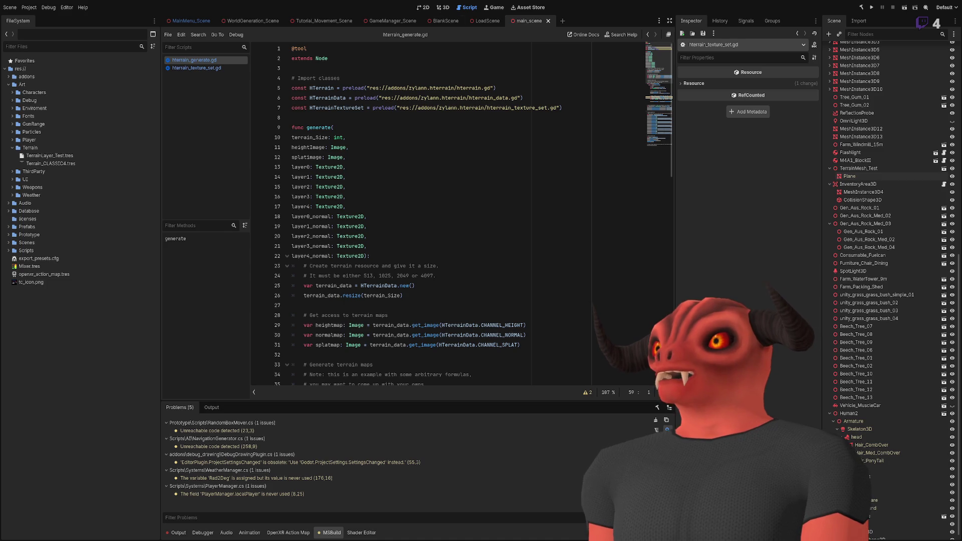
Select and copy generate()'s parameter list, lines 8–22 of hterrain_generate.gd.
mouse_move(370, 255)
mouse_down()
mouse_move(371, 120)
mouse_move(334, 127)
mouse_up()
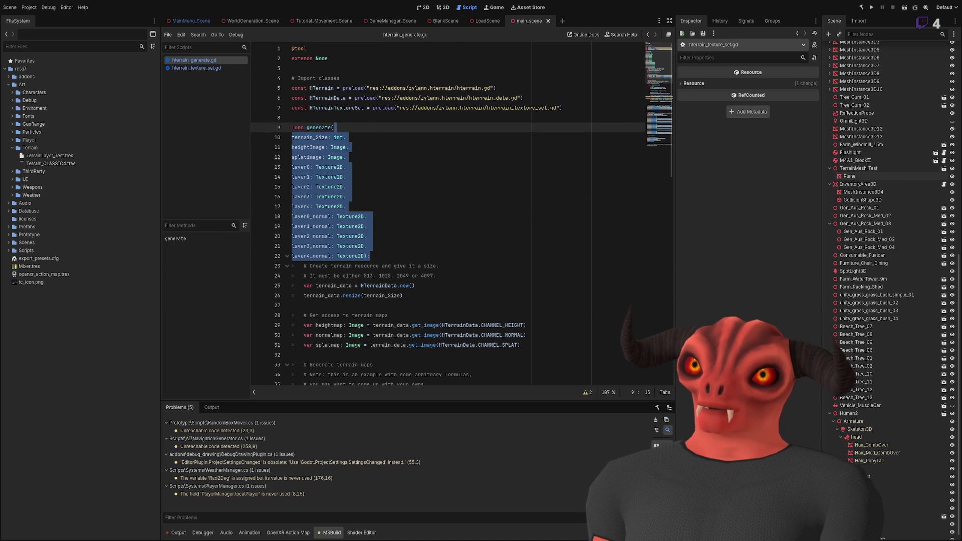
key(alt+Tab)
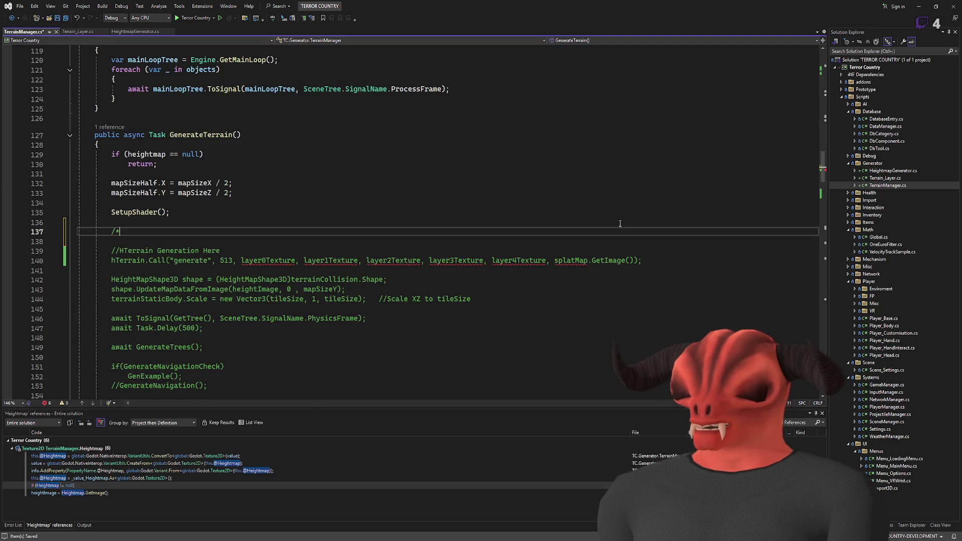
Paste generate()'s parameter list as a /* */ block comment above the call.
text(/*)
key(Return)
key(Return)
text(*/)
key(Up)
text(terrain_Size: int, heightImage: Image, splatimage: Image, layer0: Texture2D, layer1: Texture2D, layer2: Texture2D, layer3: Texture2D, layer4: Texture2D, layer0_normal: Texture2D, layer1_normal: Texture2D, layer2_normal: Texture2D, layer3_normal: Texture2D, layer4_normal: Texture2D);)
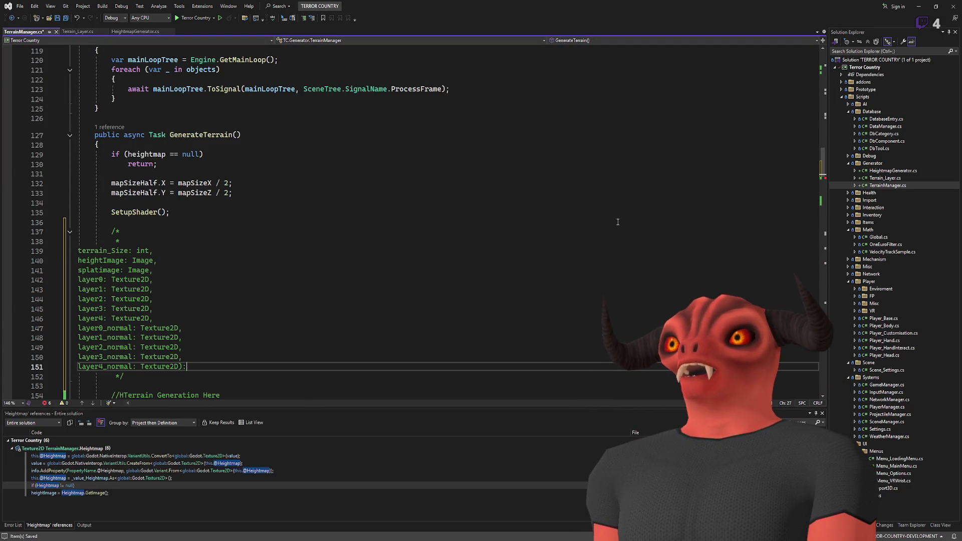
click(215, 234)
key(Delete)
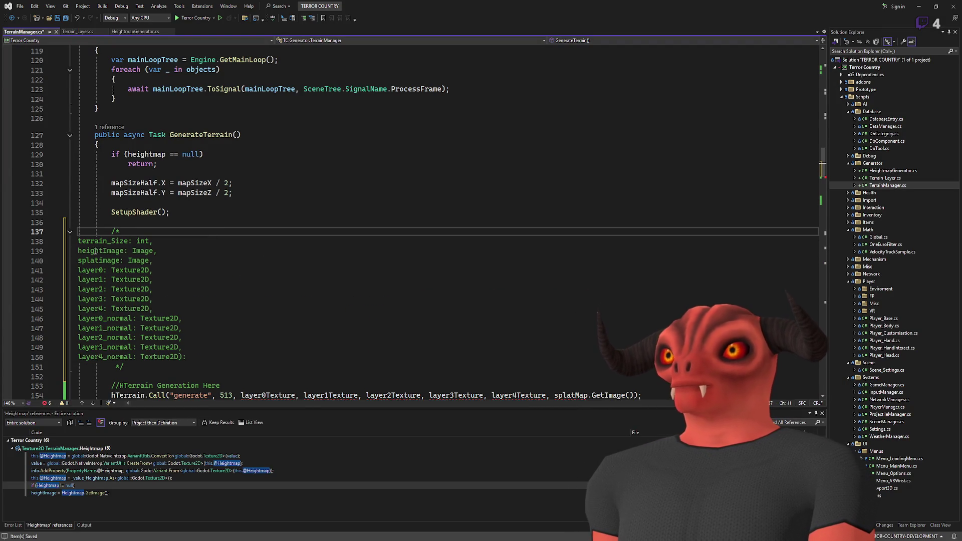
scroll(196, 245, down, 8)
scroll(88, 139, up, 4)
Rework the 513 argument in hTerrain.Call, retyping it as '513,'.
drag(219, 279, 240, 279)
key(BackSpace)
click(203, 269)
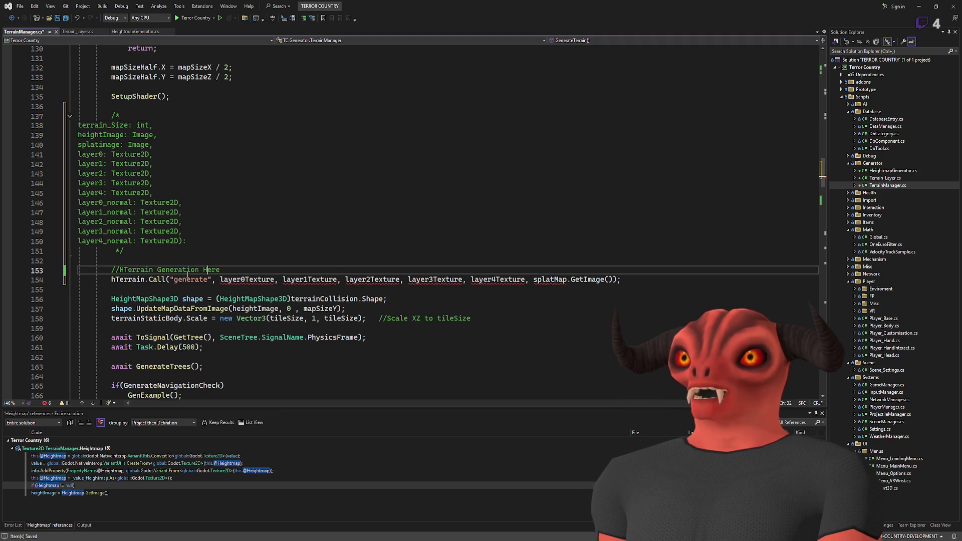
key(Down)
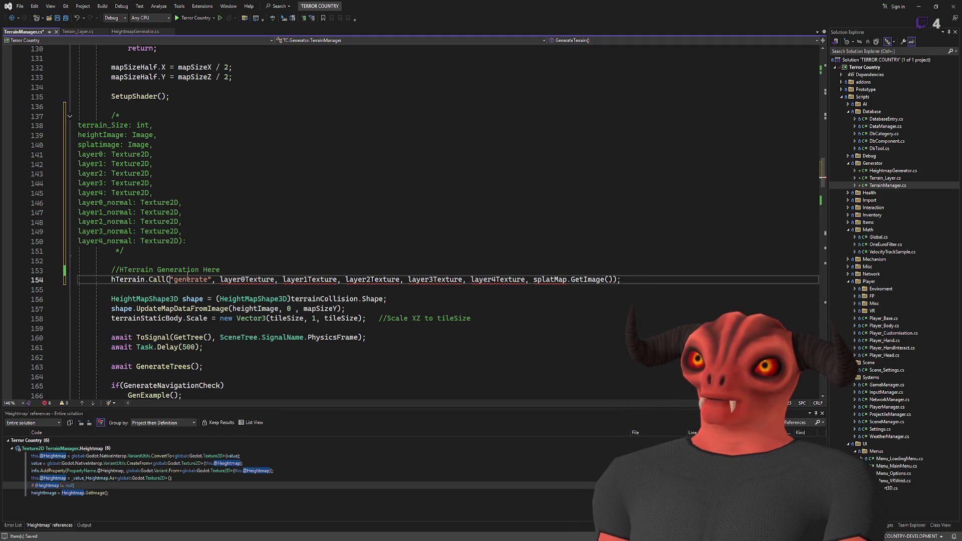
key(ctrl+z)
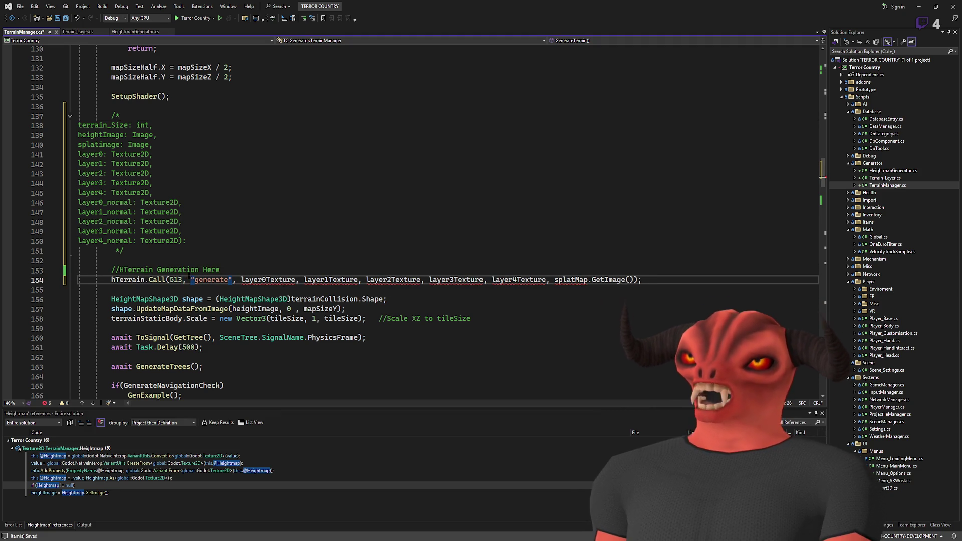
key(Return)
key(Right)
key(Right)
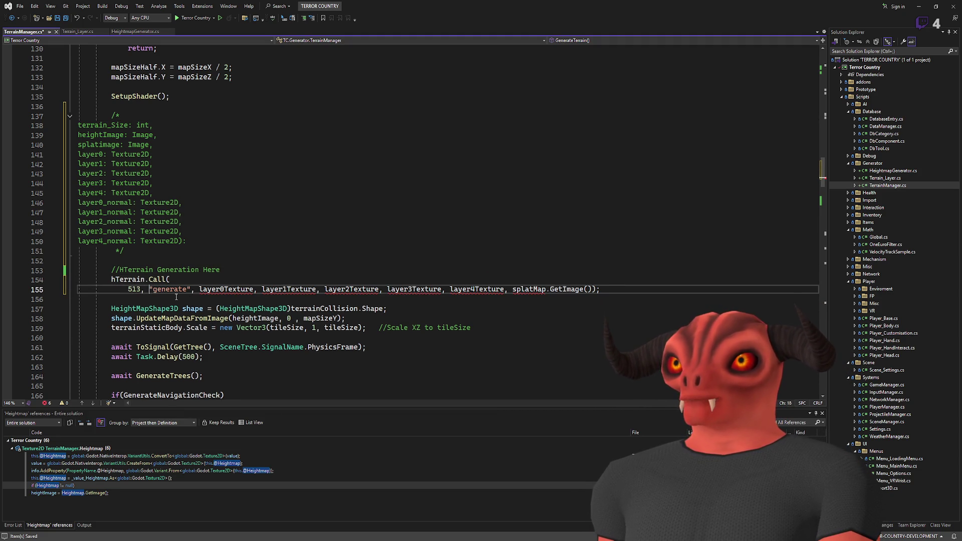
key(Return)
key(BackSpace)
key(BackSpace)
key(BackSpace)
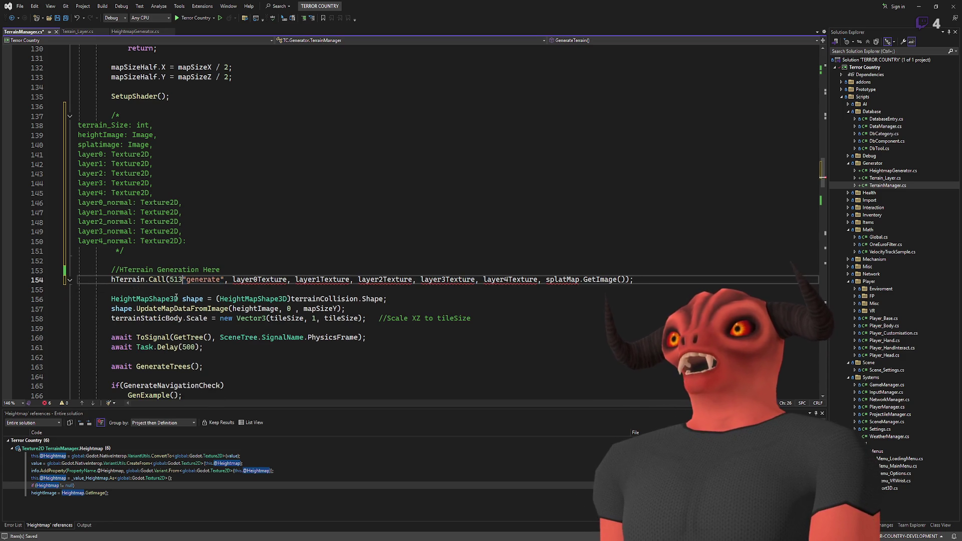
text(513,)
Move 513 onto its own indented line after the "generate" argument.
click(170, 269)
click(215, 280)
key(Return)
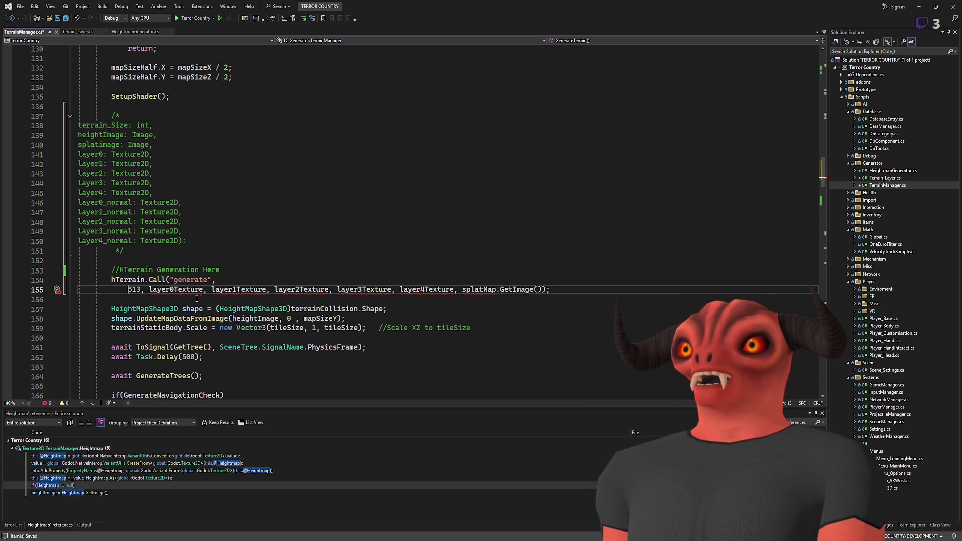
key(BackSpace)
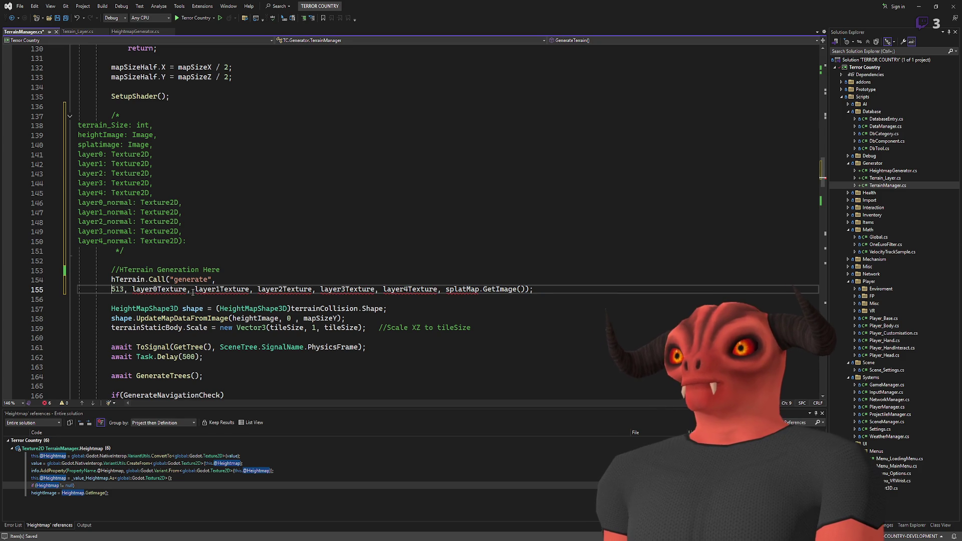
key(Tab)
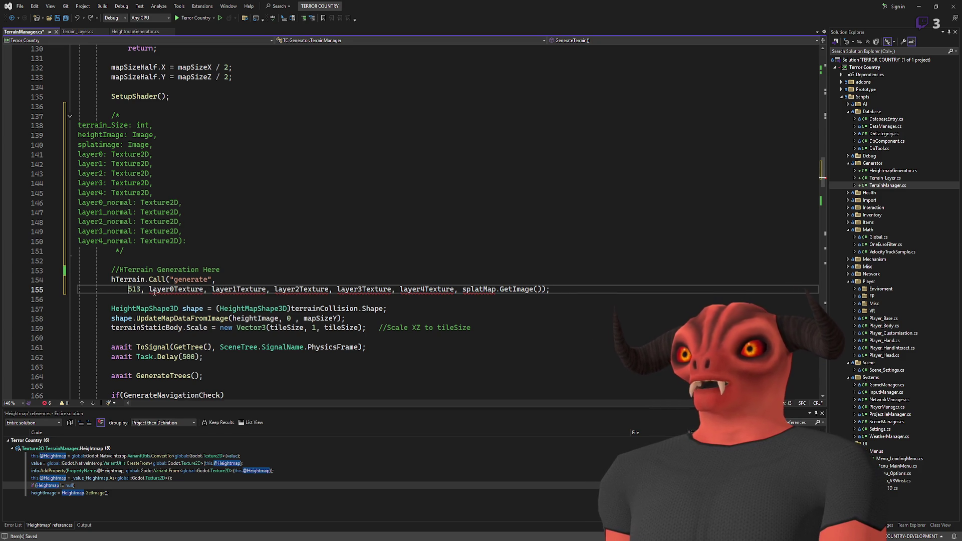
key(Return)
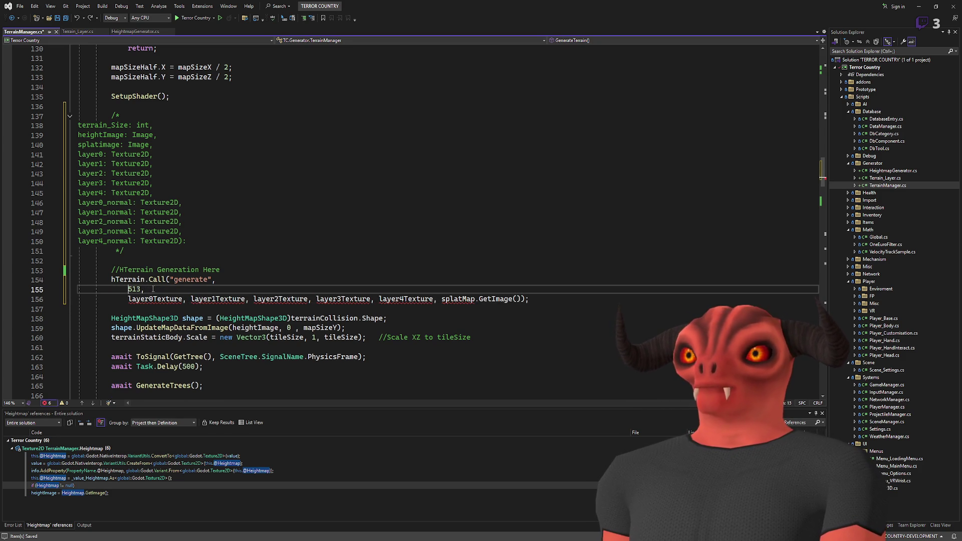
Add a heightmap image argument line after 513, to become heightImage.
key(Up)
key(End)
key(Return)
text(,)
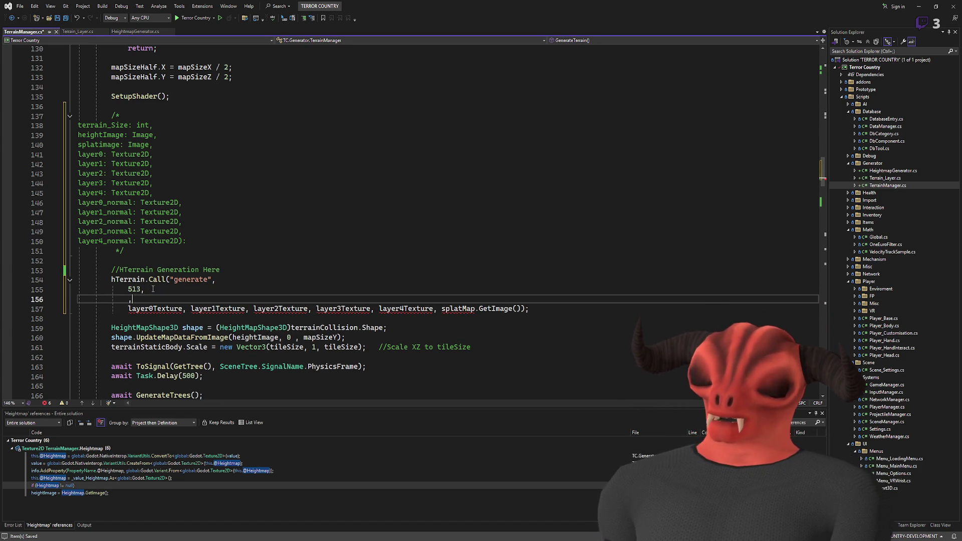
text(heightmap)
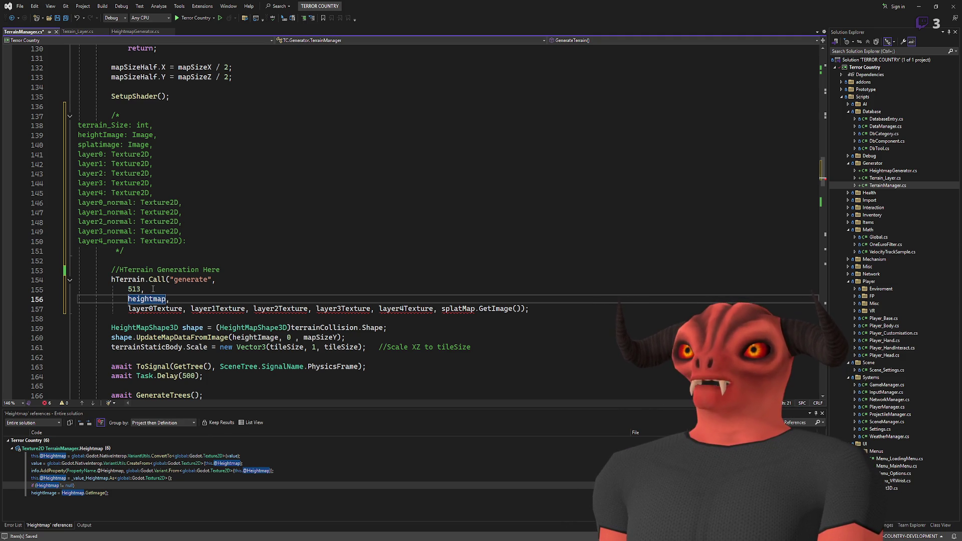
key(BackSpace)
key(BackSpace)
key(BackSpace)
text(Image)
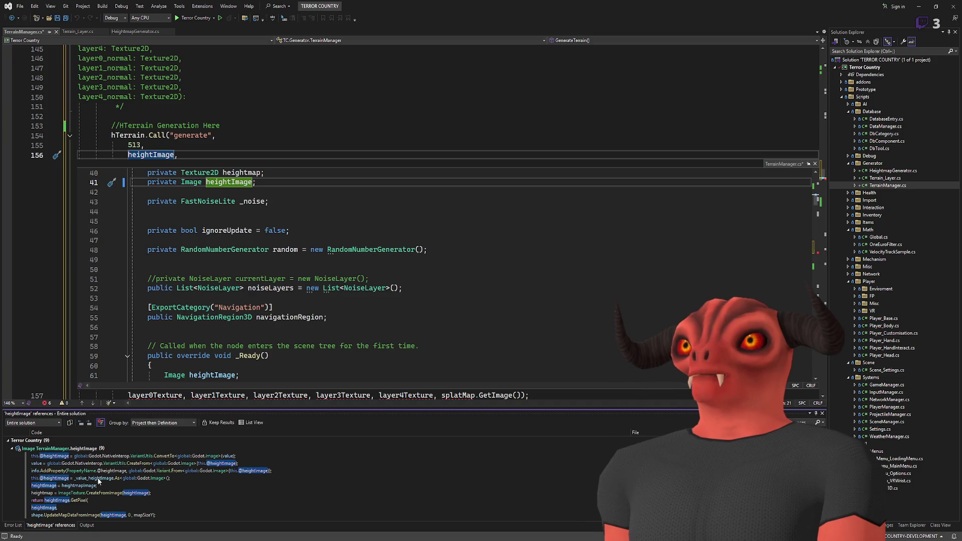
Review heightImage's definition and SetHeightmap references in the peek preview, then close it.
double_click(144, 492)
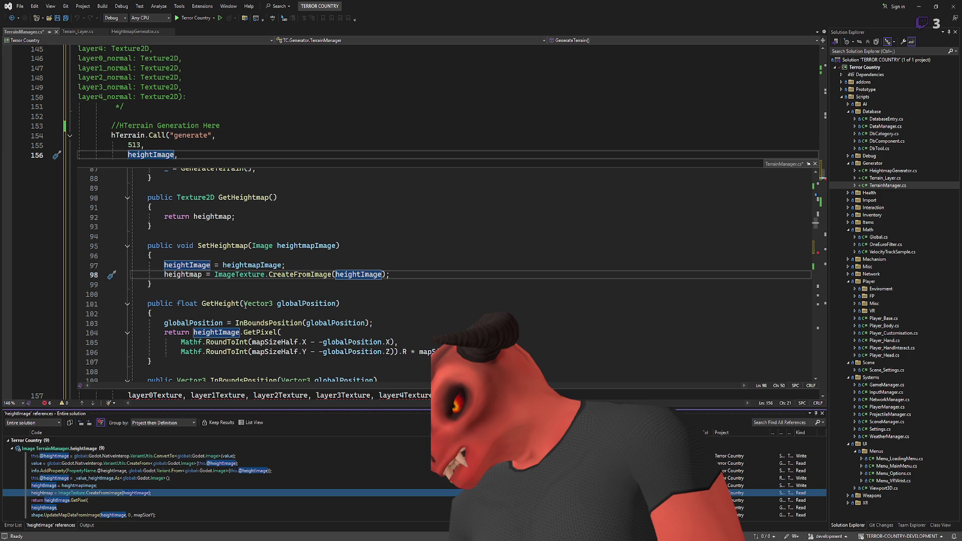
click(230, 246)
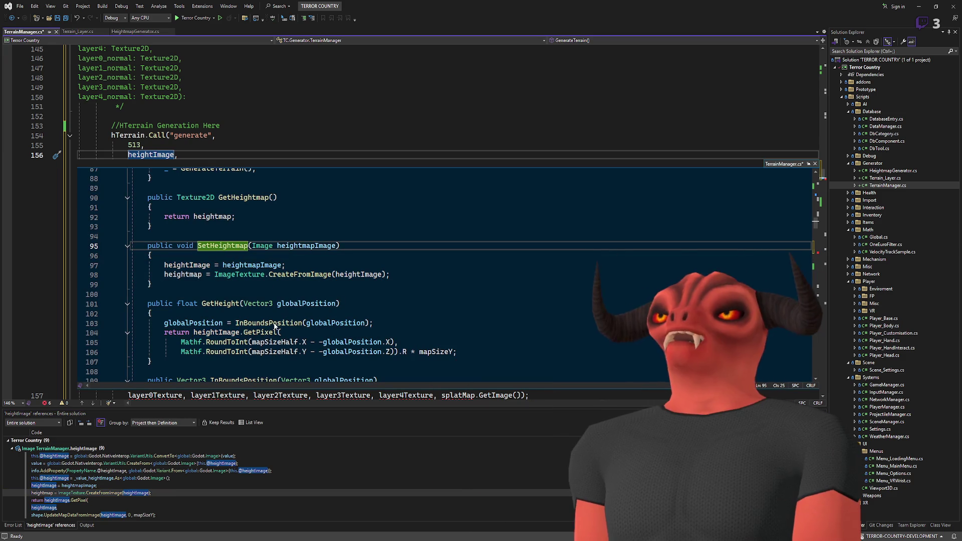
key(shift+F12)
key(F8)
key(F8)
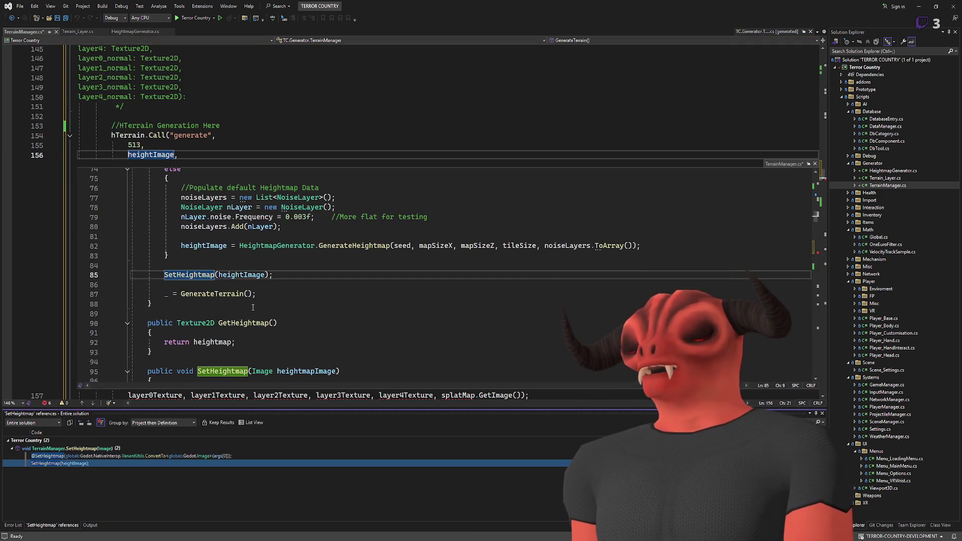
scroll(253, 307, up, 3)
scroll(256, 300, down, 3)
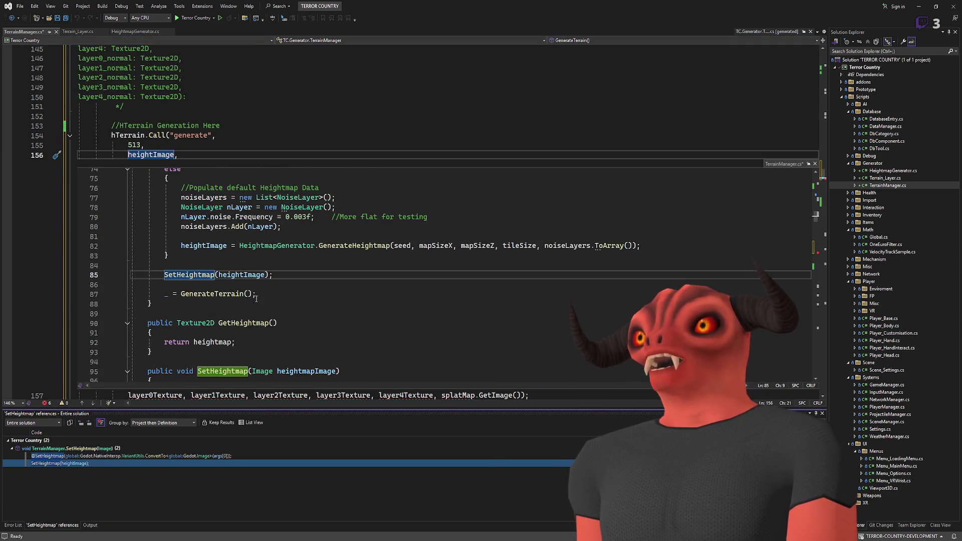
scroll(256, 298, up, 4)
scroll(241, 280, down, 2)
scroll(217, 250, up, 5)
click(217, 250)
scroll(215, 246, down, 2)
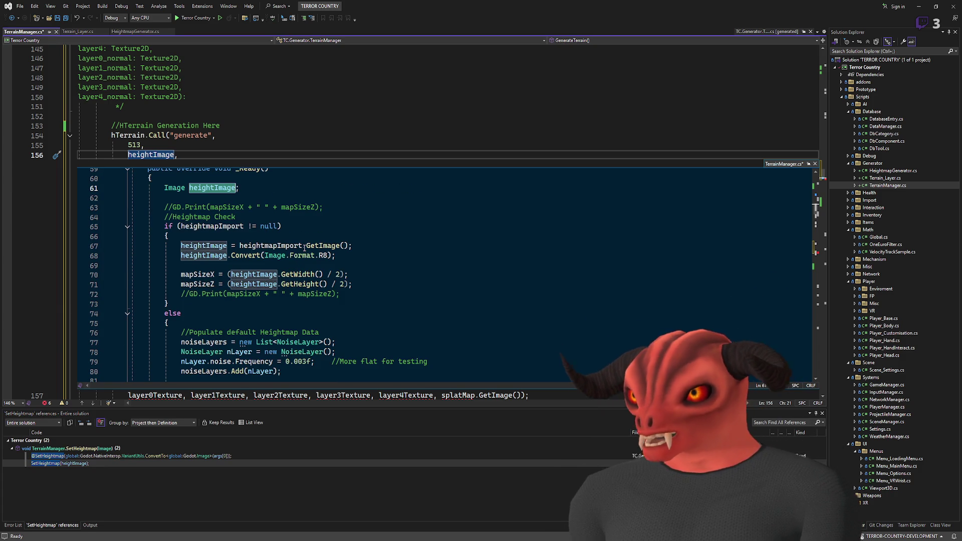
scroll(307, 241, down, 2)
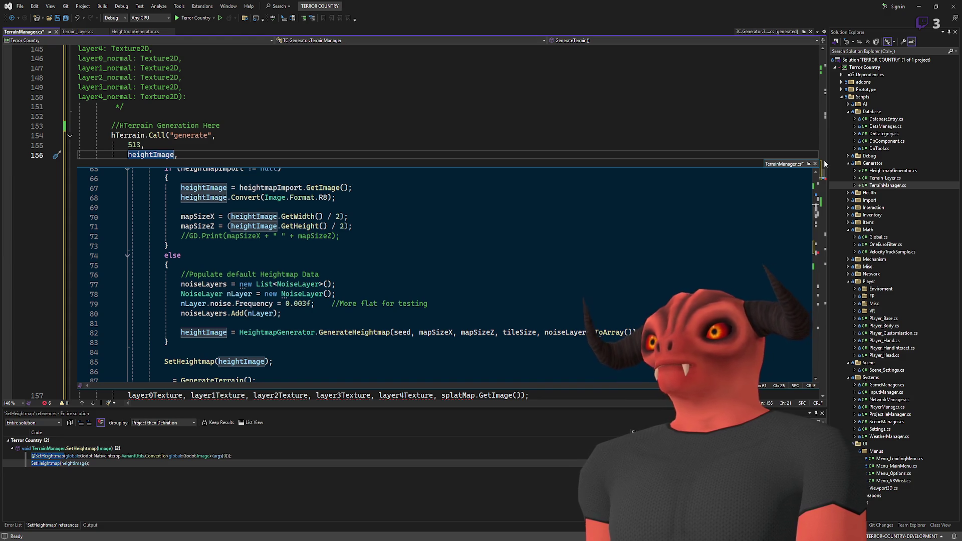
key(Escape)
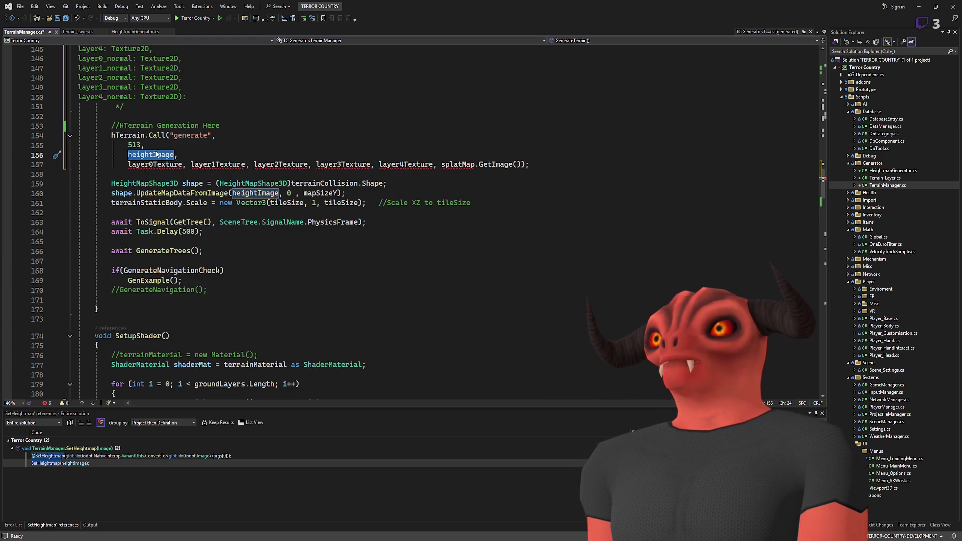
Trace heightImage in SetHeightmap and return to the heightImage argument in the generate call.
scroll(232, 196, up, 20)
click(221, 217)
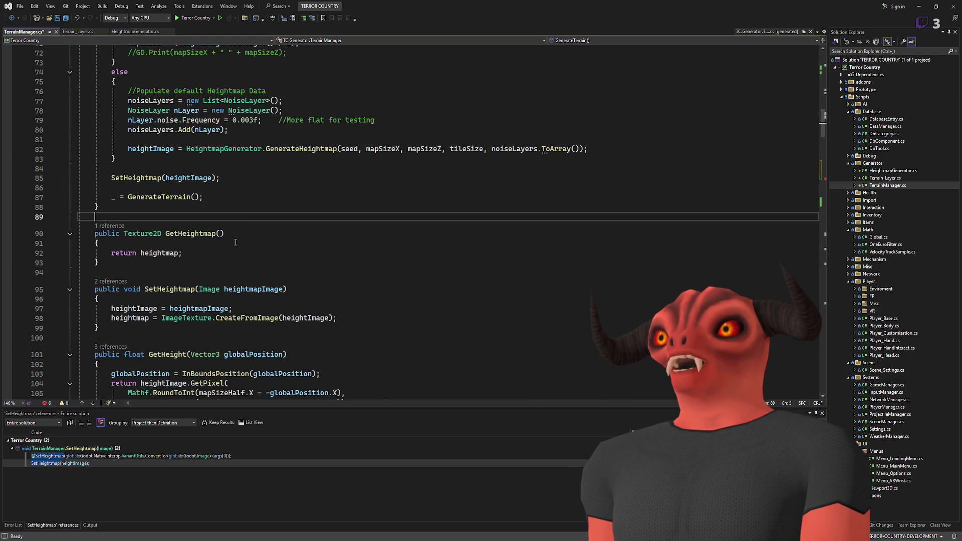
double_click(133, 309)
click(178, 289)
scroll(269, 177, up, 4)
scroll(268, 177, up, 4)
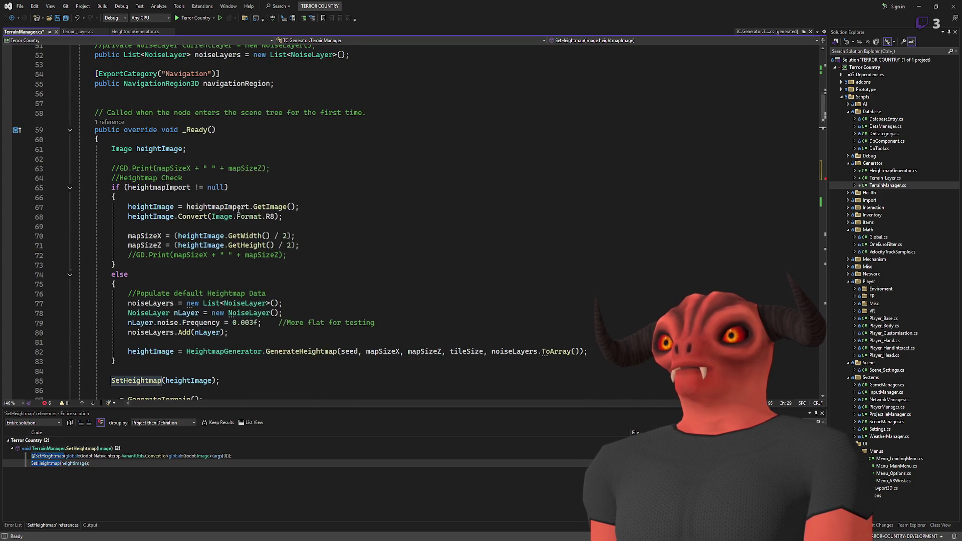
scroll(269, 177, down, 12)
click(142, 193)
key(ctrl+shift+Down)
key(ctrl+shift+Down)
key(ctrl+shift+Down)
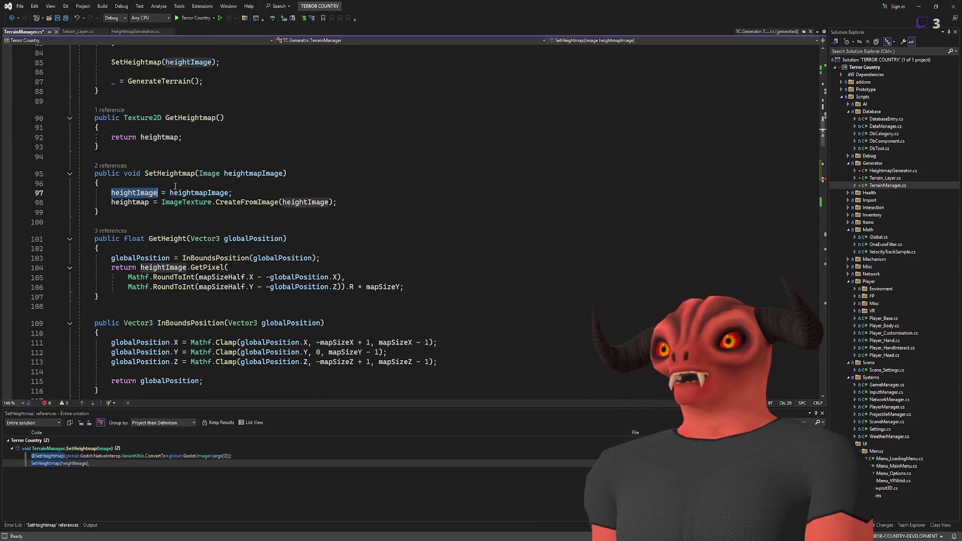
click(205, 213)
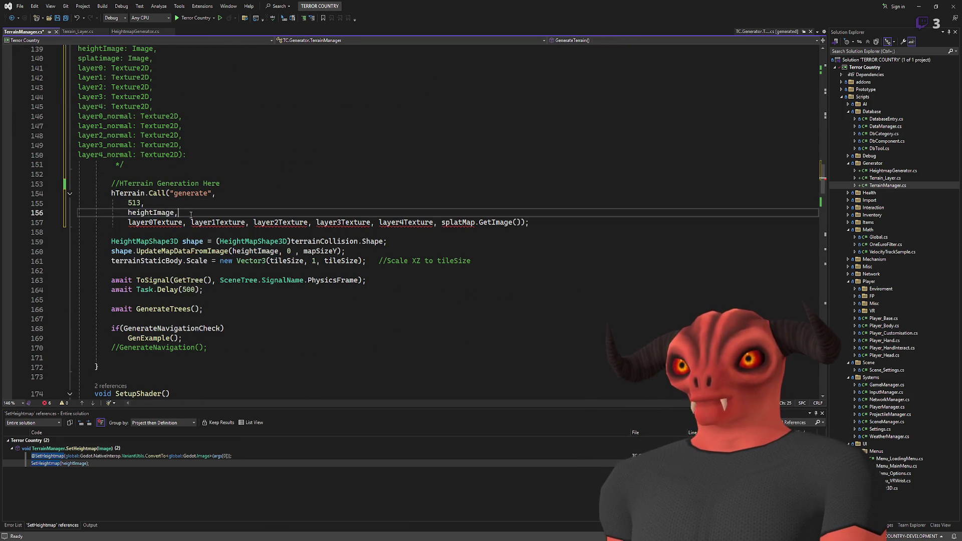
scroll(195, 210, up, 3)
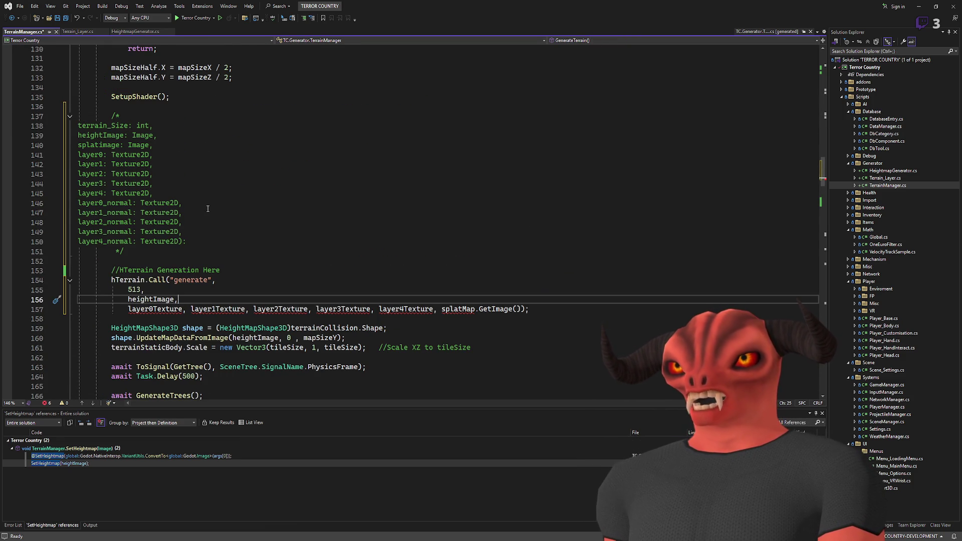
scroll(208, 207, up, 20)
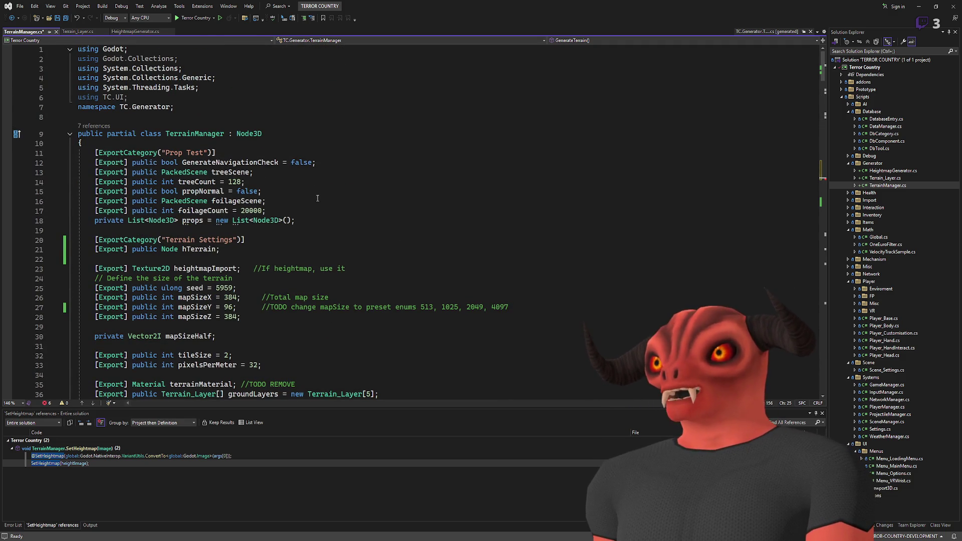
Duplicate the heightmapImport field as splatmapImport, drop the copied comment, and save.
scroll(317, 198, down, 4)
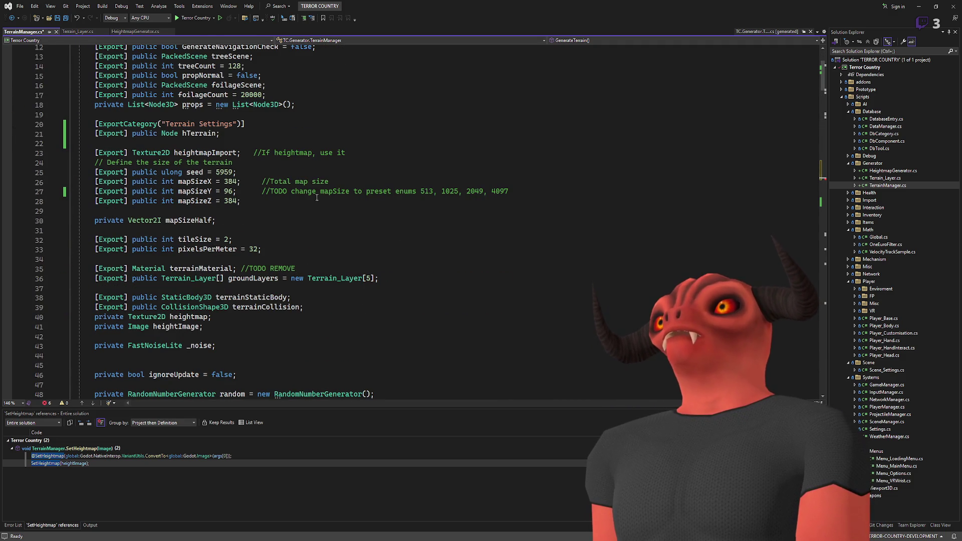
click(215, 152)
key(ctrl+d)
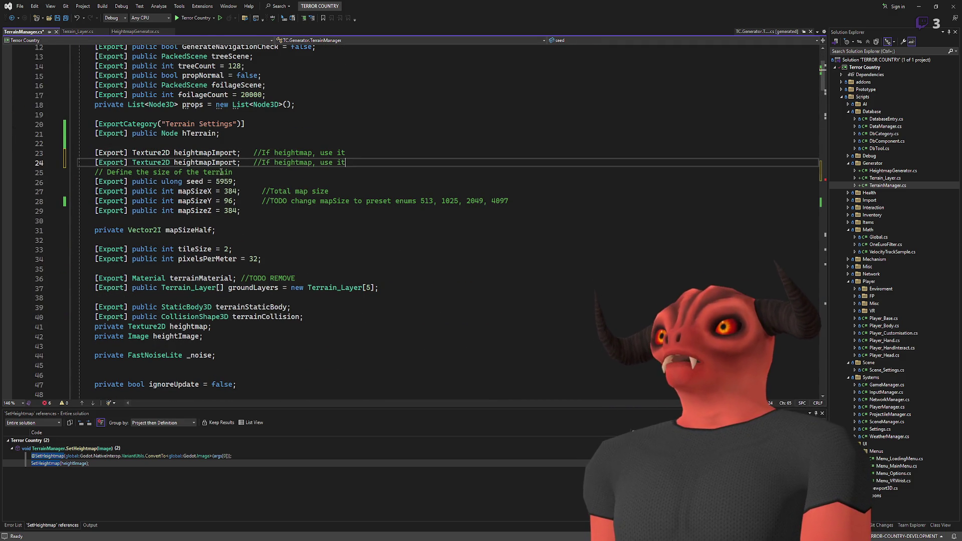
double_click(212, 163)
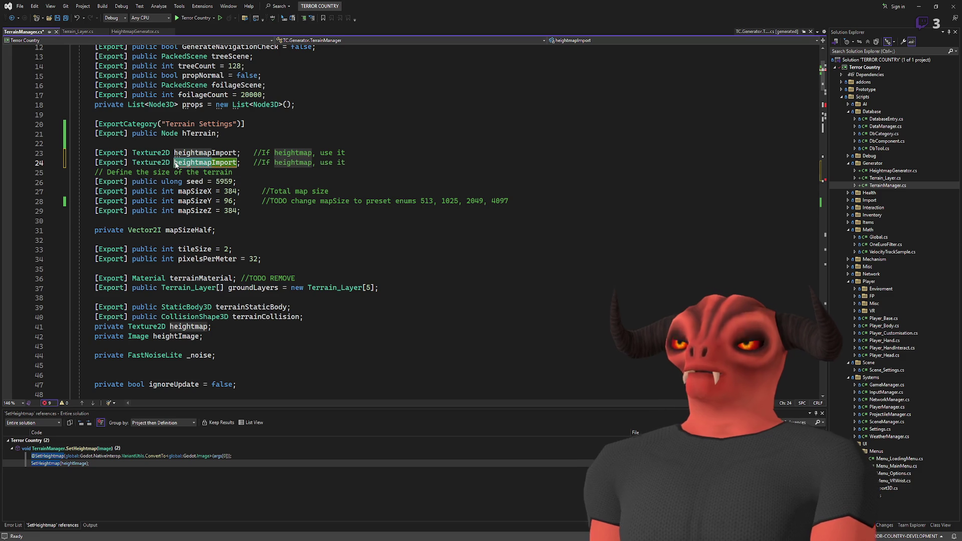
text(splatmapImport)
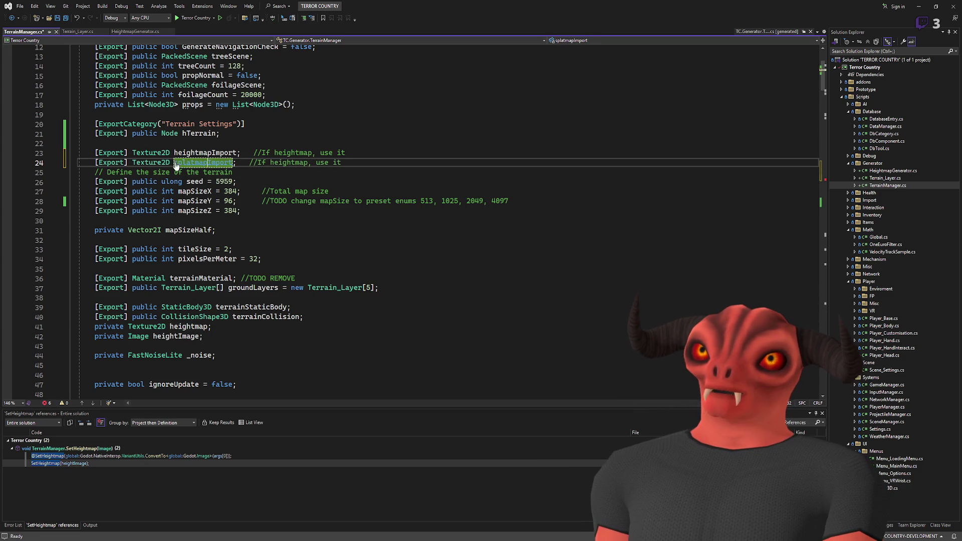
key(ctrl+s)
drag(343, 163, 245, 163)
key(BackSpace)
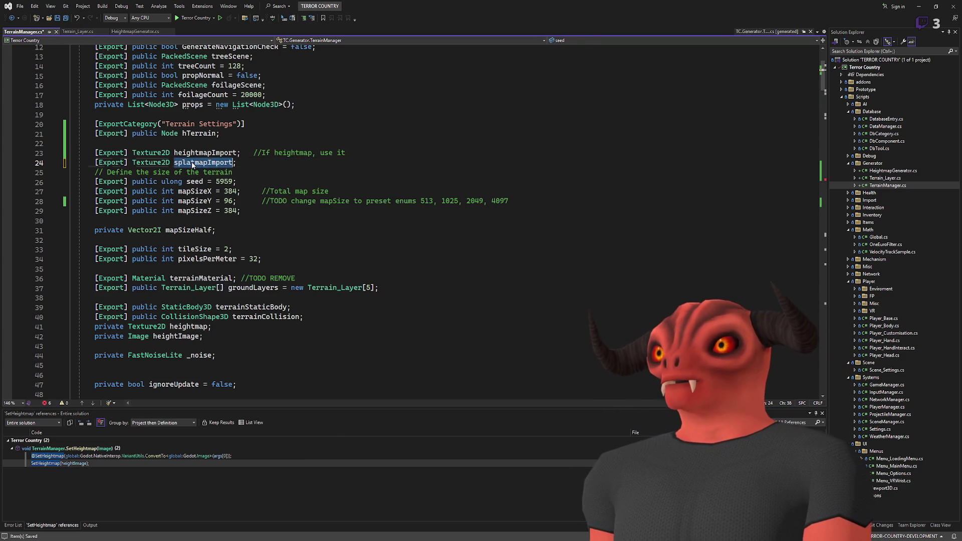
key(ctrl+s)
Add a private Image splatImage field by duplicating the heightImage declaration, and save.
scroll(295, 165, down, 15)
scroll(284, 168, down, 14)
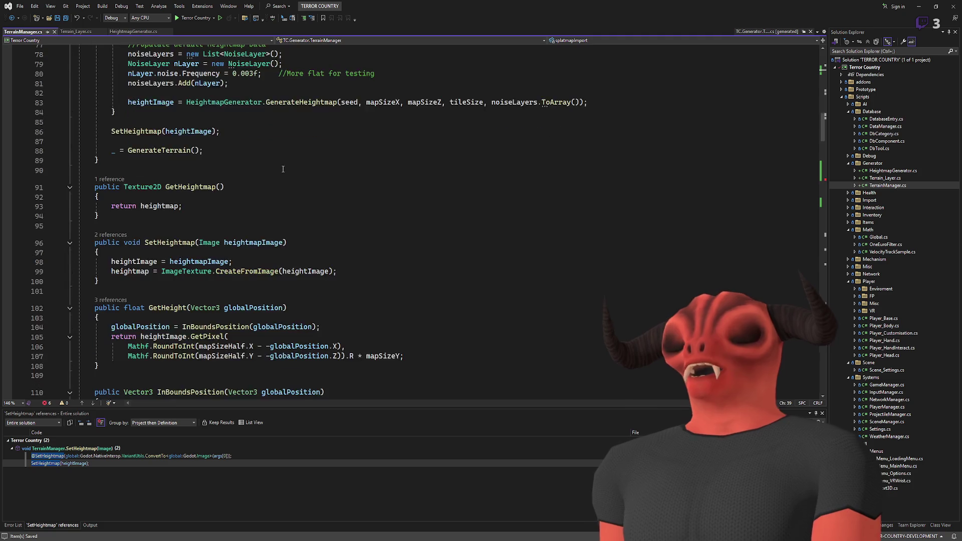
scroll(283, 169, down, 4)
scroll(283, 171, up, 4)
scroll(284, 172, down, 12)
click(223, 196)
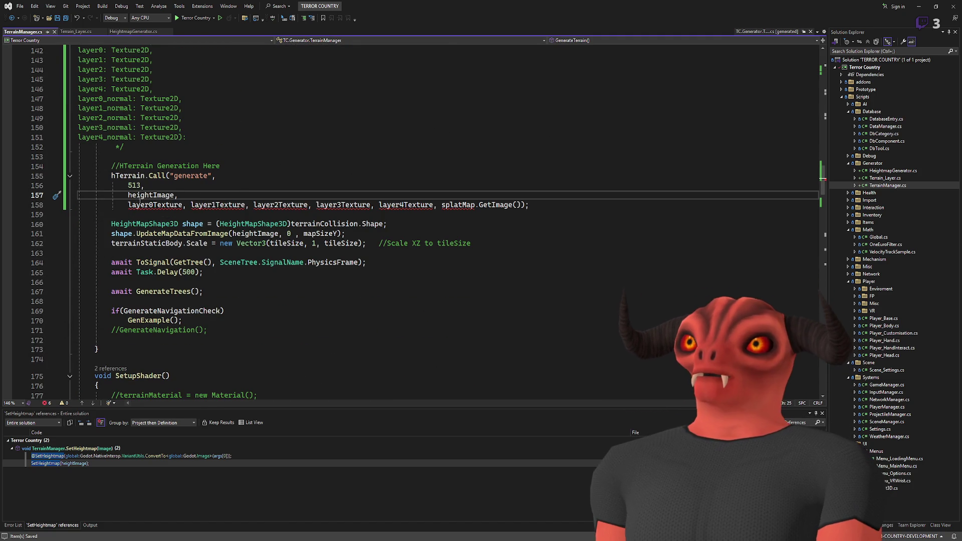
key(F12)
key(Up)
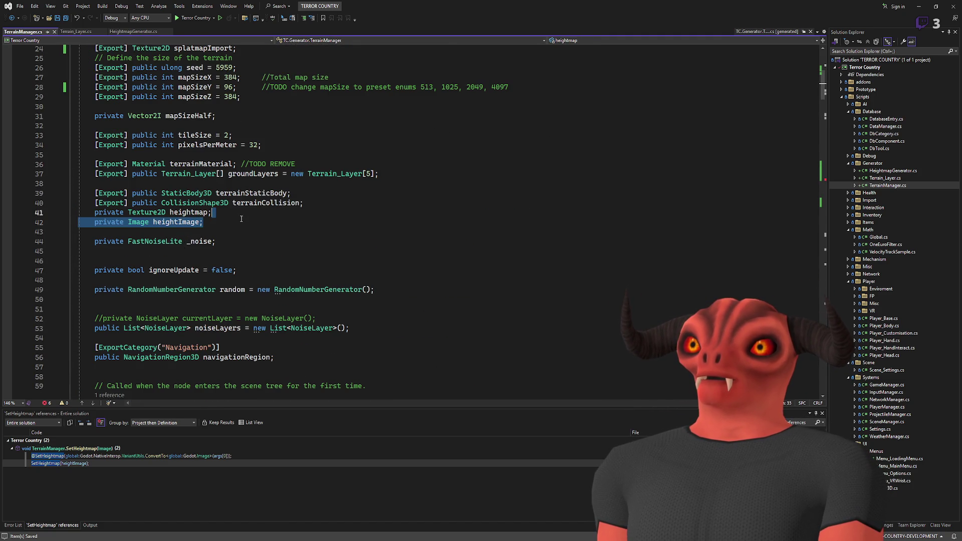
key(Down)
key(ctrl+d)
drag(179, 231, 153, 232)
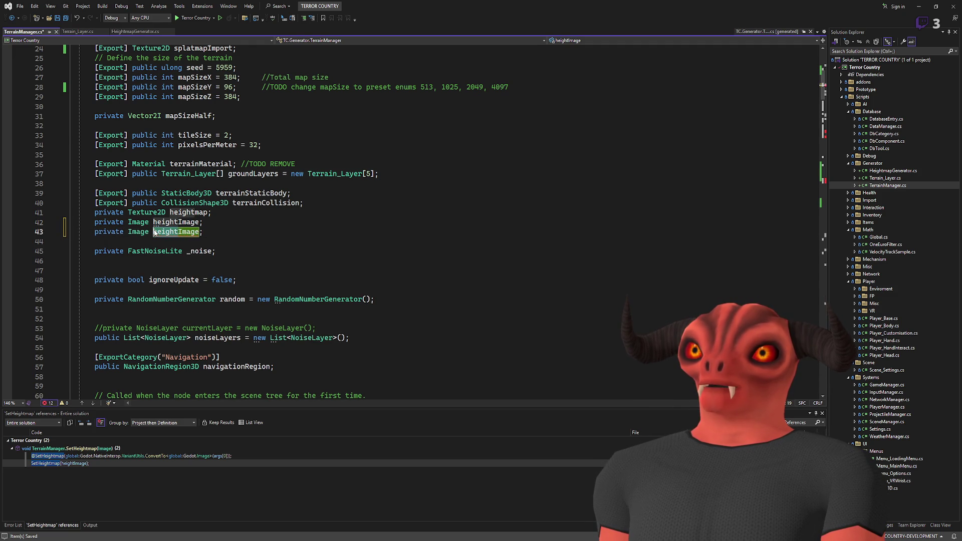
text(splat)
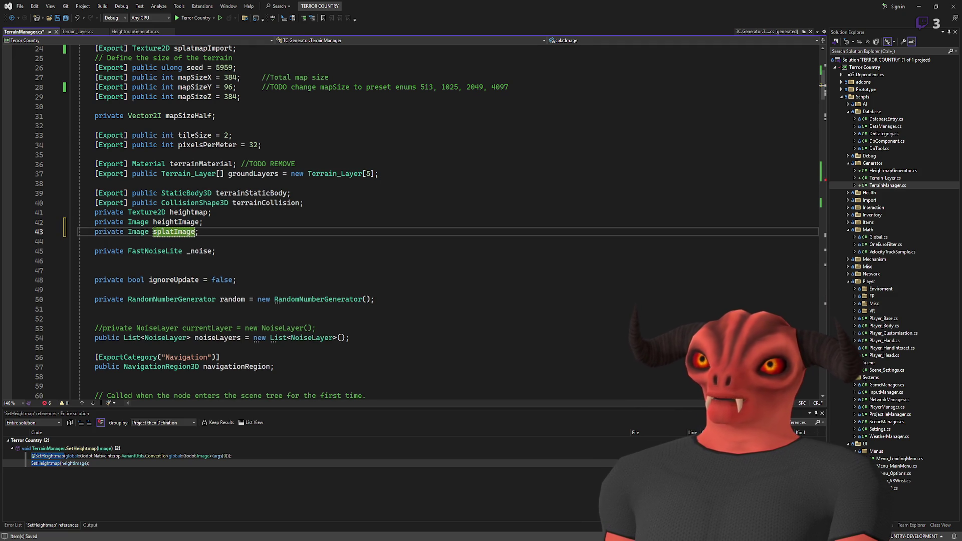
click(277, 232)
key(ctrl+s)
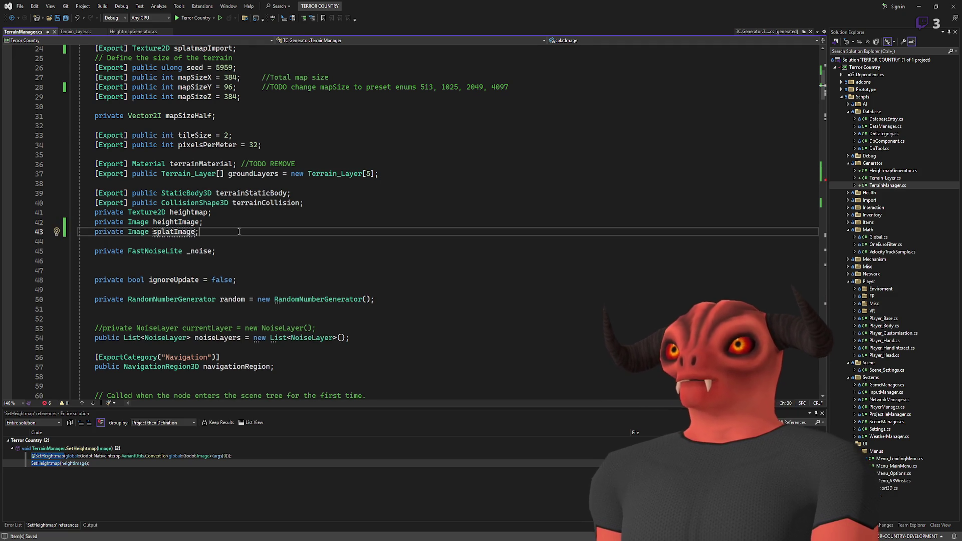
Insert 'splatImage,' after the heightImage argument in hTerrain.Call.
scroll(276, 224, down, 1)
scroll(275, 214, down, 20)
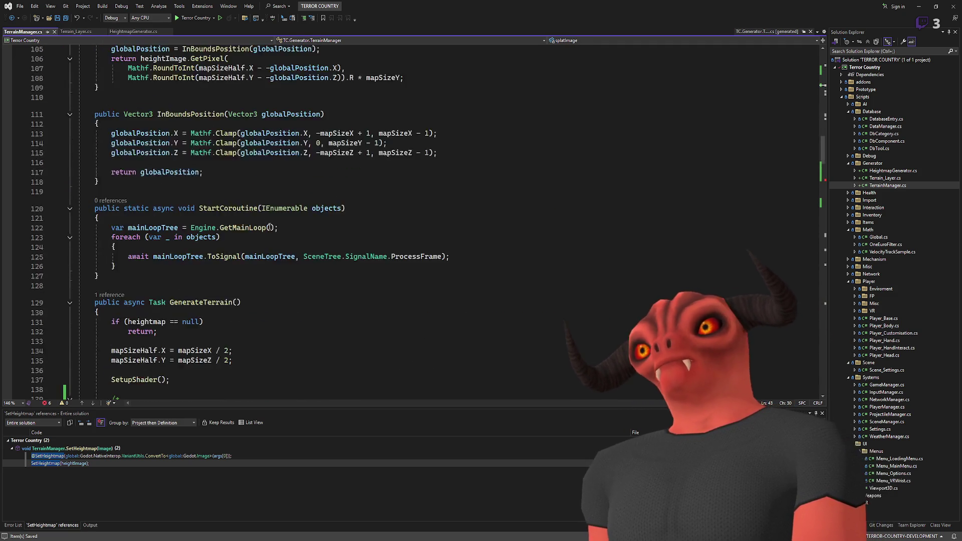
click(195, 149)
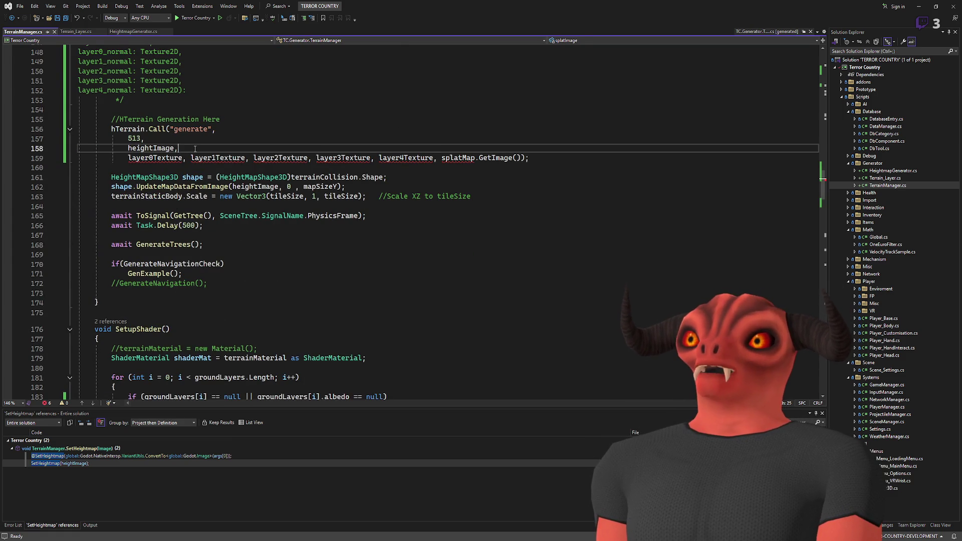
key(Return)
text(splatImage,)
click(195, 149)
scroll(195, 149, up, 6)
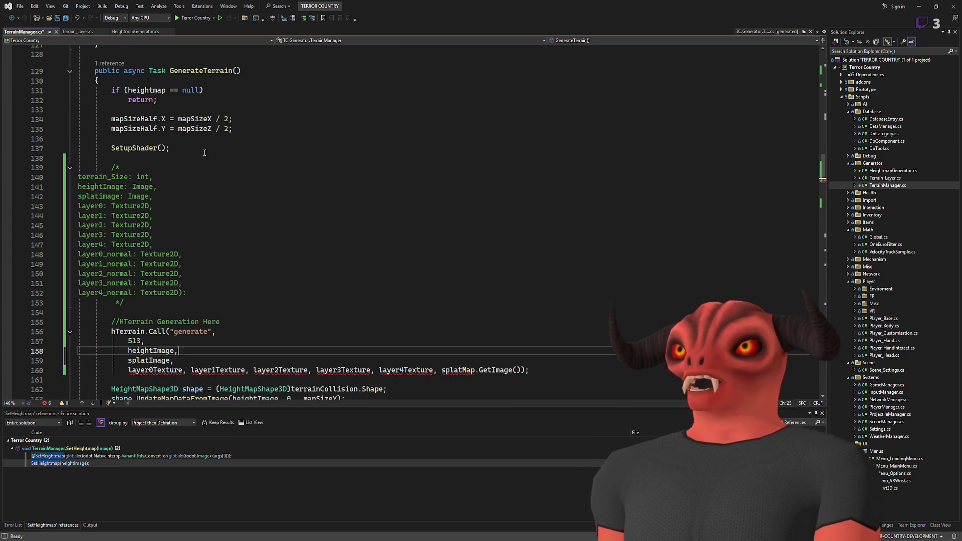
scroll(109, 165, down, 1)
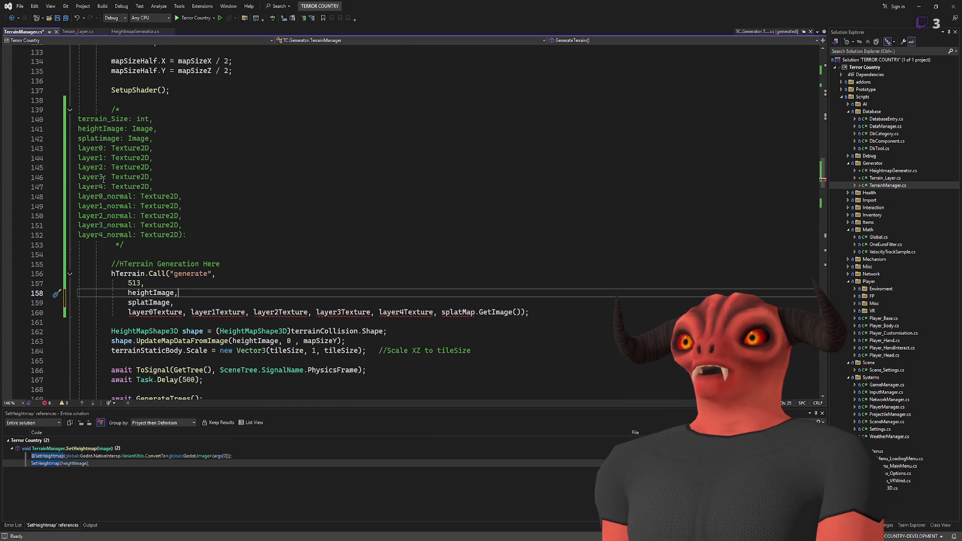
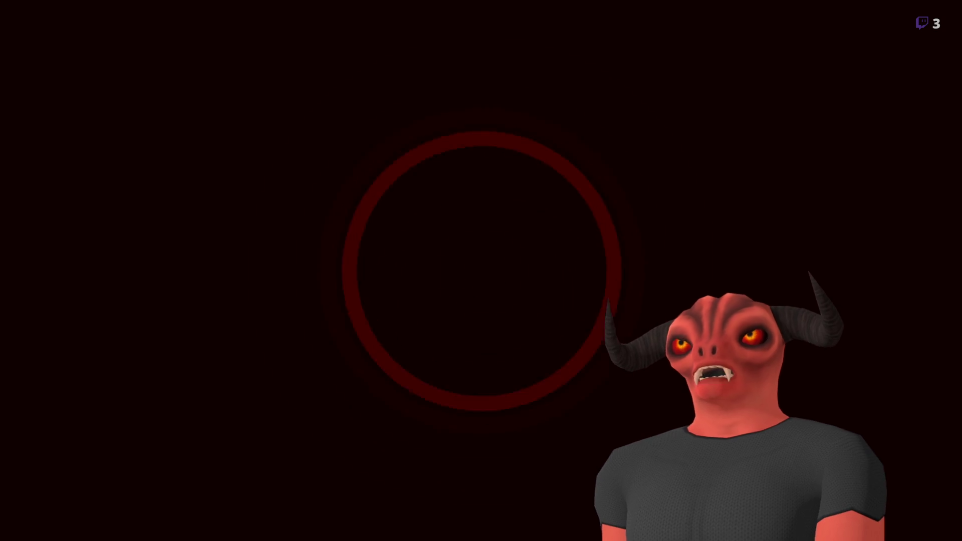
Examine the hTerrain generate call on line 156, undoing an accidental move of hTerrain.
click(390, 206)
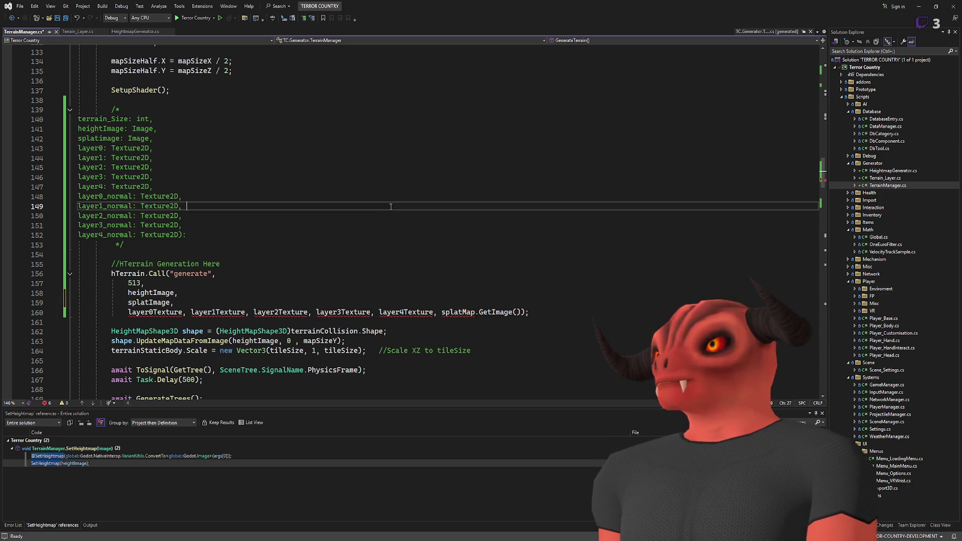
double_click(141, 273)
drag(135, 273, 420, 336)
key(ctrl+z)
double_click(196, 273)
click(220, 273)
scroll(224, 255, up, 7)
scroll(225, 255, down, 5)
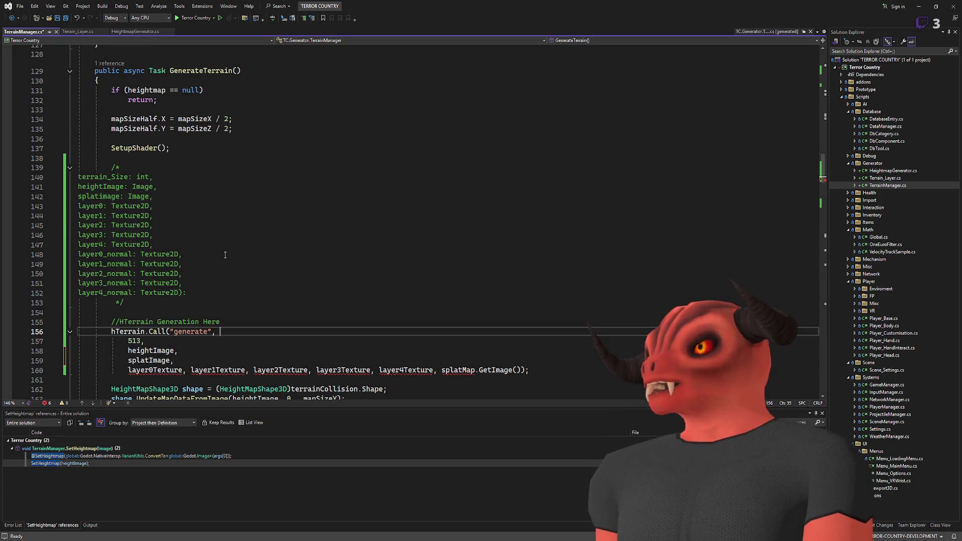
Select and review the whole hTerrain.Call statement with its commented parameter block.
click(291, 170)
scroll(228, 249, down, 5)
mouse_move(111, 186)
mouse_down()
mouse_move(388, 246)
mouse_move(113, 235)
mouse_move(534, 224)
mouse_up()
click(534, 224)
scroll(166, 222, up, 6)
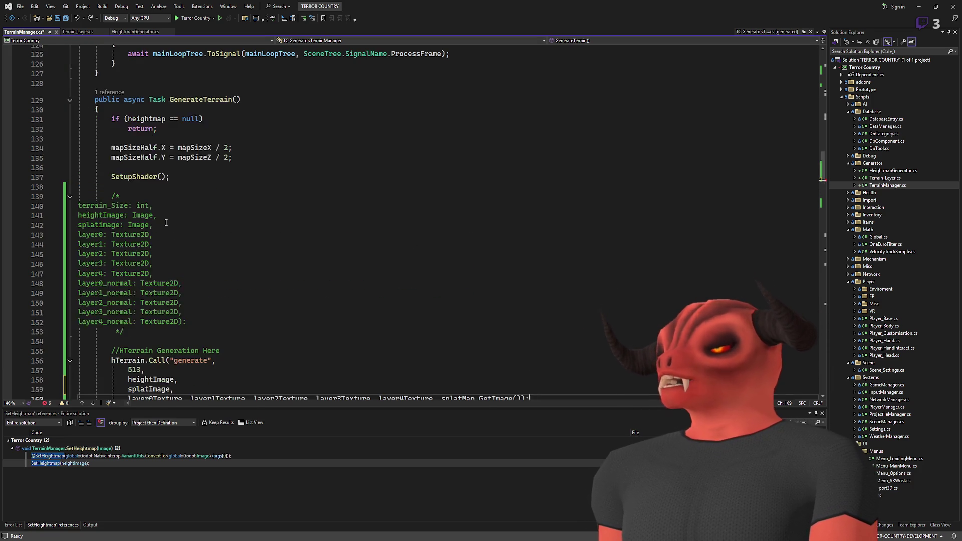
scroll(163, 226, down, 6)
scroll(201, 285, up, 20)
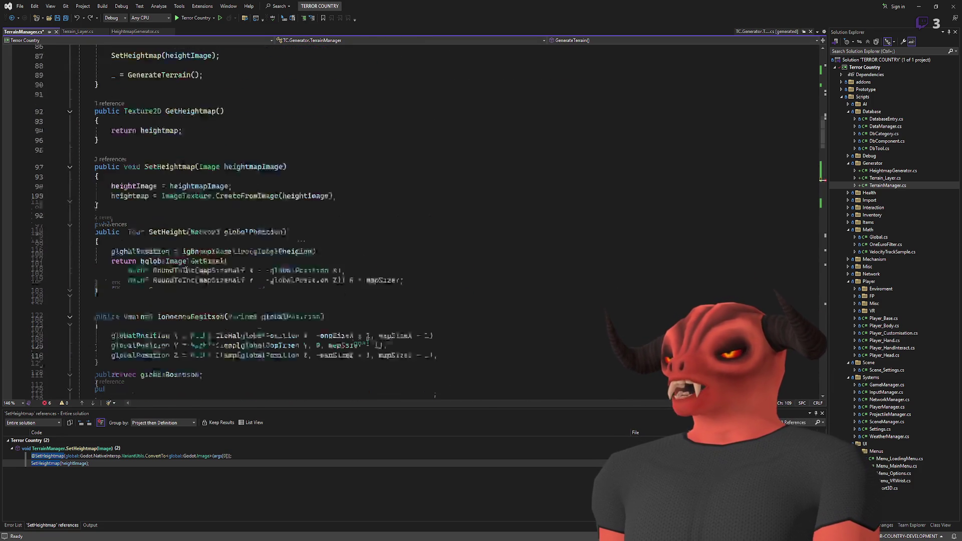
scroll(201, 285, up, 11)
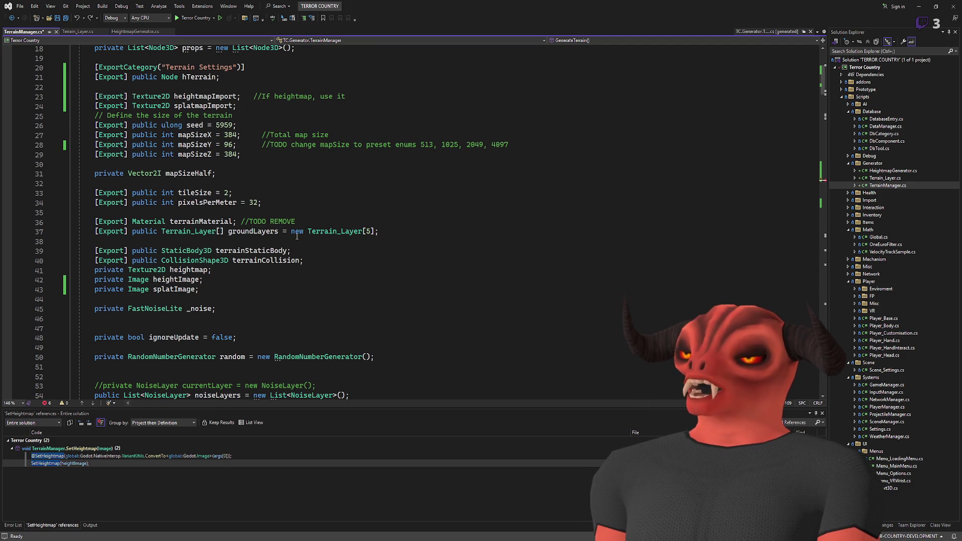
Peek at the groundLayers field definition with Alt+F12.
double_click(275, 233)
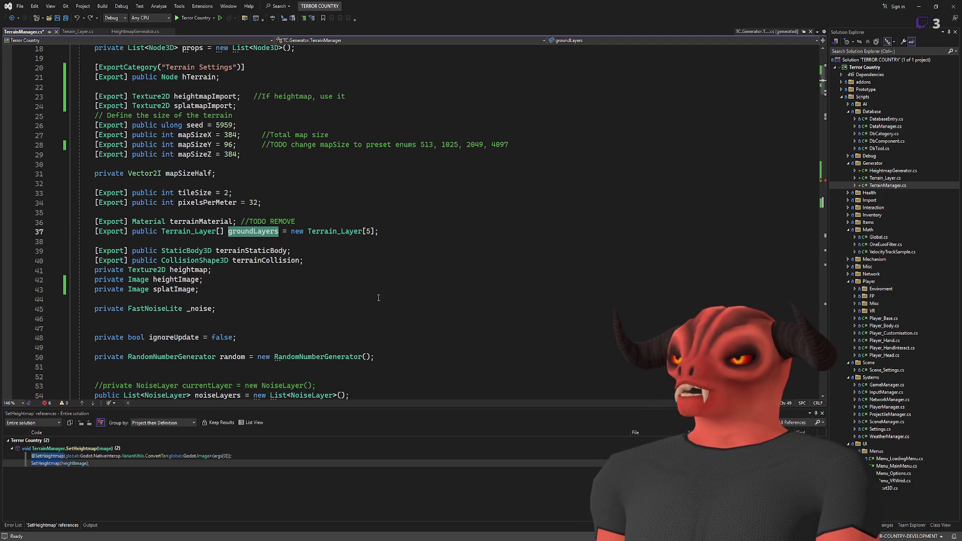
key(alt+F12)
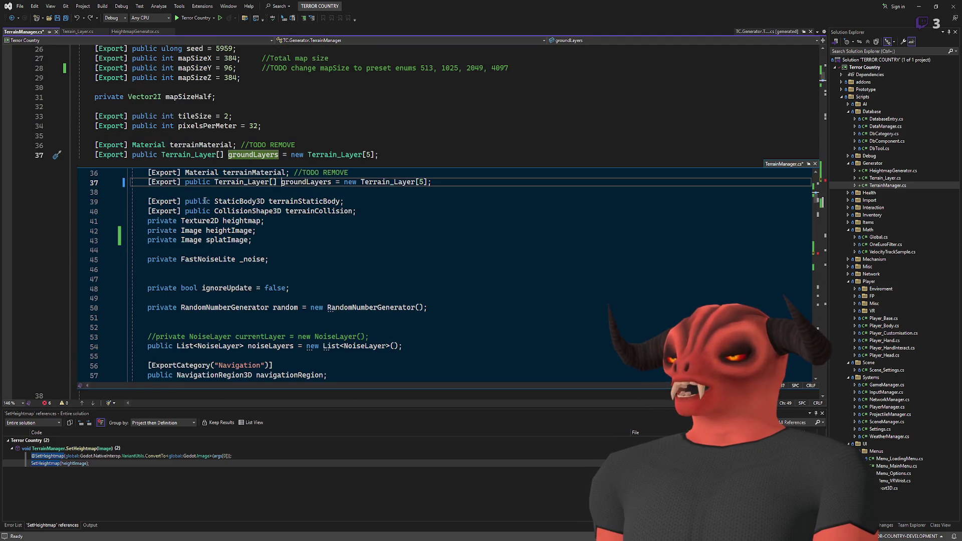
click(813, 164)
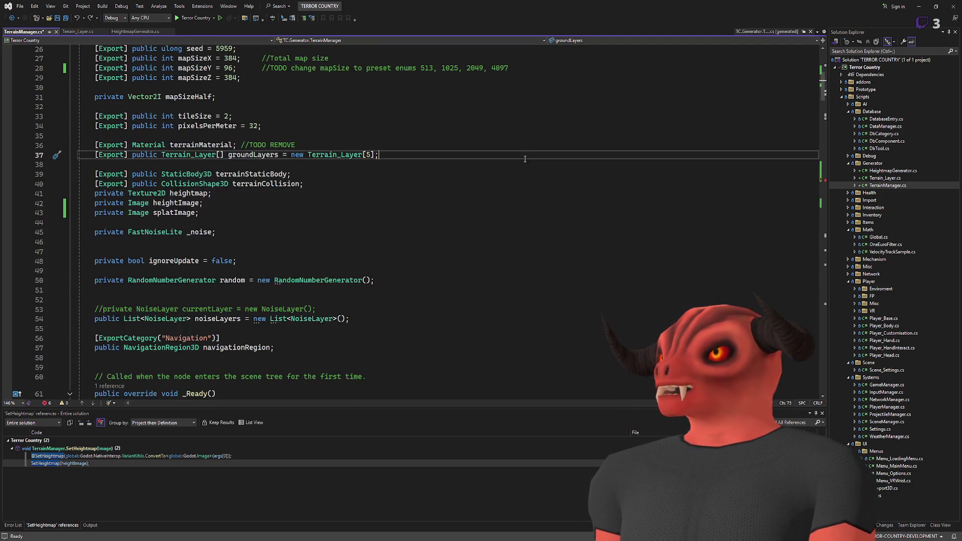
scroll(282, 252, down, 20)
scroll(281, 252, down, 6)
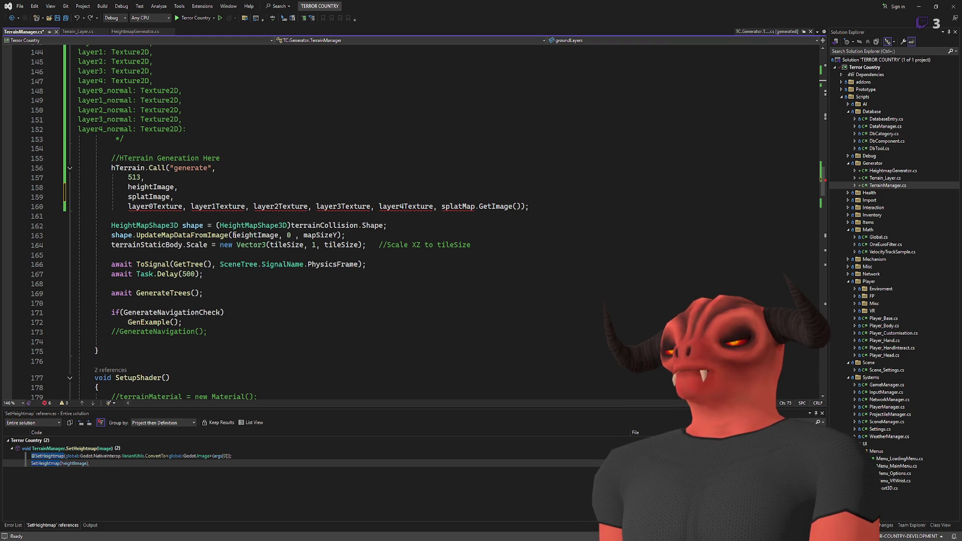
scroll(206, 218, up, 2)
Add a groundLayers[0].albedoBump argument after splatImage and delete the old layer texture arguments.
click(202, 244)
key(Down)
key(Return)
text(groundLayers)
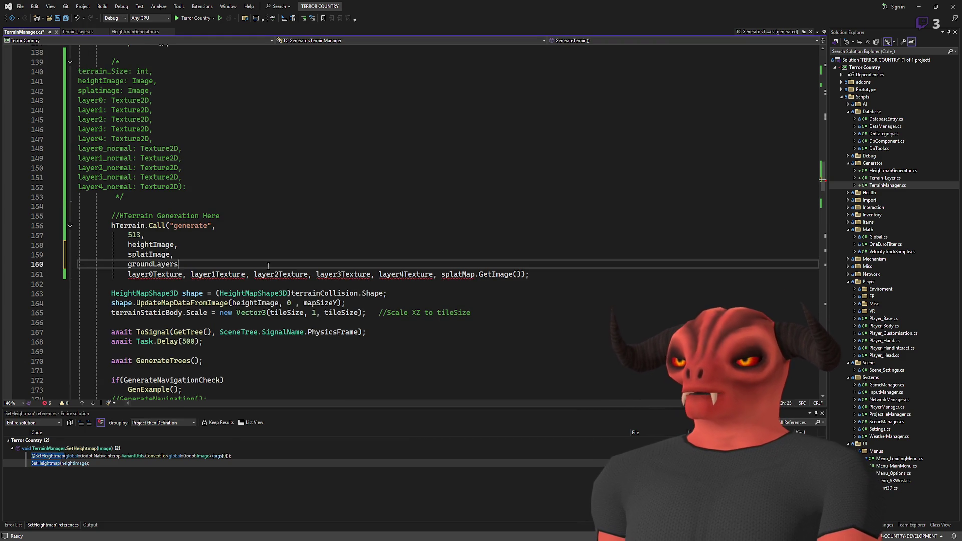
text([]0)
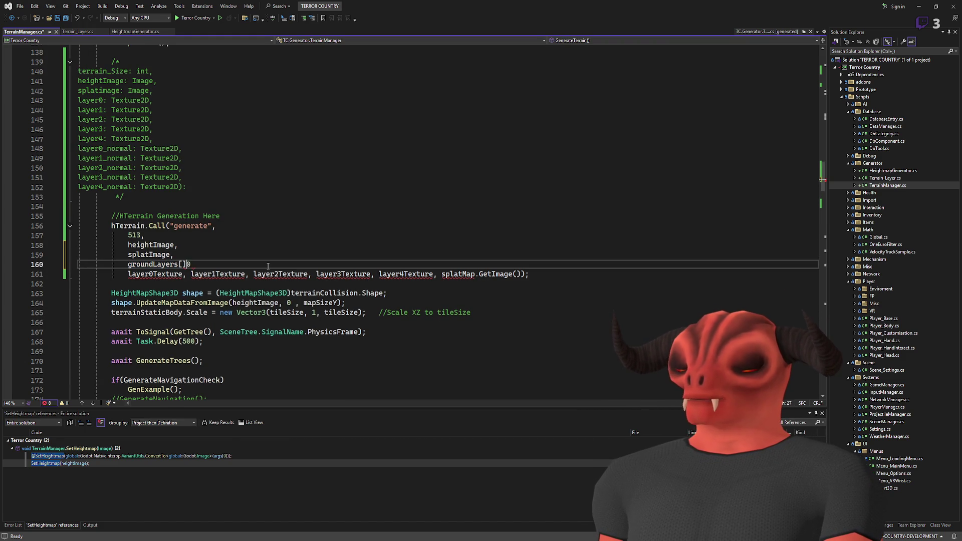
text(.)
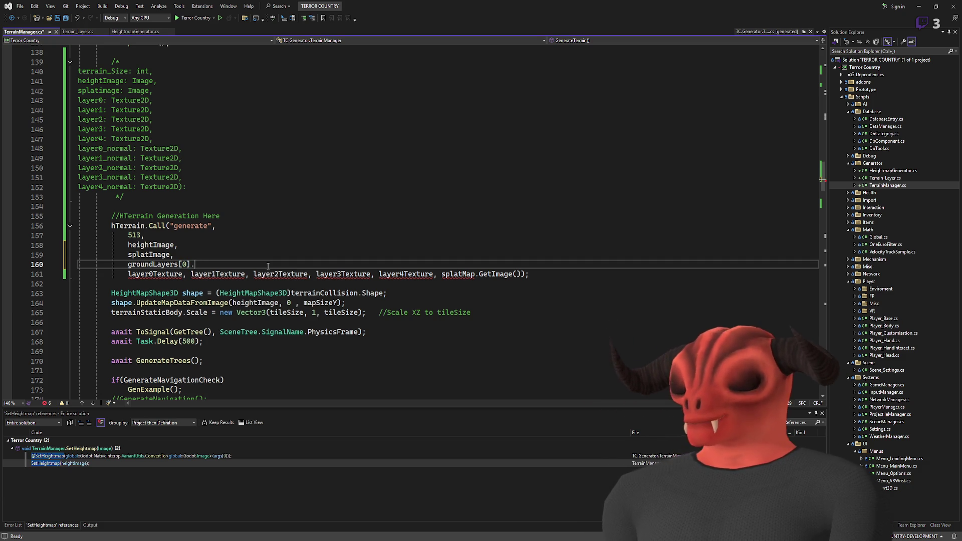
text(albedoBump)
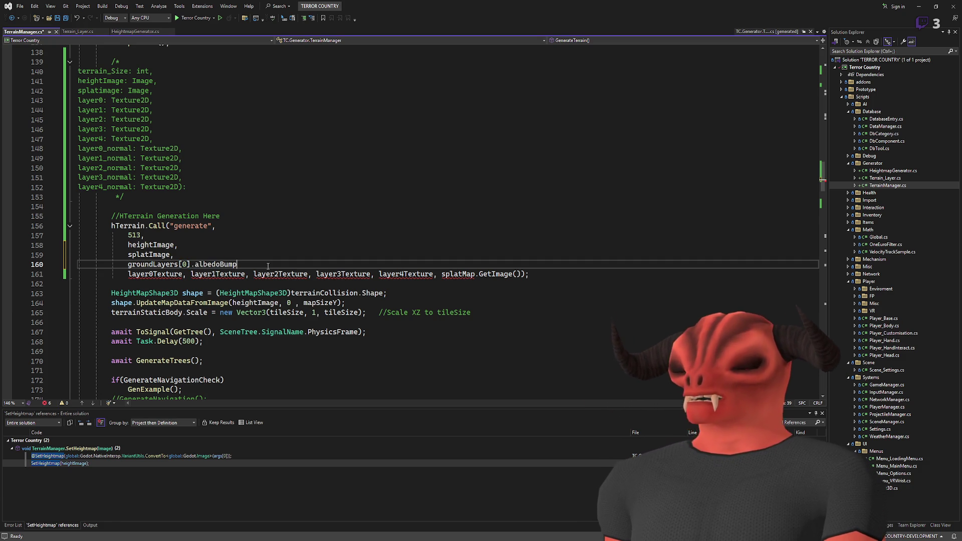
text(,)
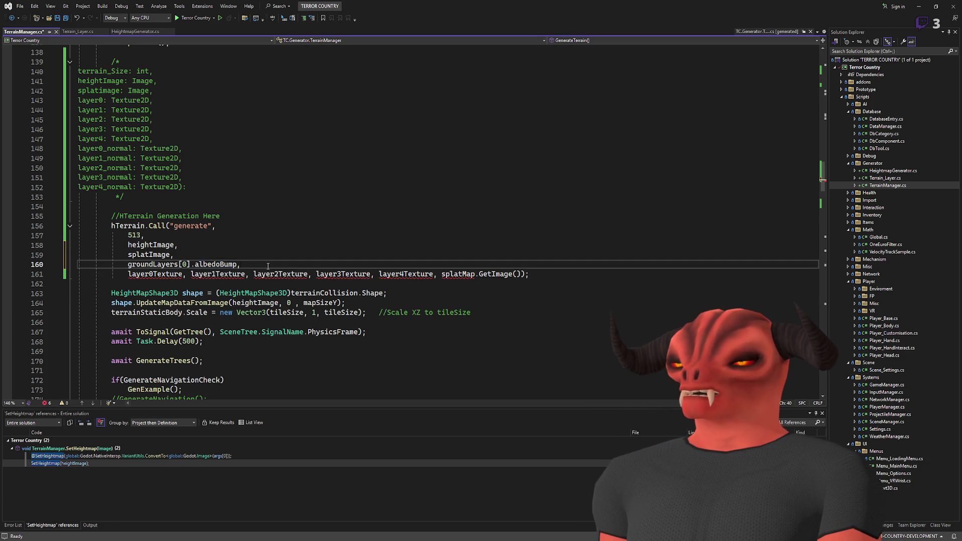
key(Up)
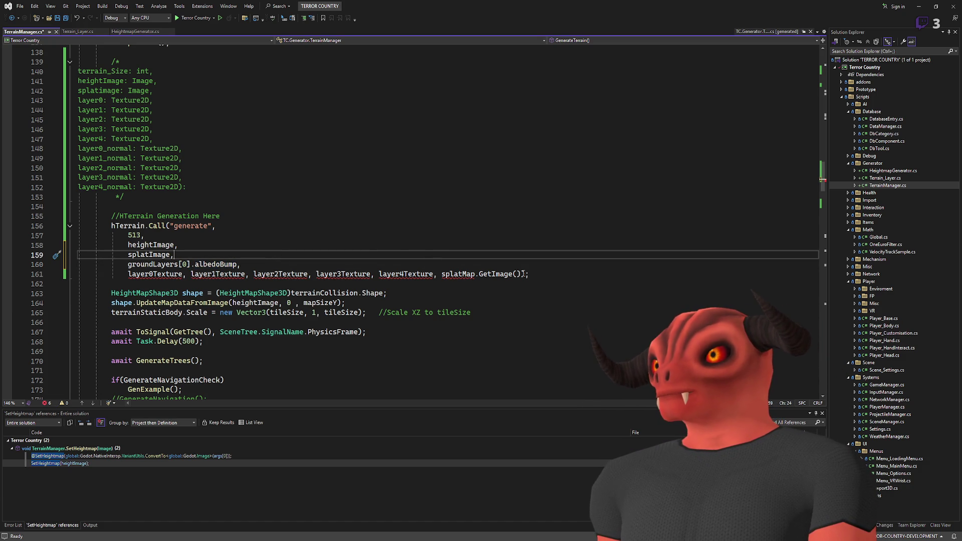
drag(522, 274, 238, 264)
key(BackSpace)
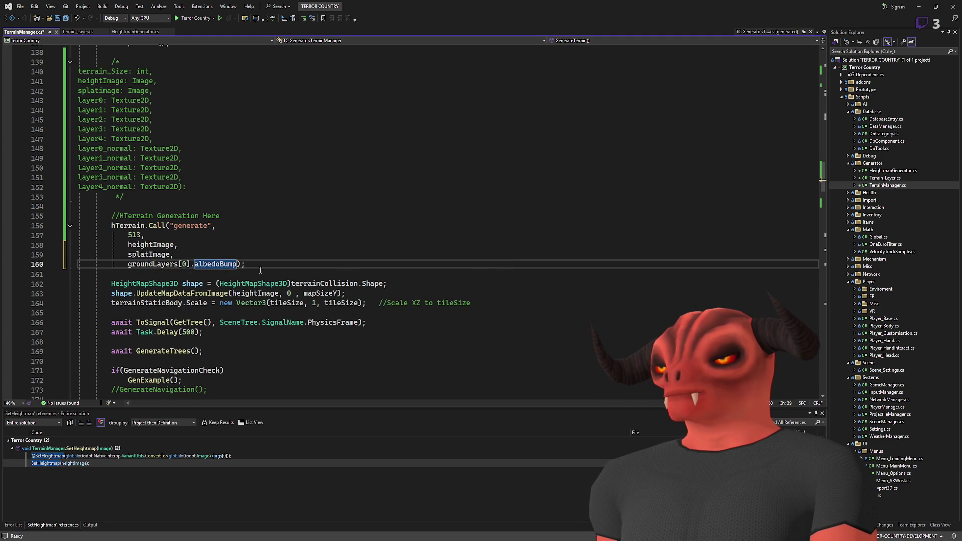
Duplicate the albedoBump argument into groundLayers[0] through [4].albedoBump.
click(240, 264)
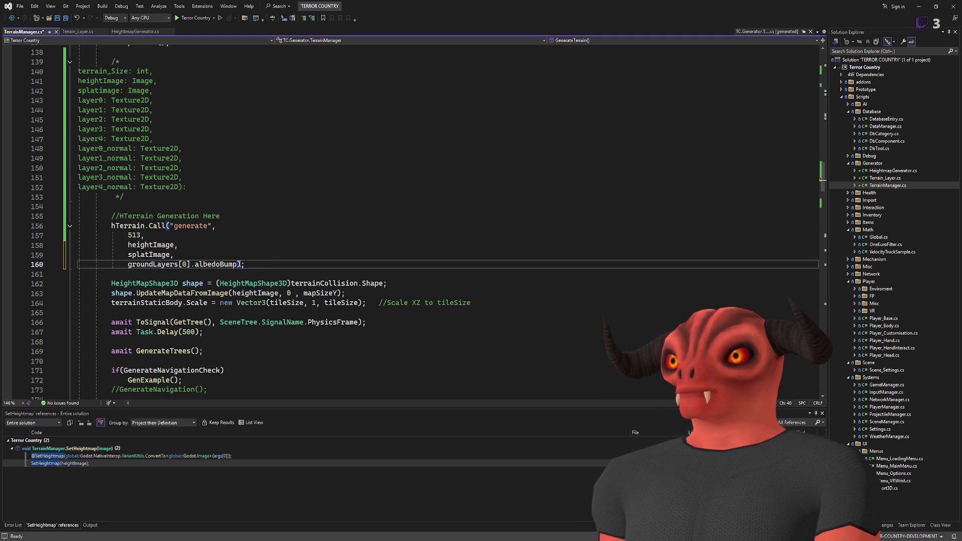
drag(238, 264, 171, 254)
key(ctrl+c)
click(237, 264)
key(ctrl+v)
key(ctrl+v)
key(ctrl+v)
double_click(184, 274)
text(1)
double_click(185, 284)
text(2)
double_click(184, 293)
text(3)
double_click(184, 302)
text(4)
Paste a second set of five layer arguments and rename the first to normalRoughness.
click(314, 302)
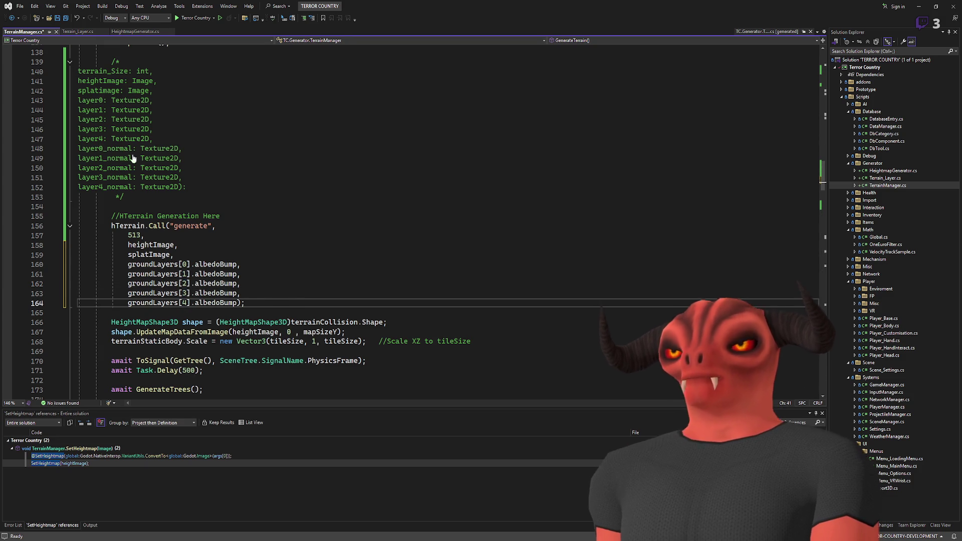
drag(236, 303, 169, 254)
key(ctrl+c)
click(236, 302)
key(ctrl+v)
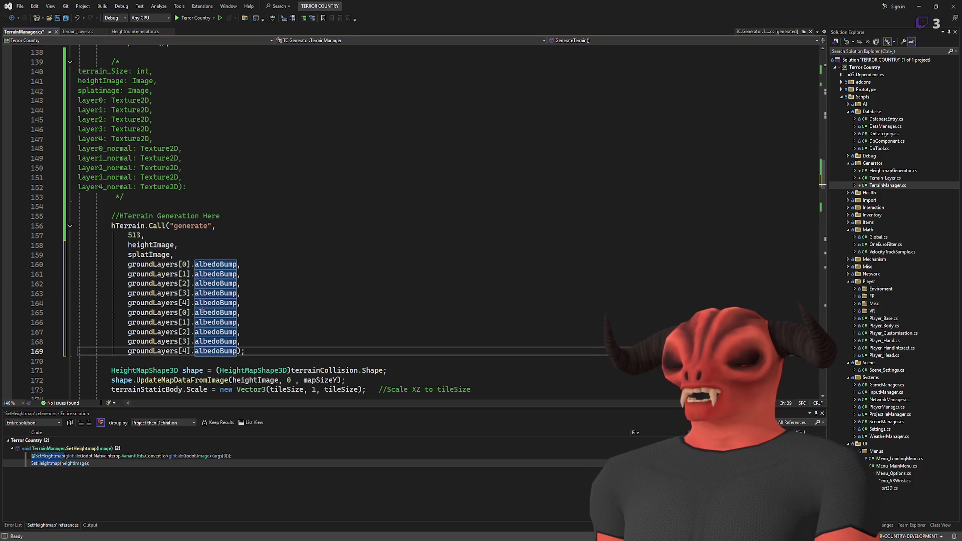
double_click(206, 312)
text(normalRoughness)
Change albedoBump to normalRoughness on lines 166 through 169.
double_click(220, 312)
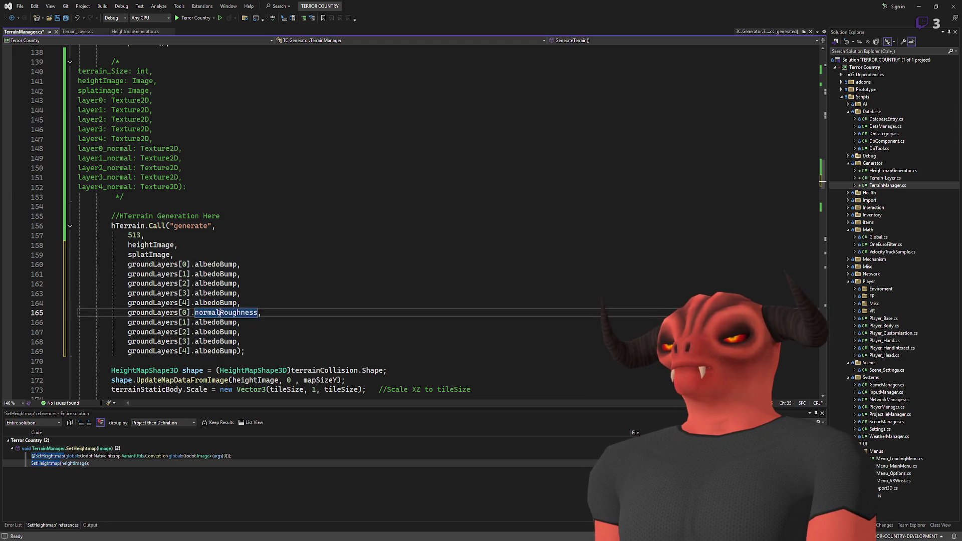
key(ctrl+c)
double_click(215, 322)
key(ctrl+v)
double_click(215, 332)
key(ctrl+v)
double_click(215, 341)
key(ctrl+v)
double_click(211, 351)
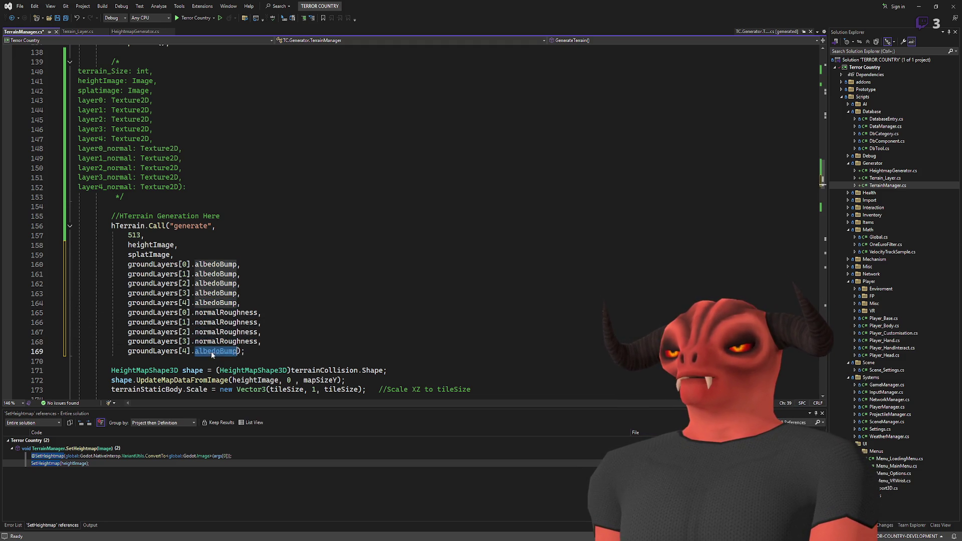
key(ctrl+v)
Review the 513, heightImage, splatImage, albedoBump and normalRoughness arguments of the call.
scroll(127, 328, up, 5)
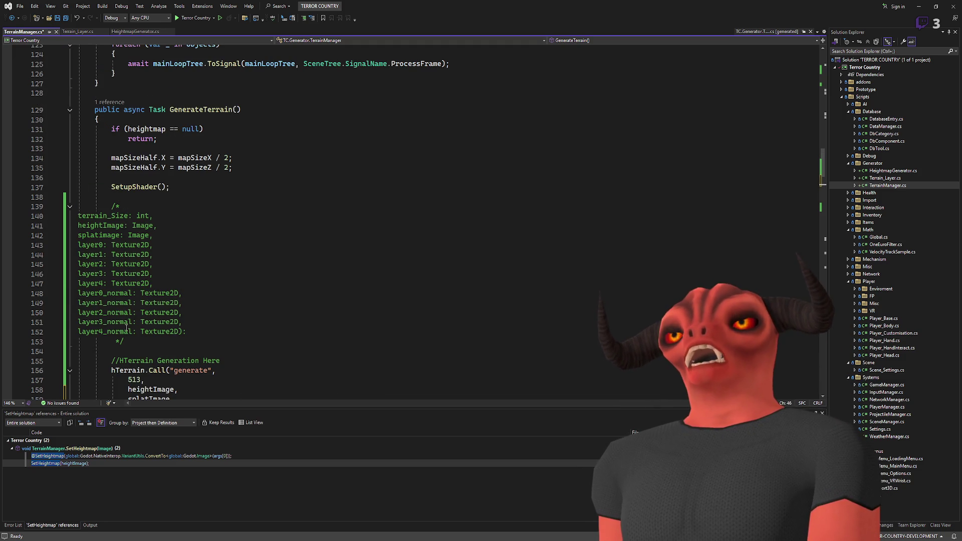
scroll(127, 328, down, 5)
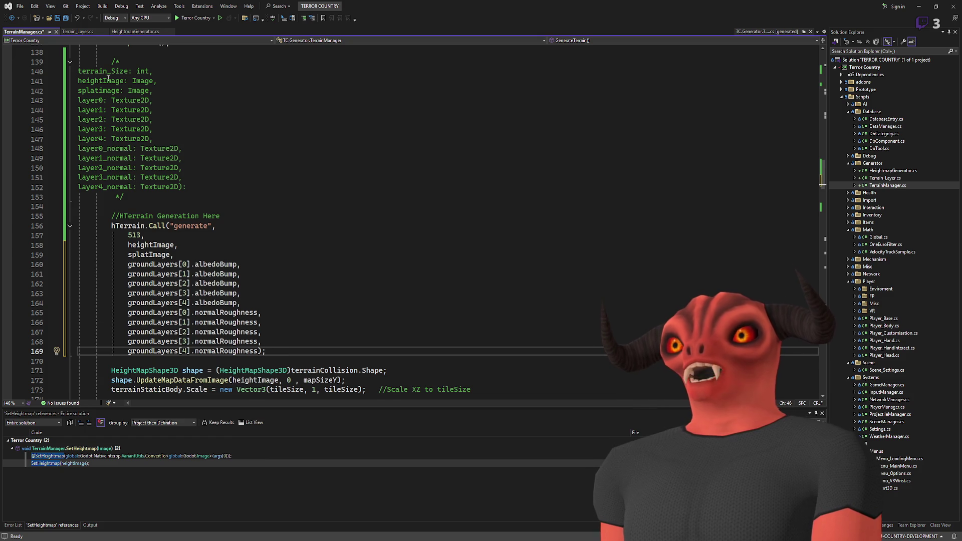
click(132, 235)
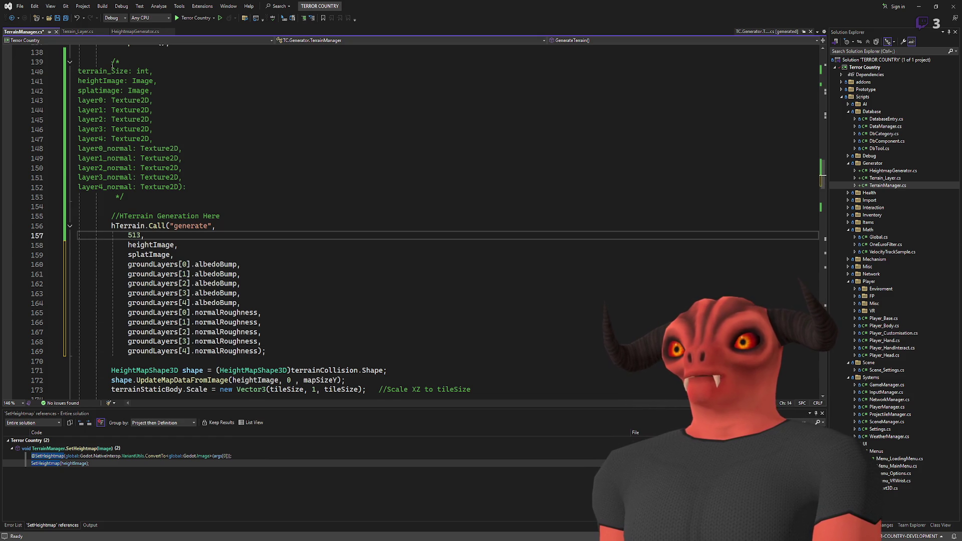
double_click(151, 245)
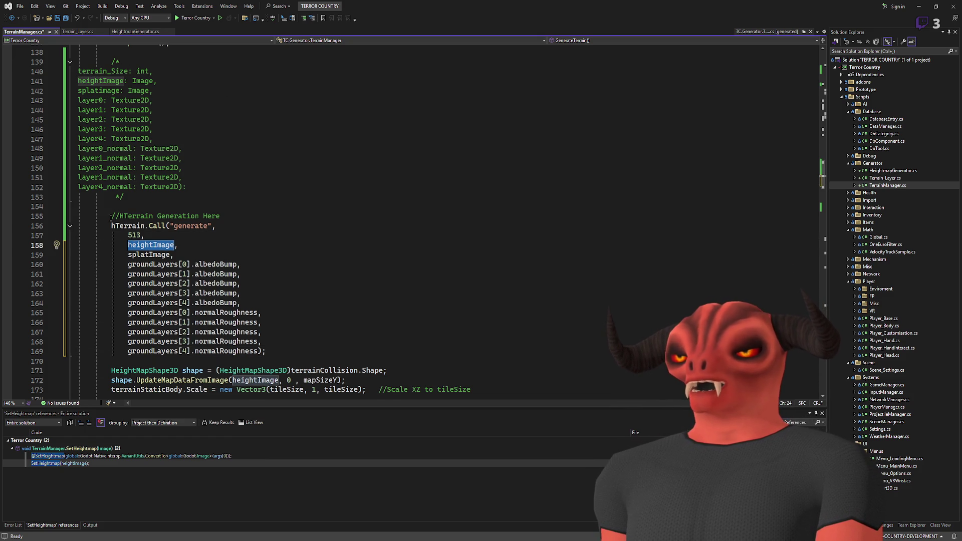
double_click(151, 255)
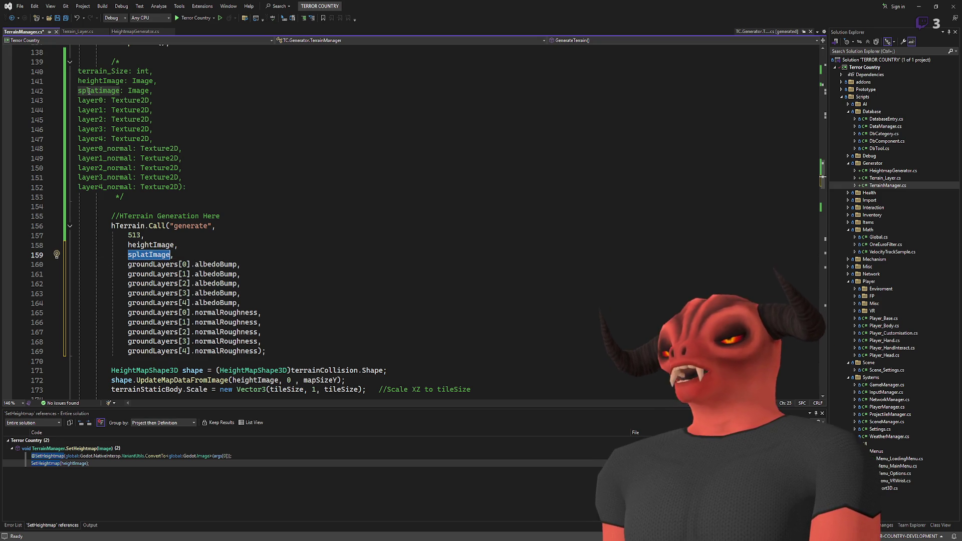
mouse_move(227, 256)
mouse_down()
mouse_move(241, 271)
mouse_move(243, 304)
mouse_up()
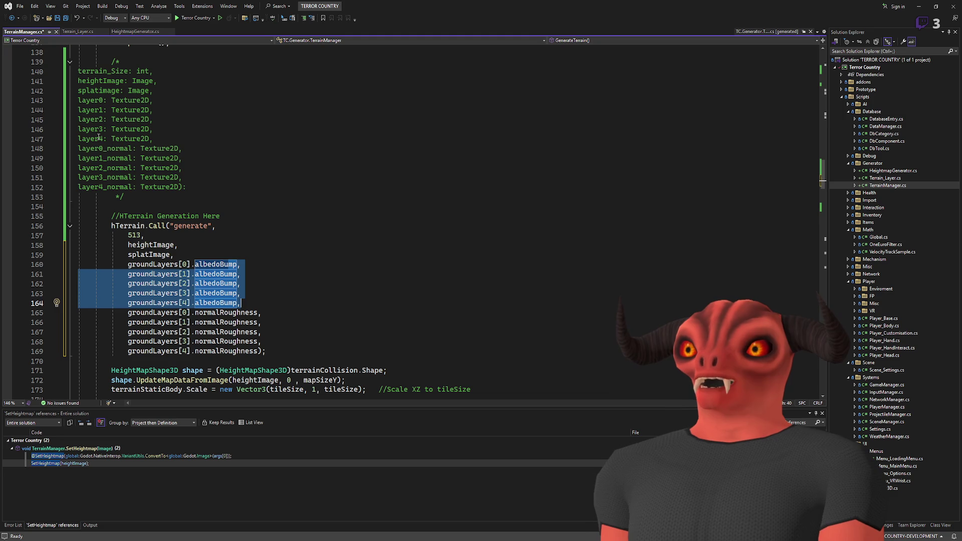
click(183, 311)
drag(183, 312, 265, 343)
click(294, 339)
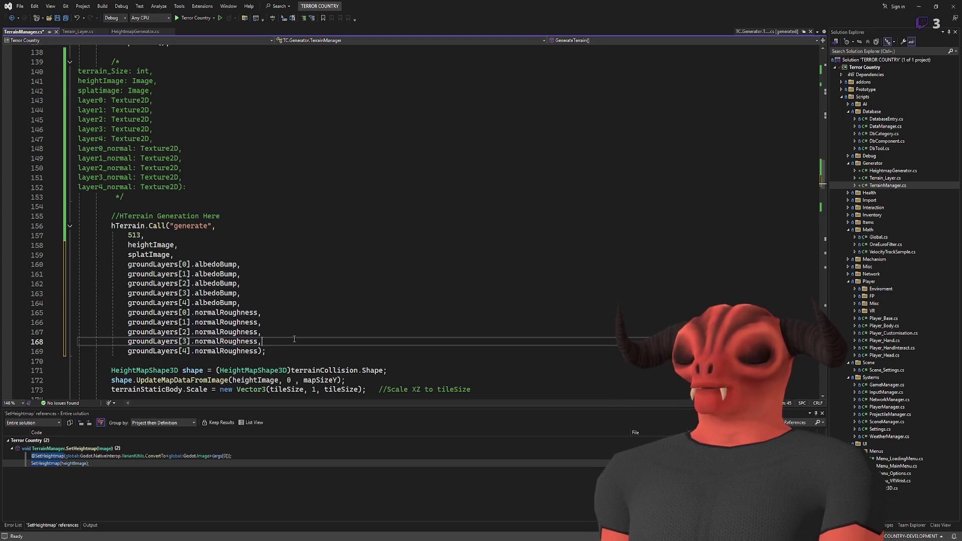
Delete the commented-out parameter list above the generate call.
drag(153, 194, 116, 51)
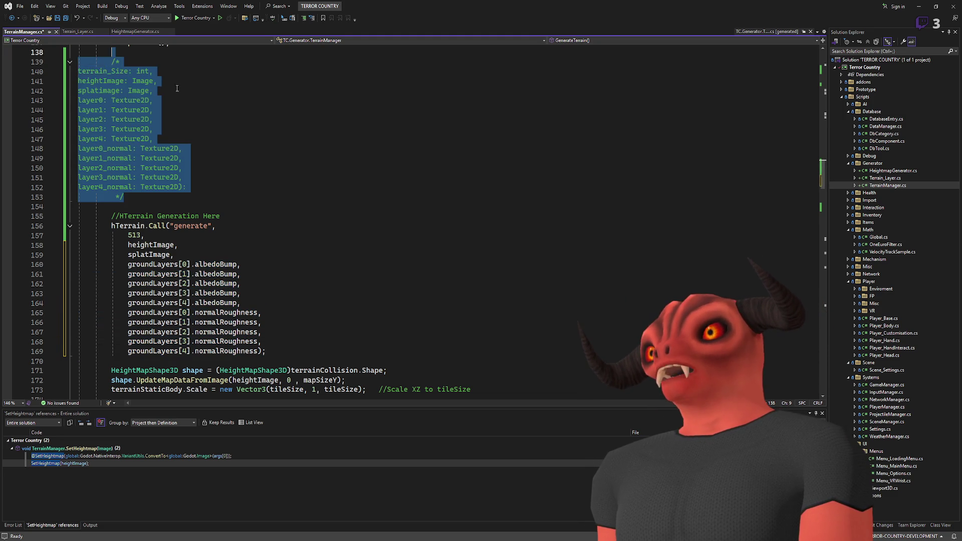
scroll(177, 160, up, 4)
key(Delete)
key(Delete)
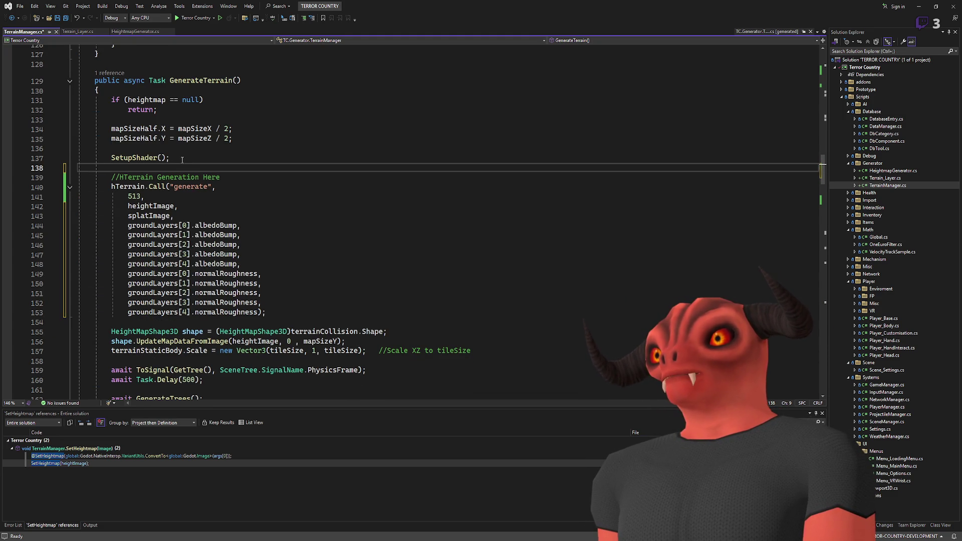
double_click(215, 177)
Reword the generation comment to end with 'in GDScript' and save the script.
key(BackSpace)
key(BackSpace)
text(in)
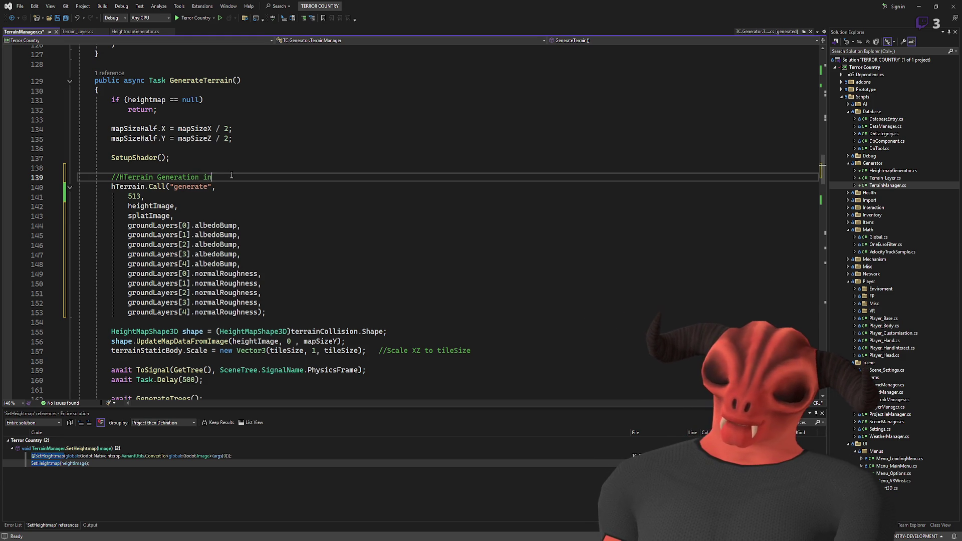
text( GDScript)
key(ctrl+s)
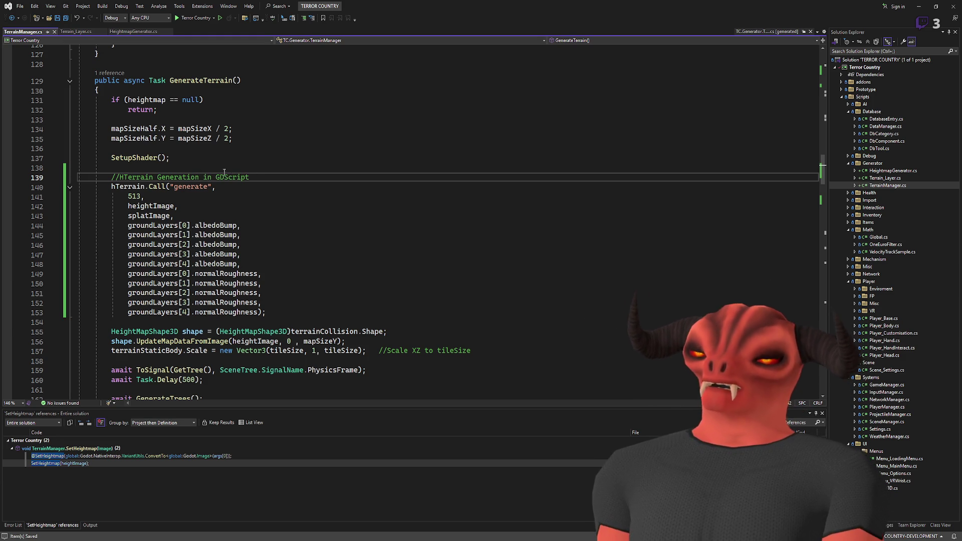
click(229, 162)
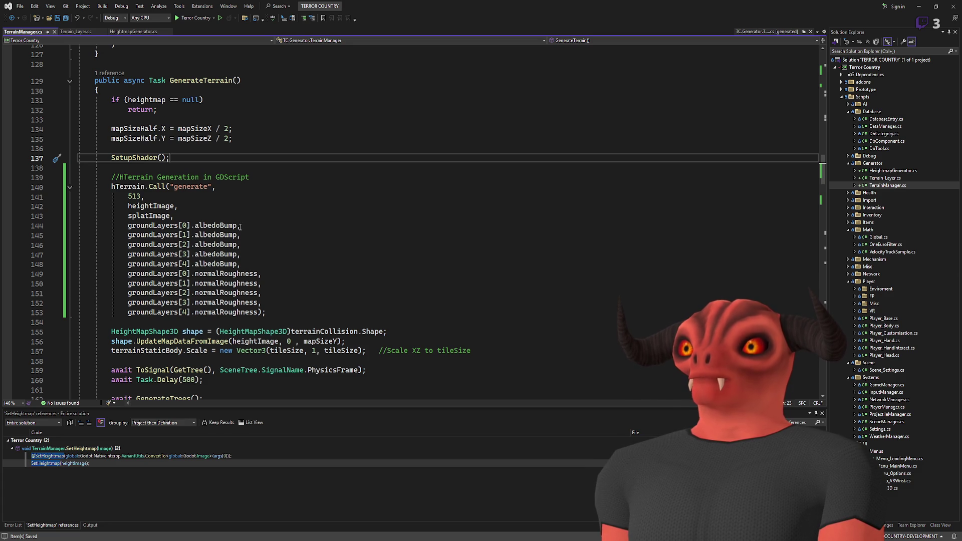
Add a '//Todo grab child of hTerrain here' comment below the generate call.
click(274, 311)
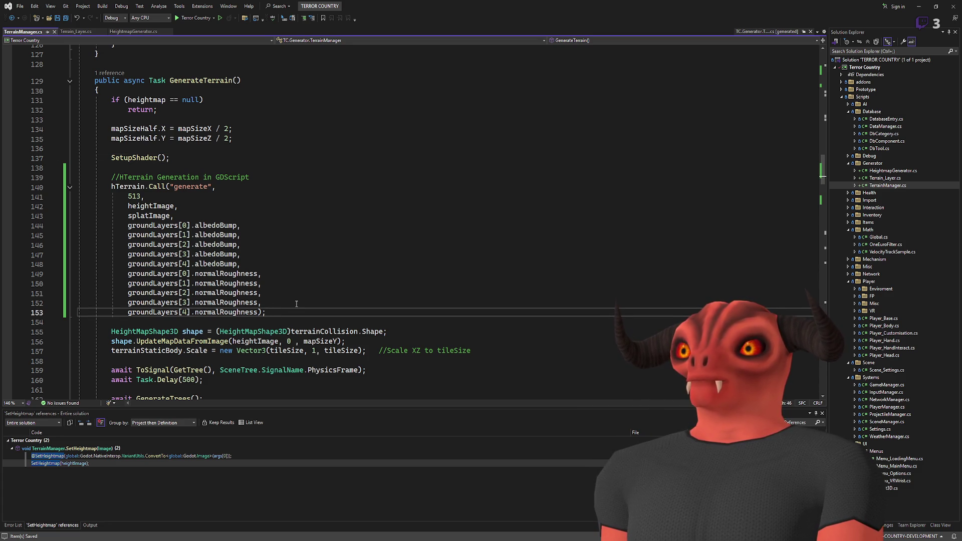
key(Return)
key(Return)
text(//Tdoo)
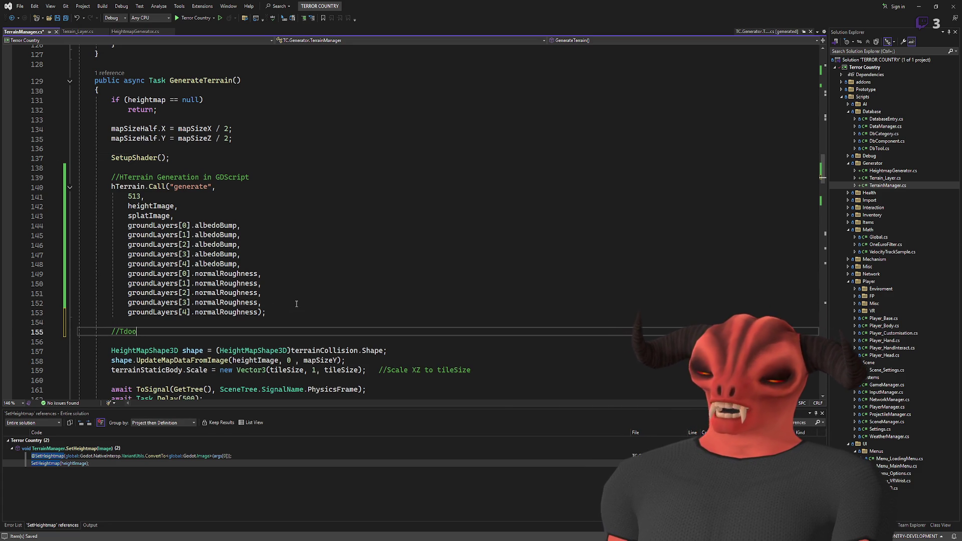
key(BackSpace)
key(BackSpace)
key(BackSpace)
text(odo grab )
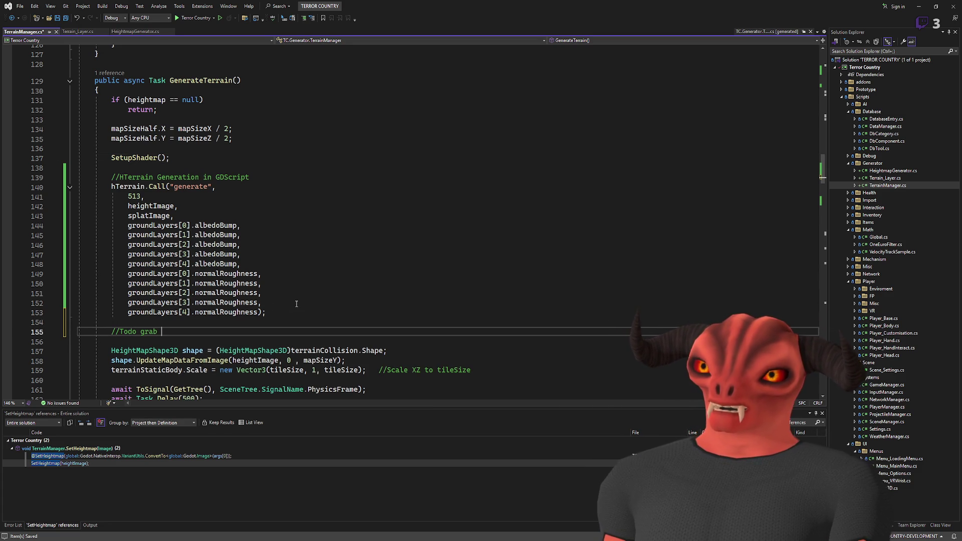
text(child)
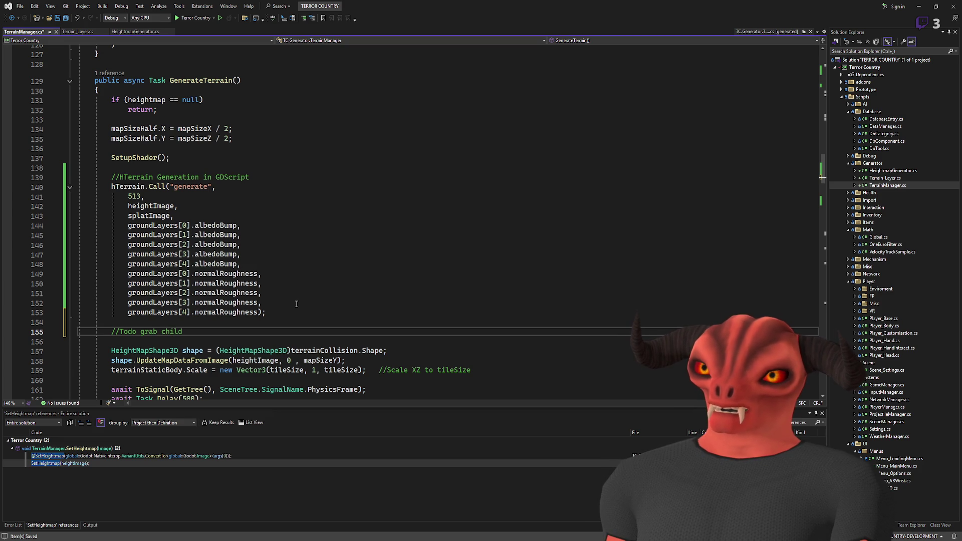
text( of hTerrain here)
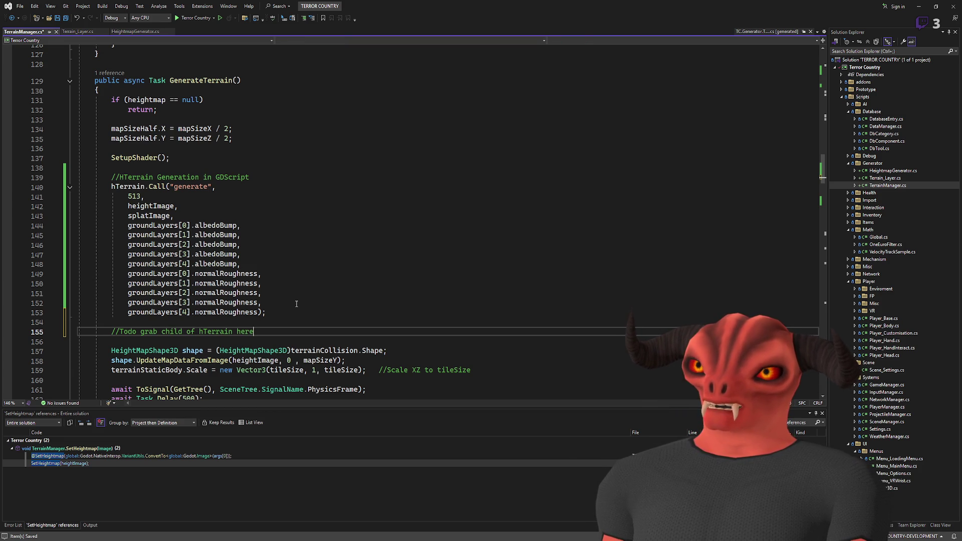
key(Return)
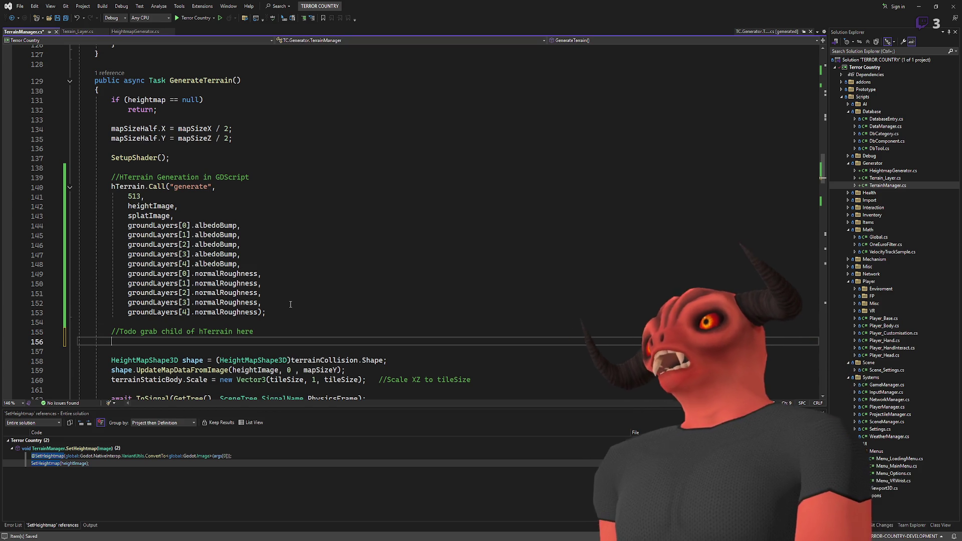
Write hTerrain.GetChild(0) as Node3D on the line after the Todo comment.
text(htt)
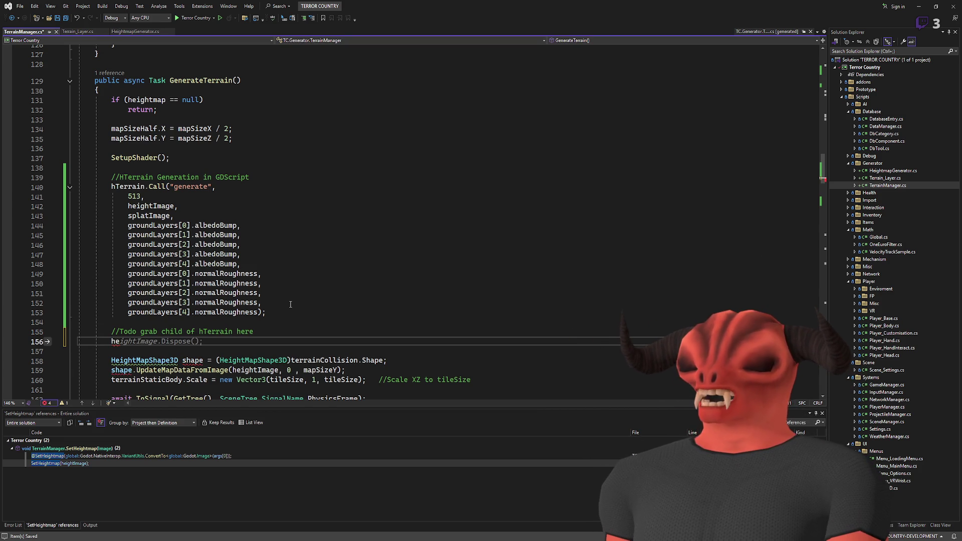
text(.)
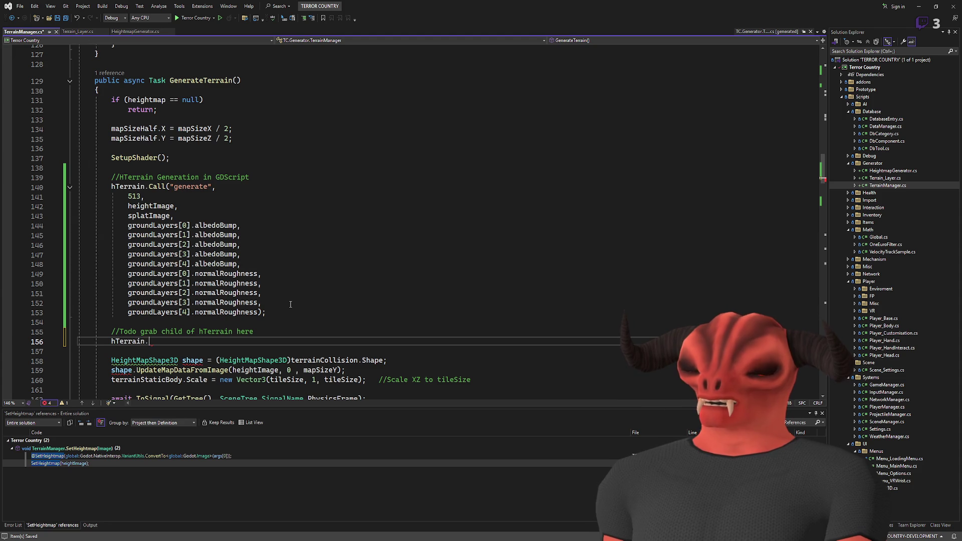
text(child)
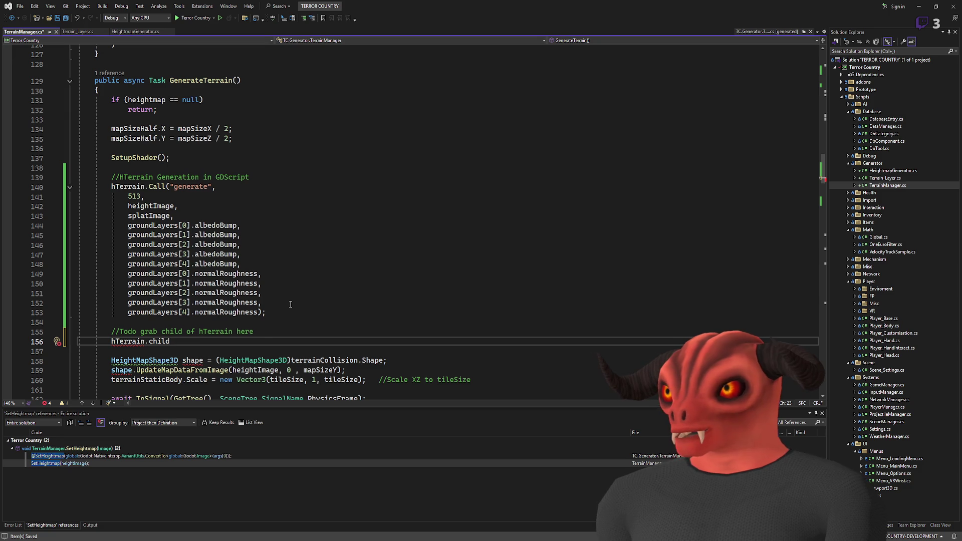
key(BackSpace)
key(BackSpace)
key(BackSpace)
key(BackSpace)
key(BackSpace)
text(GetChild)
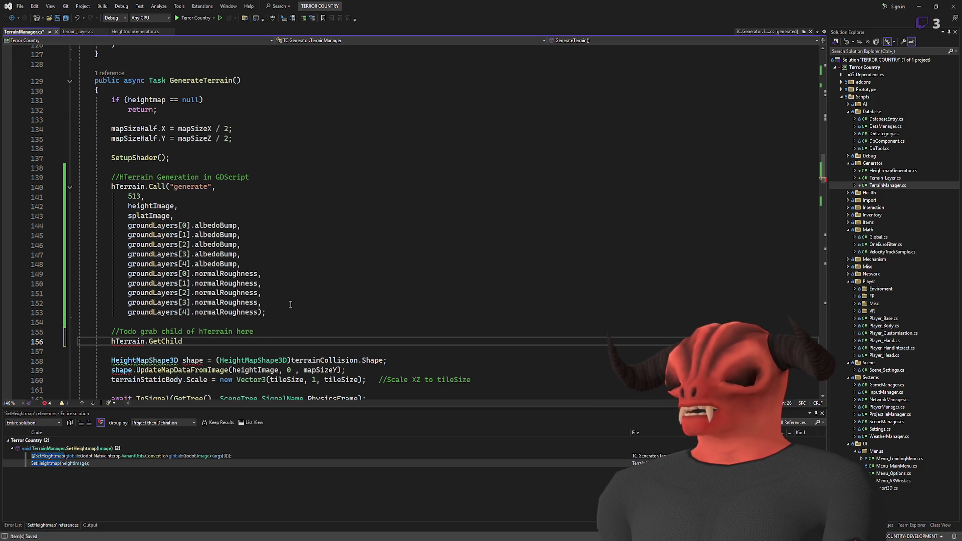
text((0);)
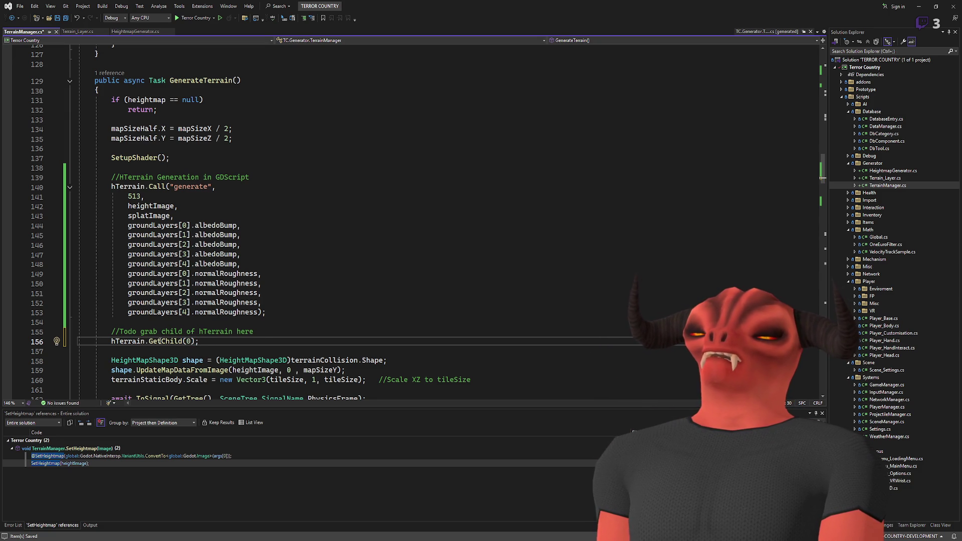
scroll(183, 341, up, 5)
scroll(253, 331, down, 3)
text(as node3D)
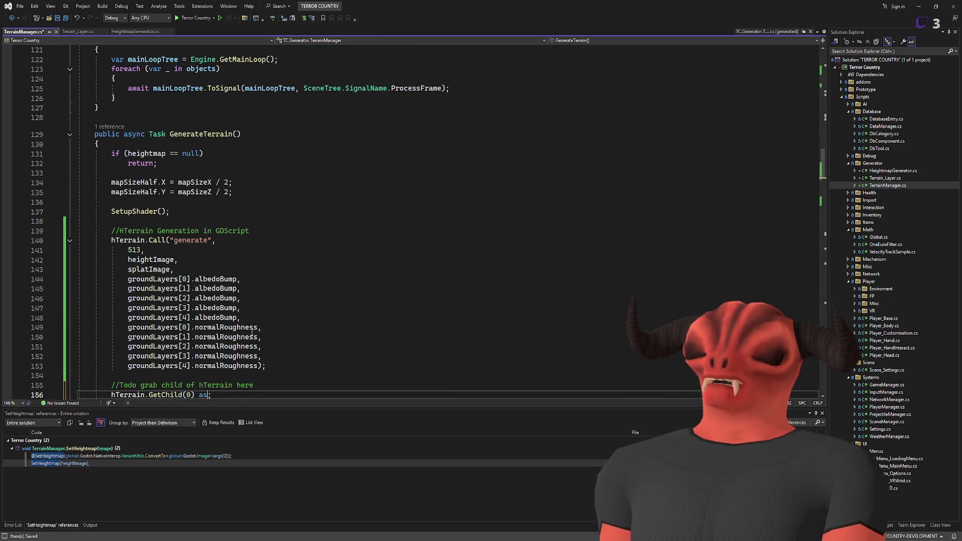
scroll(253, 331, down, 5)
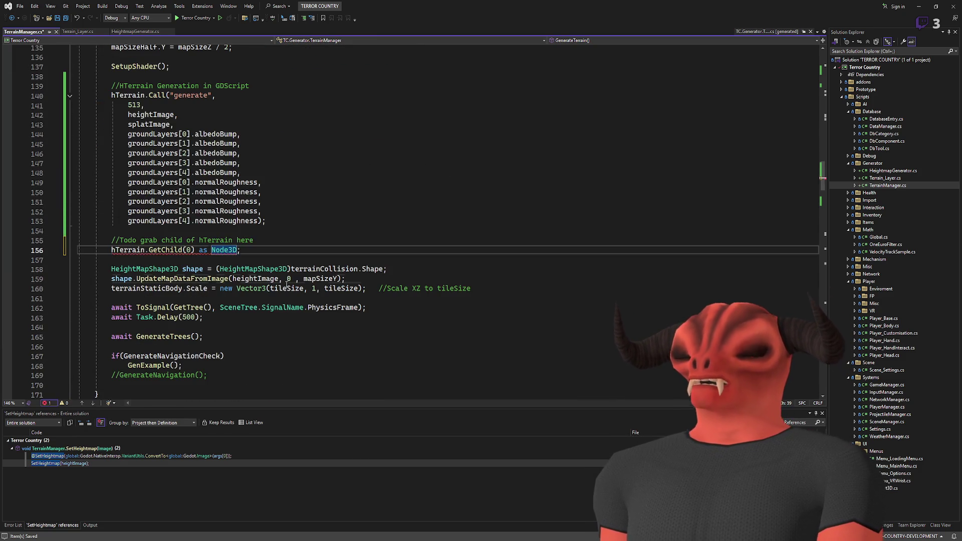
scroll(276, 274, up, 20)
scroll(276, 275, up, 8)
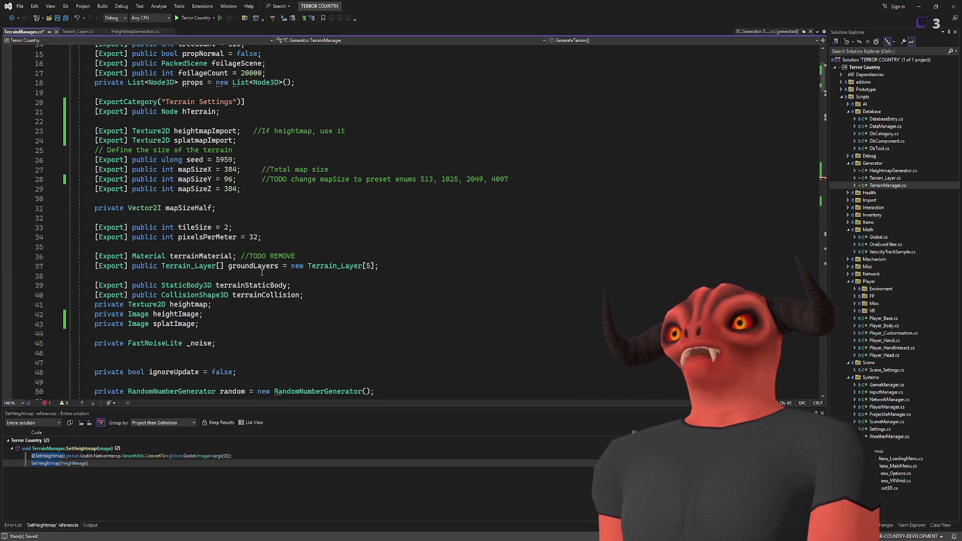
scroll(239, 266, down, 4)
Declare a private Node3D hTerrainGenerated field below the splatImage field.
click(251, 213)
key(Return)
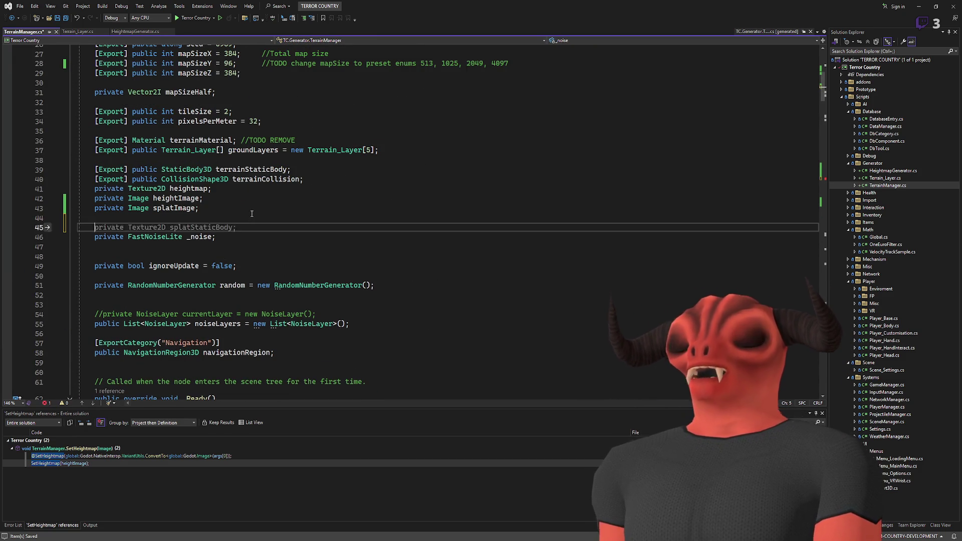
text(private Node3D hTerrainO)
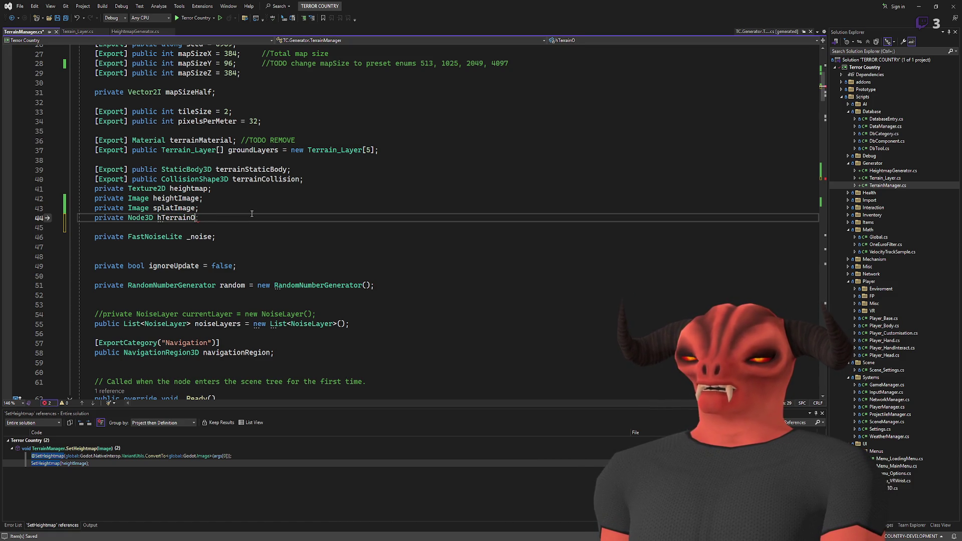
text(Generated;)
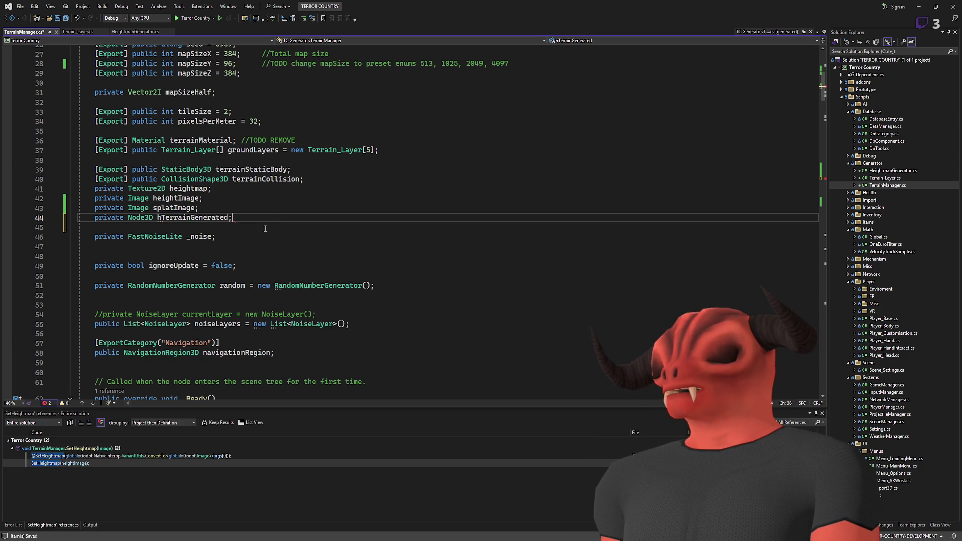
Assign the GetChild result to hTerrainGenerated.
scroll(262, 218, down, 20)
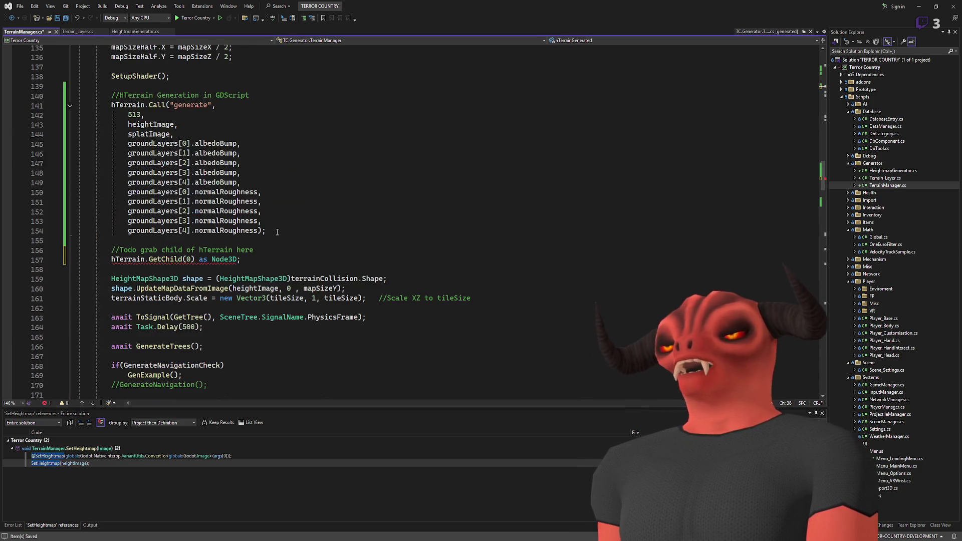
click(111, 259)
text(hTerrainGenerated =)
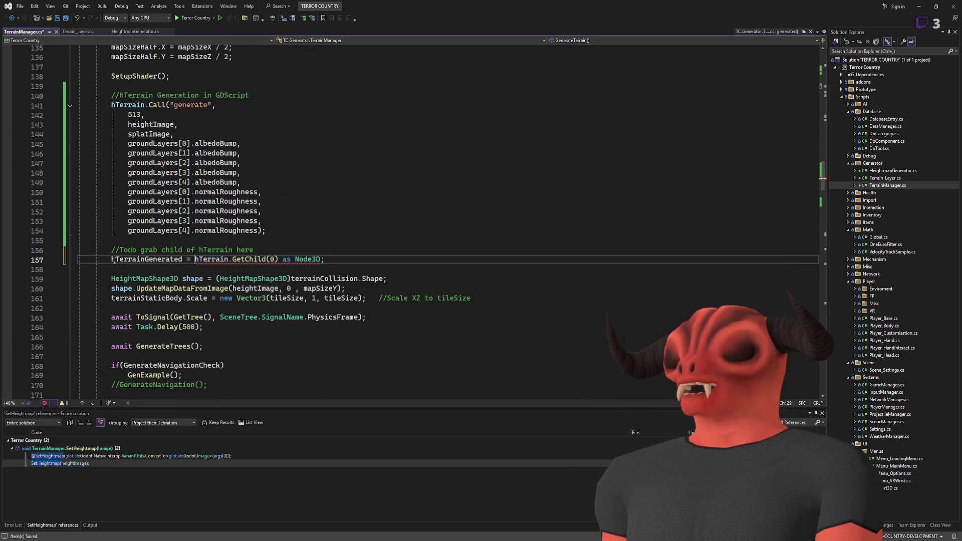
click(329, 259)
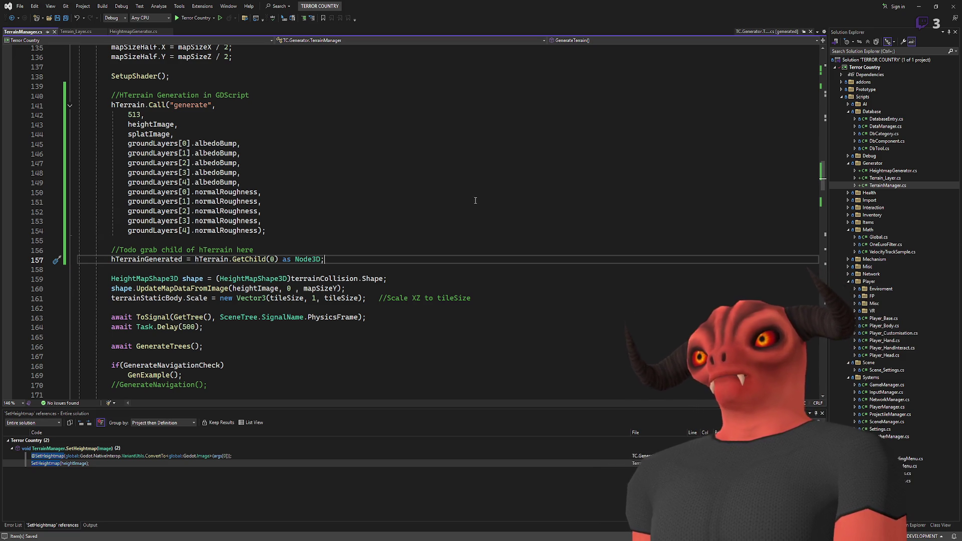
Comment out the HeightMapShape3D, UpdateMapDataFromImage and tileSize scale lines.
key(Down)
key(Down)
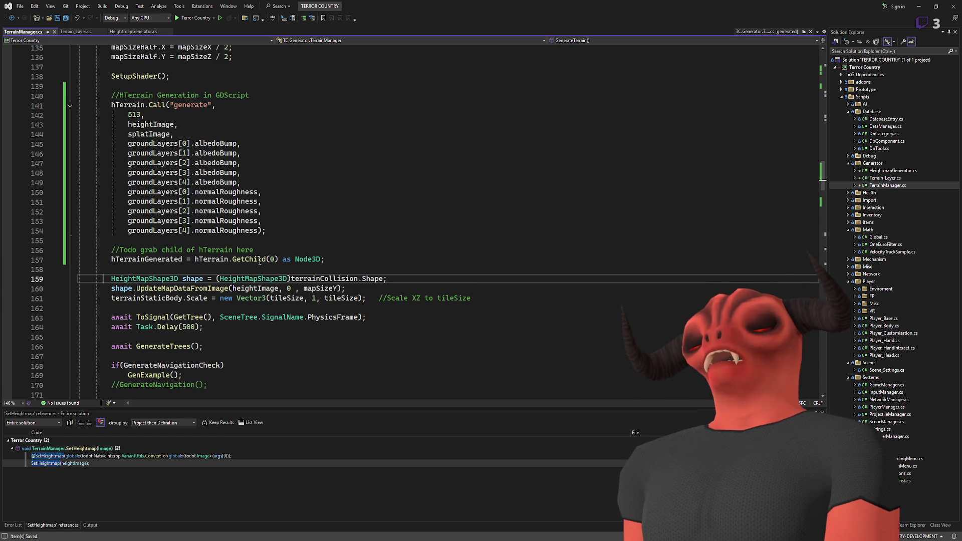
key(ctrl+k)
key(ctrl+c)
key(Down)
key(ctrl+z)
text(/)
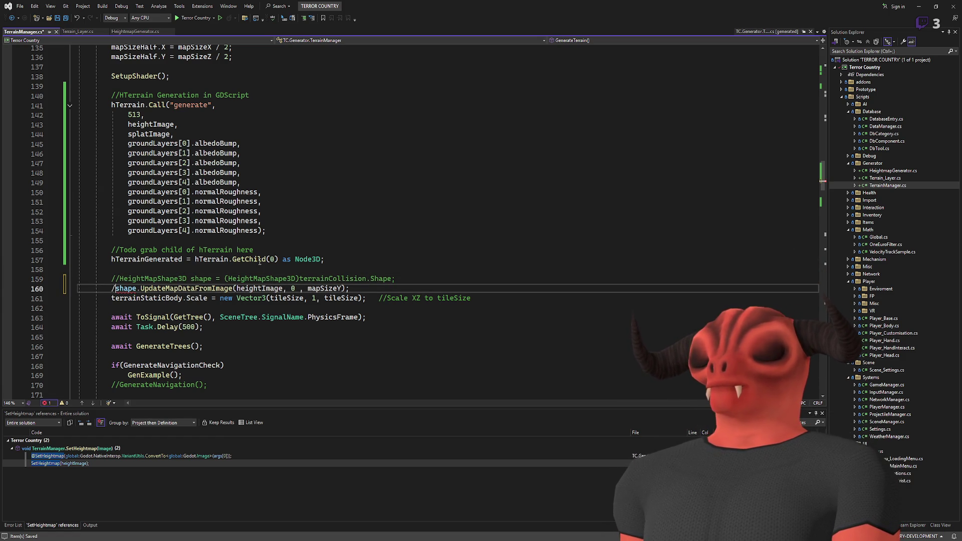
text(/)
key(Down)
text(//)
key(Down)
key(Down)
key(Down)
key(Down)
key(Up)
key(Up)
Review the mapSizeHalf assignments and SetupShader call, then return to the Godot editor.
scroll(257, 269, down, 4)
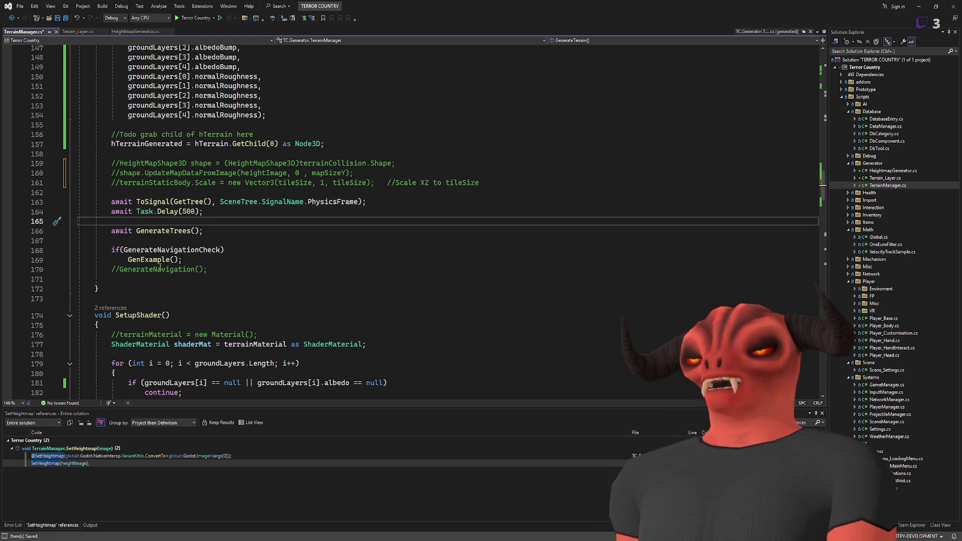
key(Down)
key(Down)
key(Down)
scroll(249, 272, up, 4)
click(280, 172)
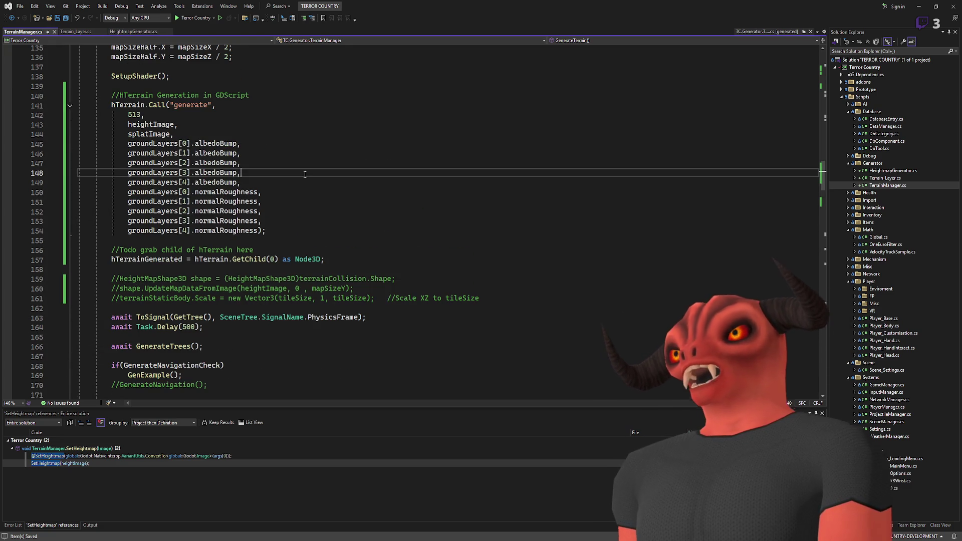
scroll(300, 198, up, 5)
mouse_move(111, 220)
mouse_down()
mouse_move(135, 221)
mouse_move(111, 241)
mouse_up()
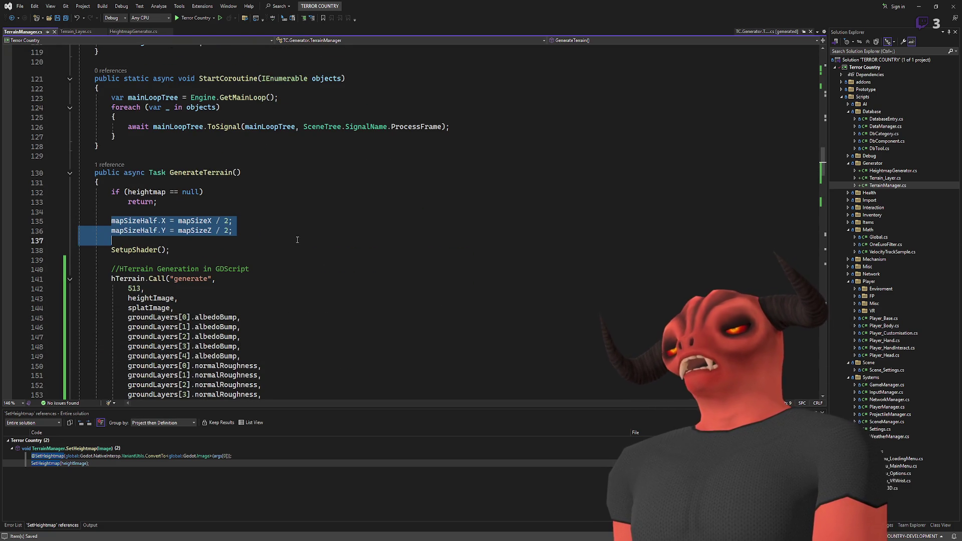
click(112, 240)
click(169, 249)
scroll(324, 321, down, 4)
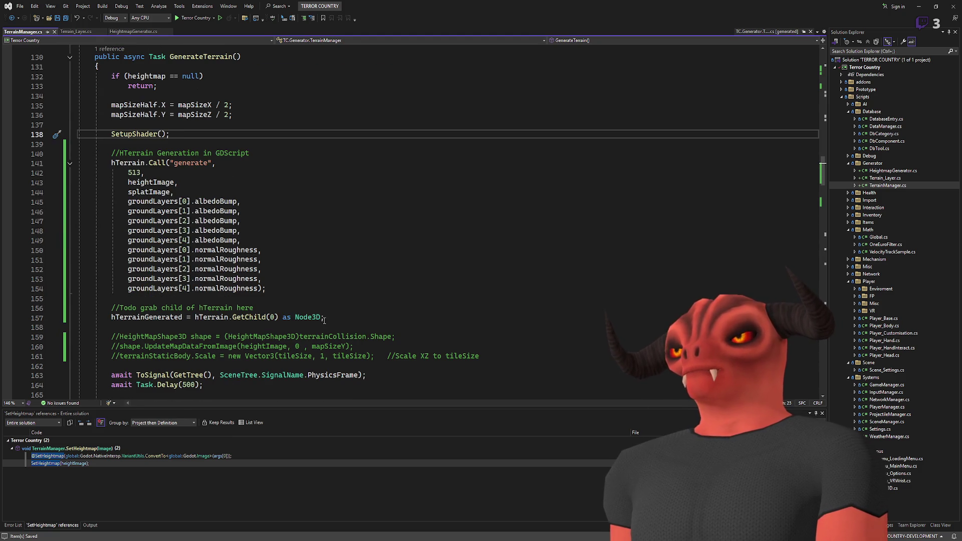
scroll(323, 320, up, 5)
scroll(216, 264, down, 1)
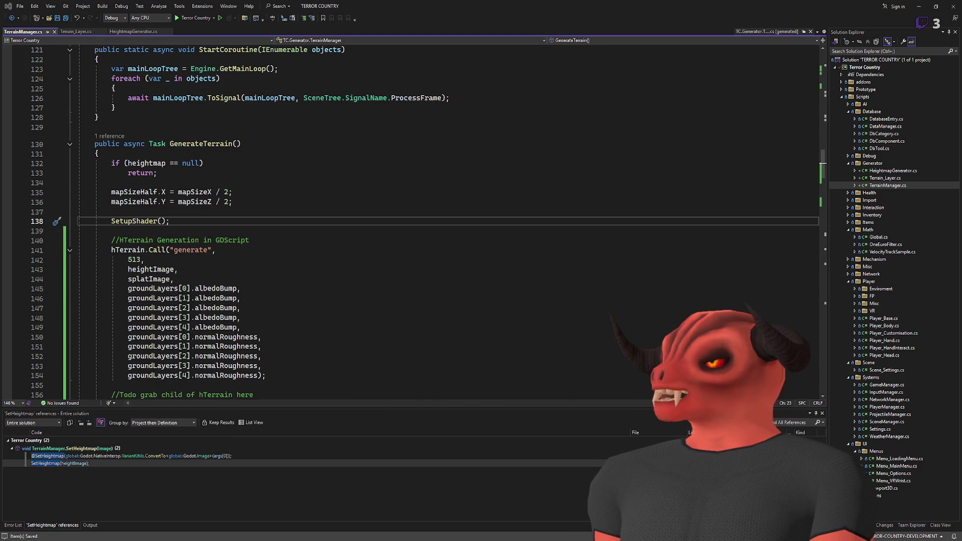
key(alt+Tab)
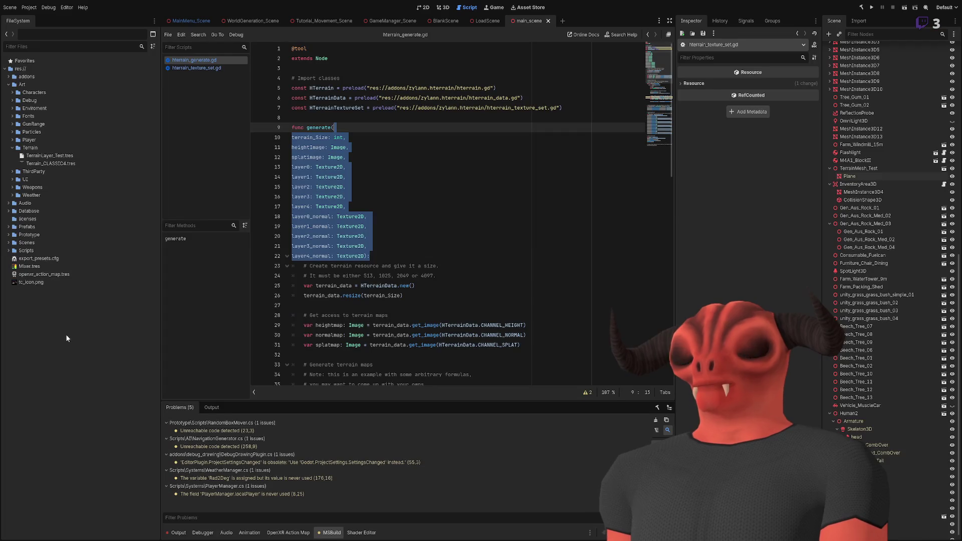
Browse res://Art/Terrain in the FileSystem dock, then bring up the WorldGeneration_Scene tab.
click(30, 147)
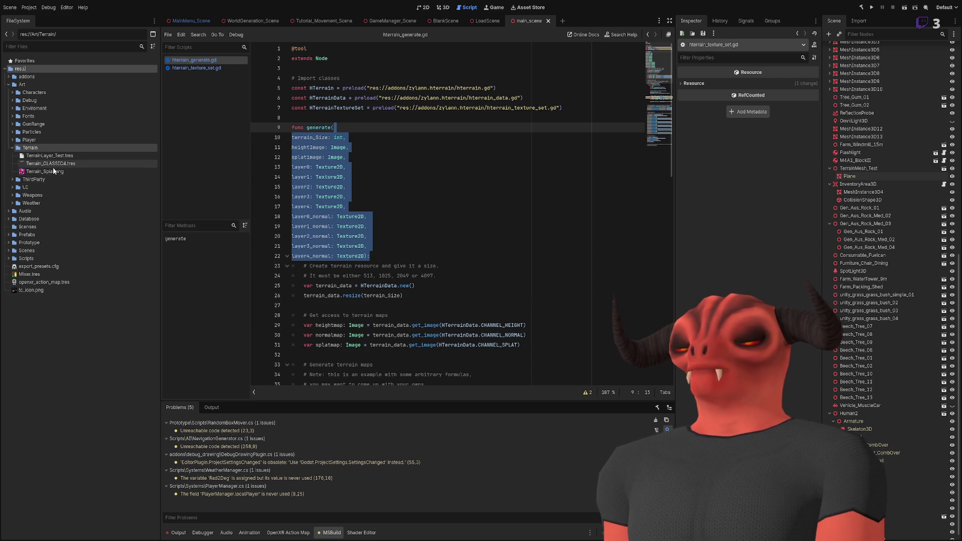
click(75, 311)
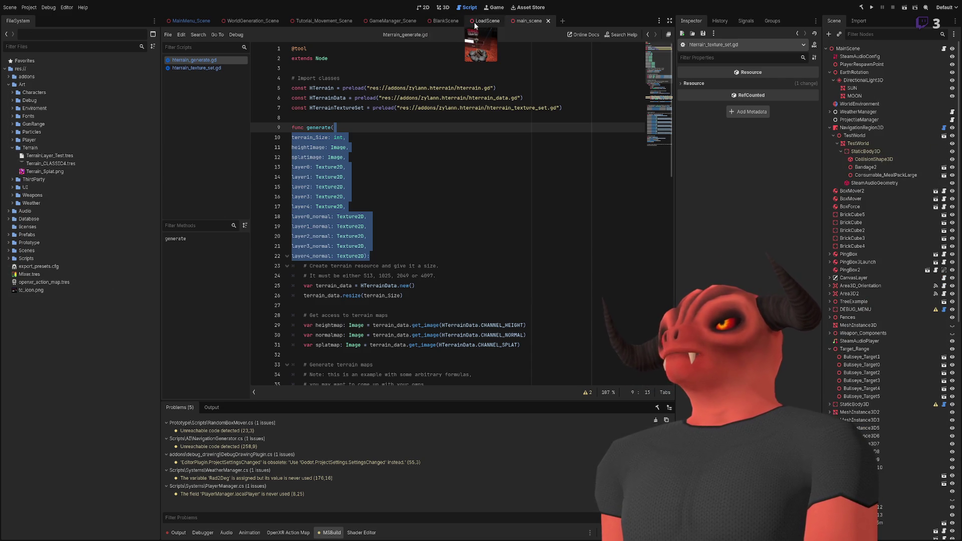
click(260, 19)
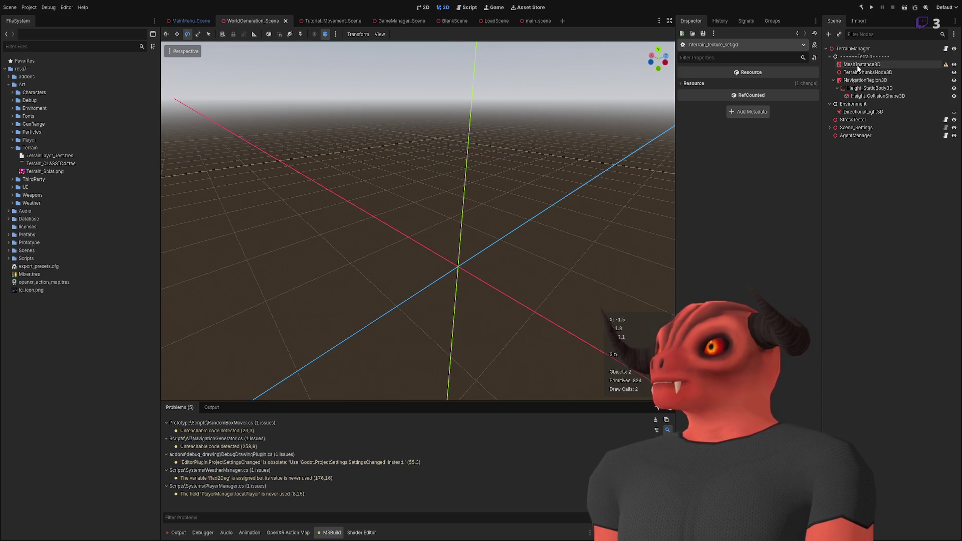
Rename the ------Terrain------ separator node under TerrainManager to HTerrain.
click(834, 80)
click(837, 49)
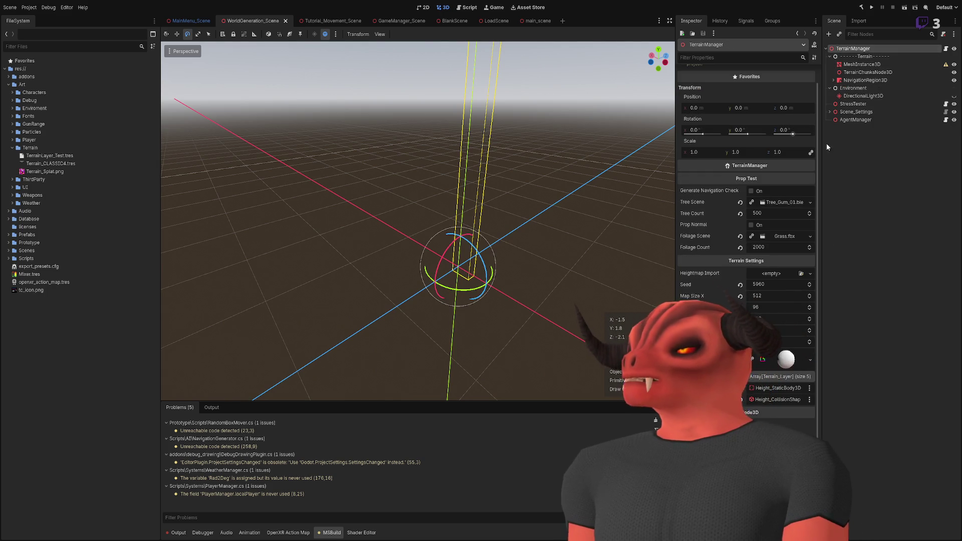
click(858, 56)
click(858, 49)
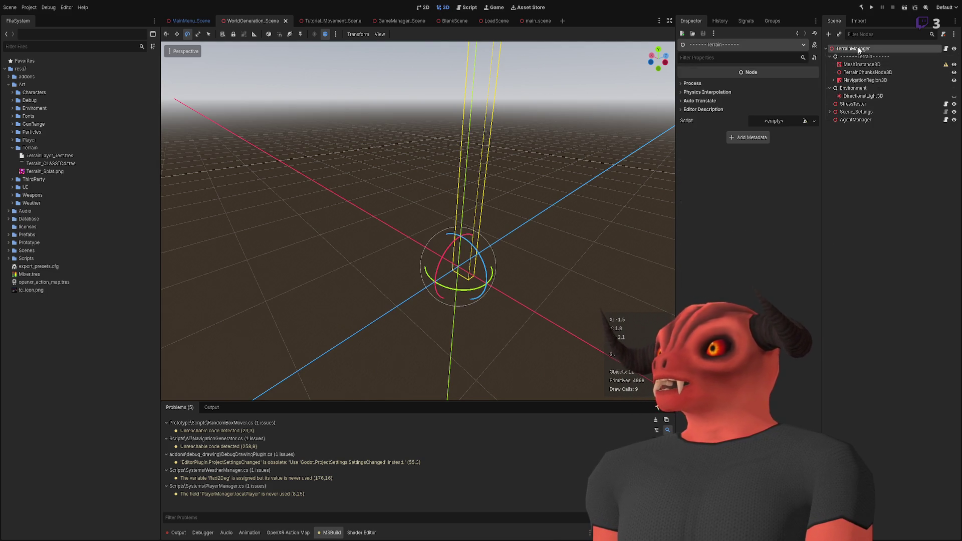
click(852, 56)
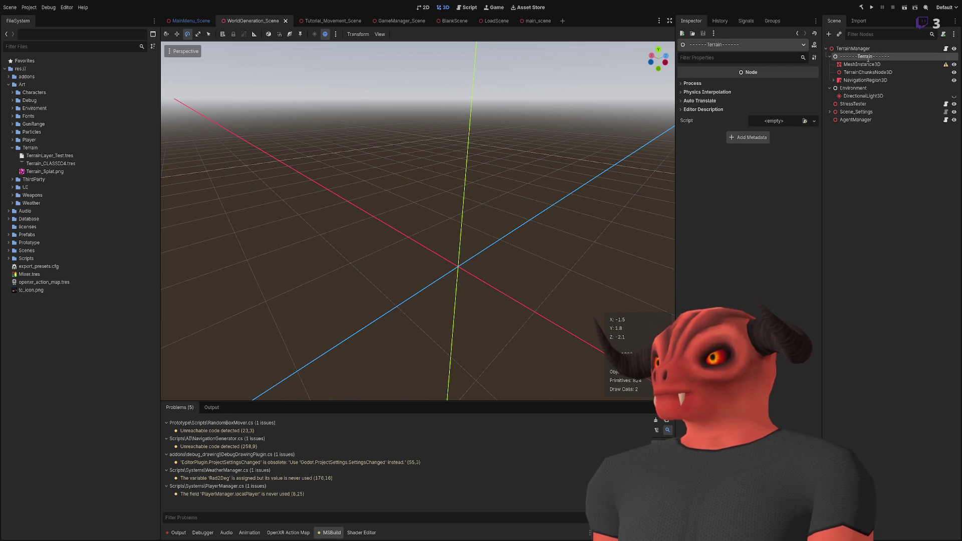
text(HTerrain)
key(Return)
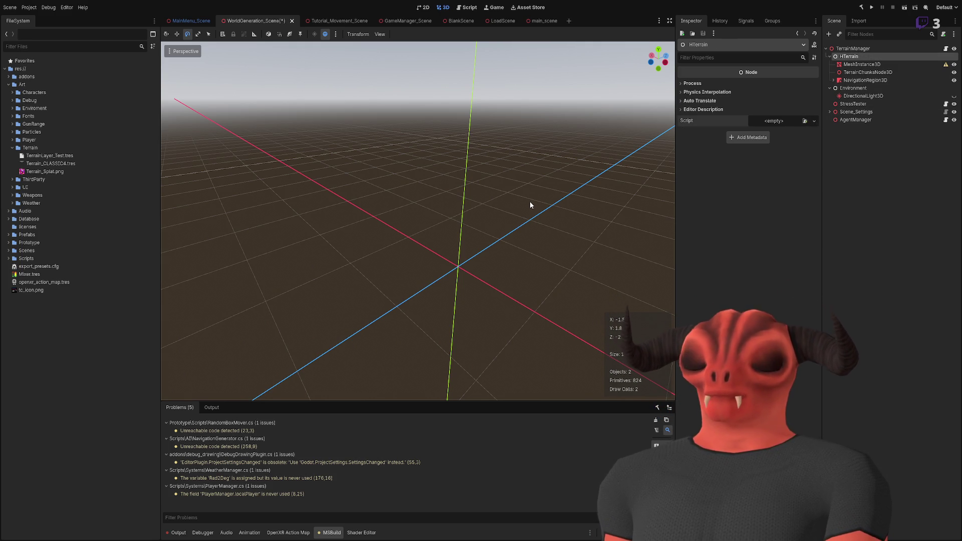
Attach hterrain_generate.gd to HTerrain and drag HTerrain into TerrainManager's inspector.
key(ctrl+shift+z)
click(702, 84)
click(704, 83)
click(855, 64)
click(852, 48)
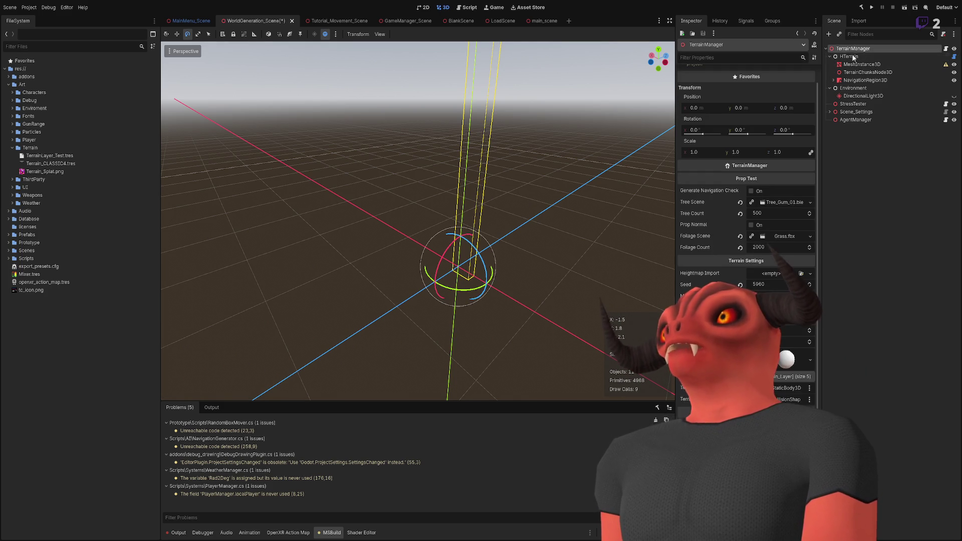
mouse_move(848, 56)
mouse_down()
mouse_move(787, 359)
mouse_move(770, 200)
mouse_move(795, 248)
mouse_move(778, 301)
mouse_move(774, 275)
mouse_up()
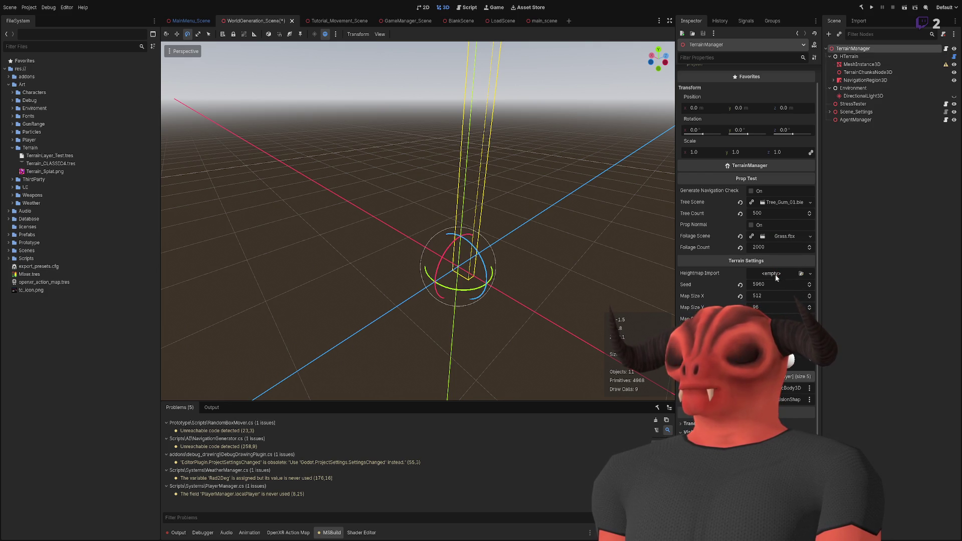
Rebuild the C# project, then assign HTerrain to H Terrain and a texture to Heightmap Import.
click(861, 7)
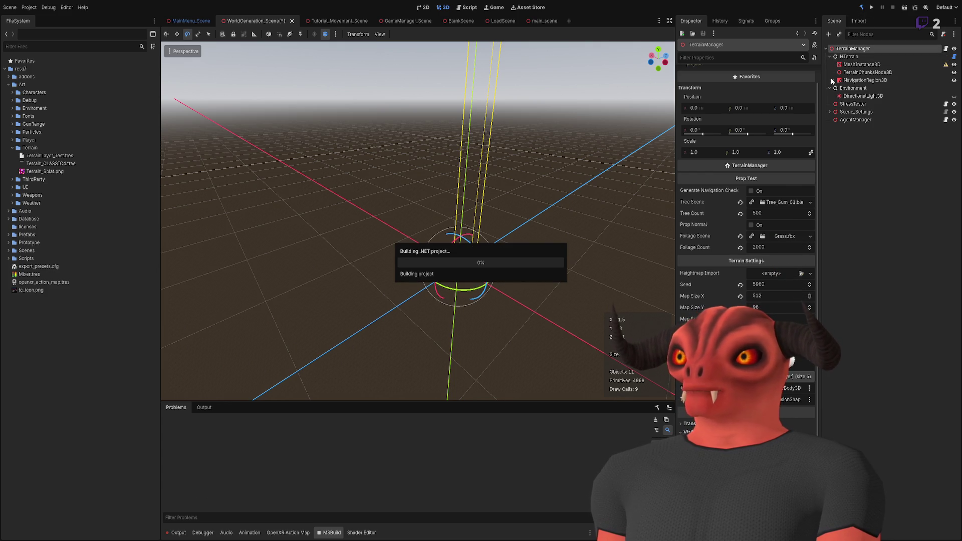
mouse_move(842, 58)
mouse_down()
mouse_move(802, 215)
mouse_move(775, 252)
mouse_up()
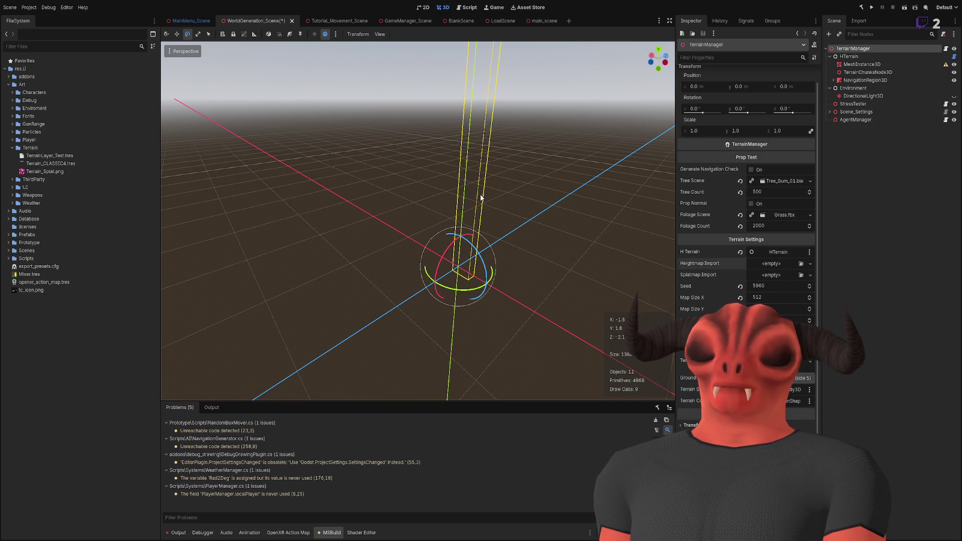
drag(44, 171, 771, 265)
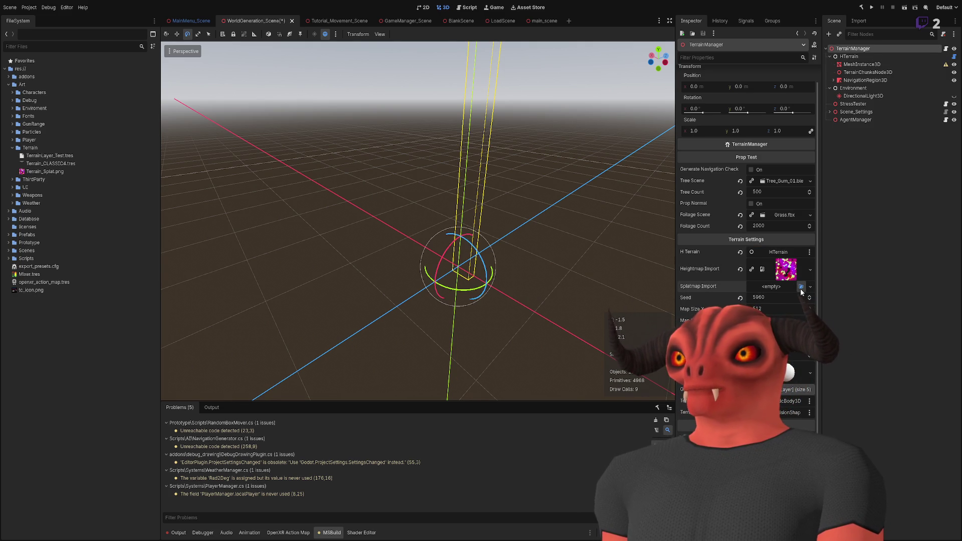
Set the pink splat texture as Splatmap Import and restore the grey heightmap as Heightmap Import.
click(800, 286)
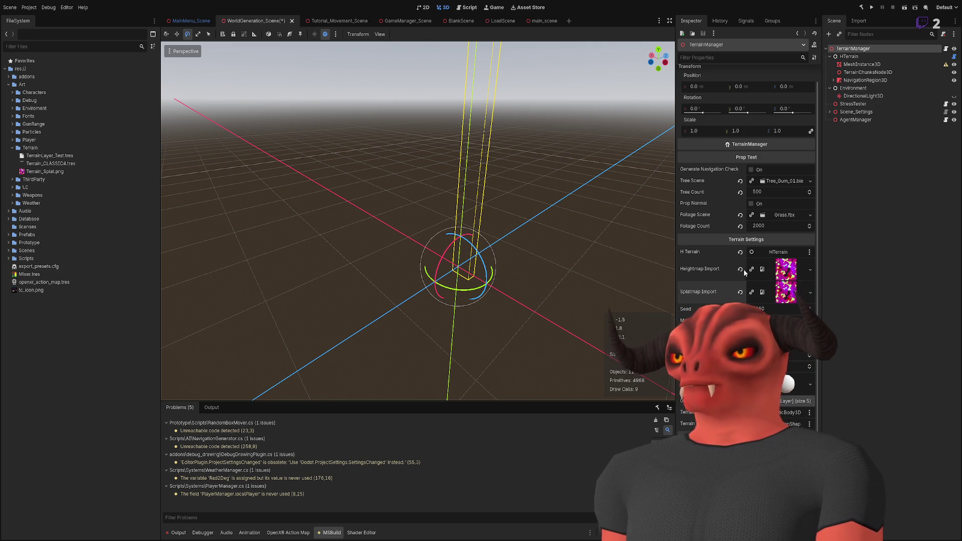
click(807, 268)
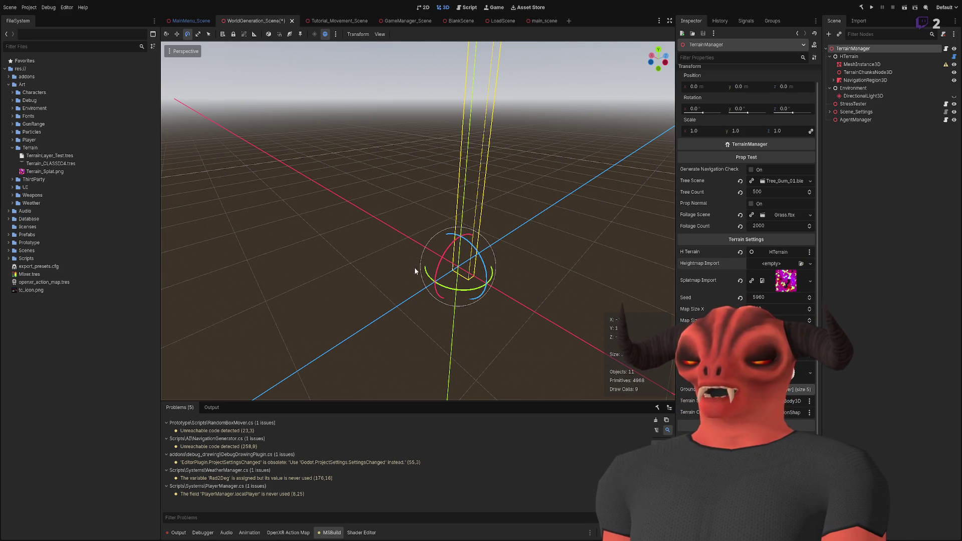
key(ctrl+z)
click(789, 275)
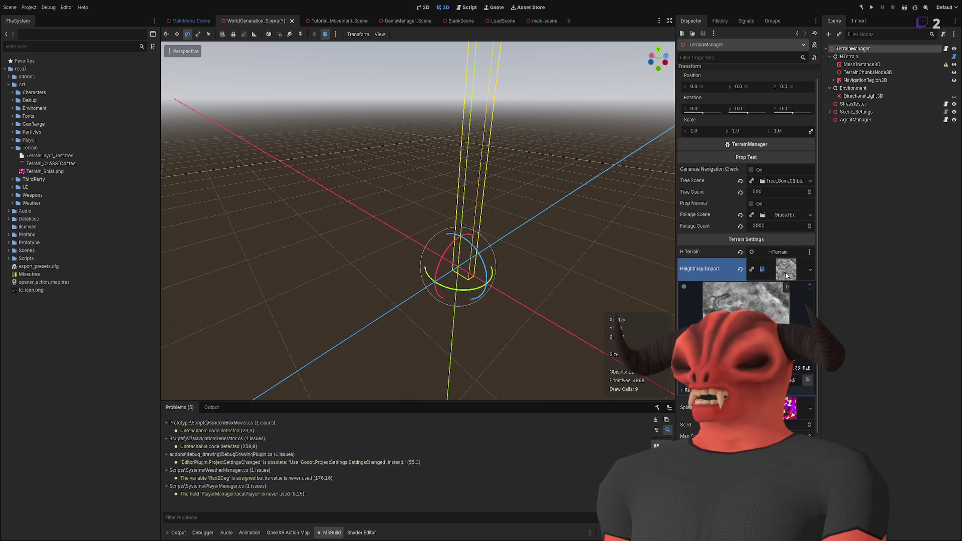
click(786, 273)
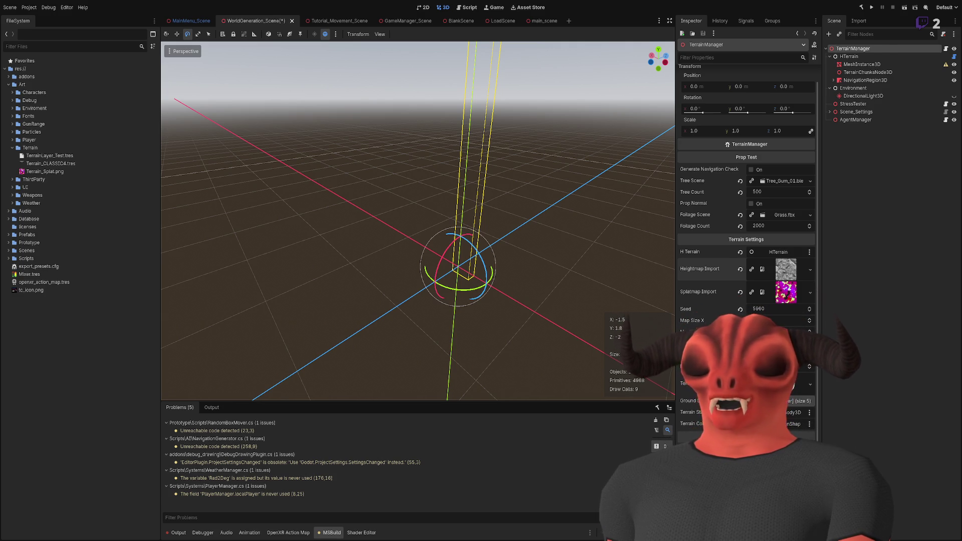
key(alt+Tab)
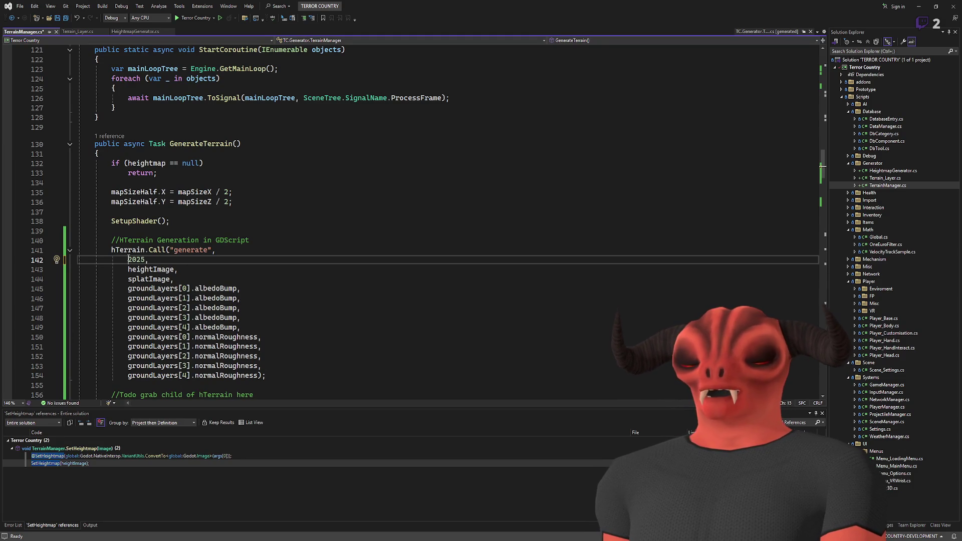
Change the terrain size on line 142 from 2025 to 1025, save TerrainManager.cs, and return to Godot.
click(238, 261)
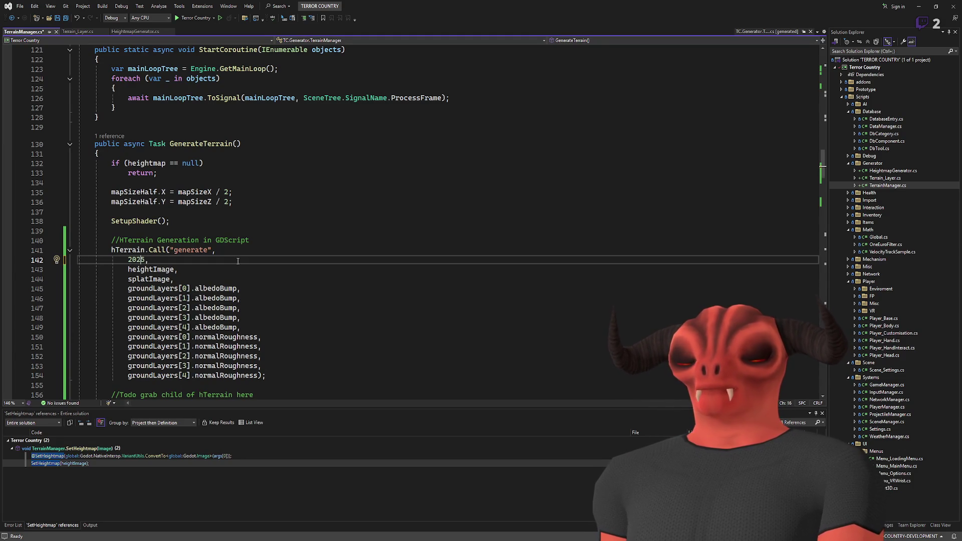
key(Left)
key(Left)
key(Left)
key(BackSpace)
text(1)
key(ctrl+s)
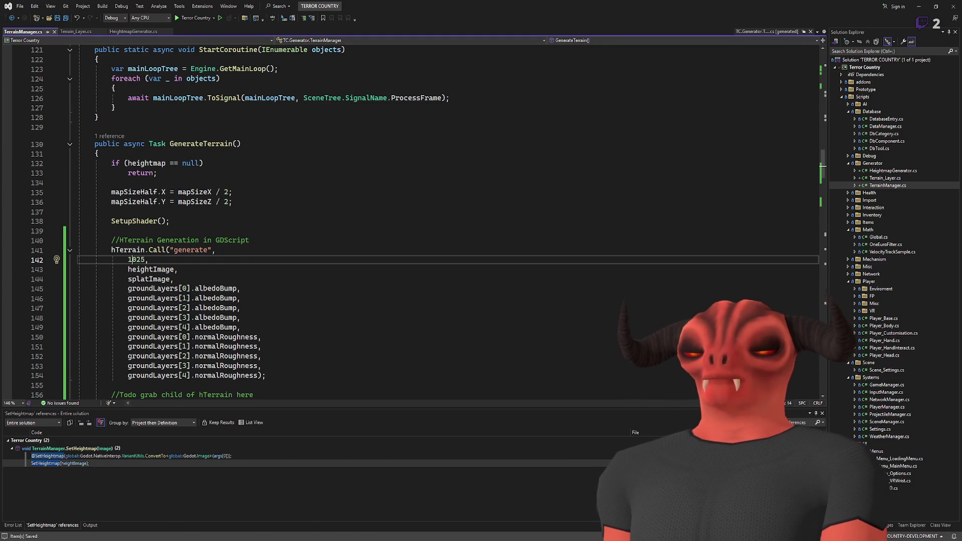
key(alt+Tab)
drag(566, 248, 506, 278)
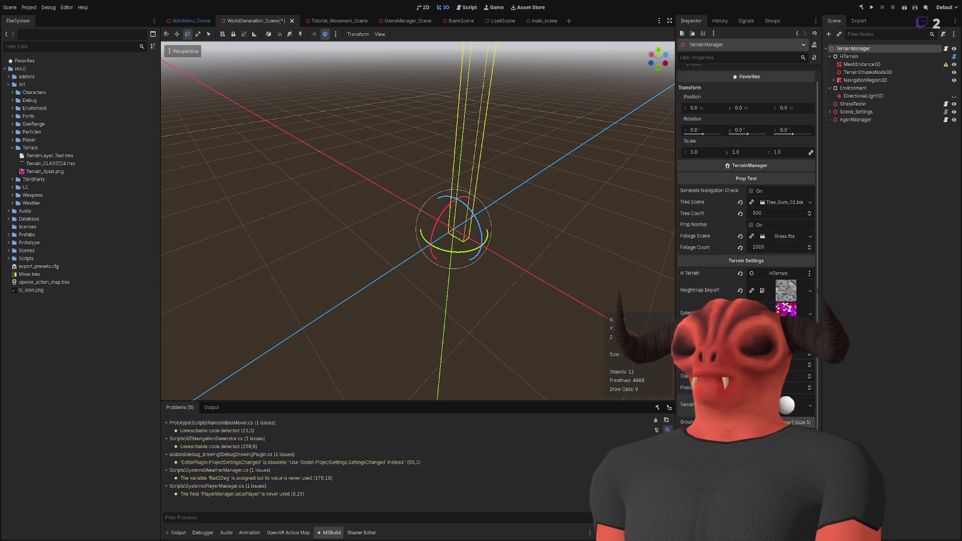
Restore the five ground layer resources in TerrainManager's Ground Layers array.
drag(533, 281, 520, 276)
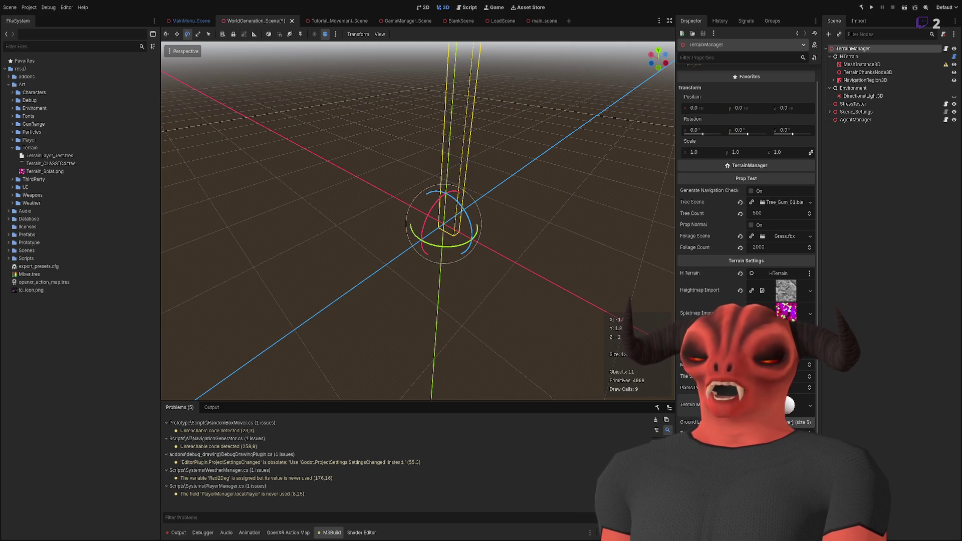
key(alt+Tab)
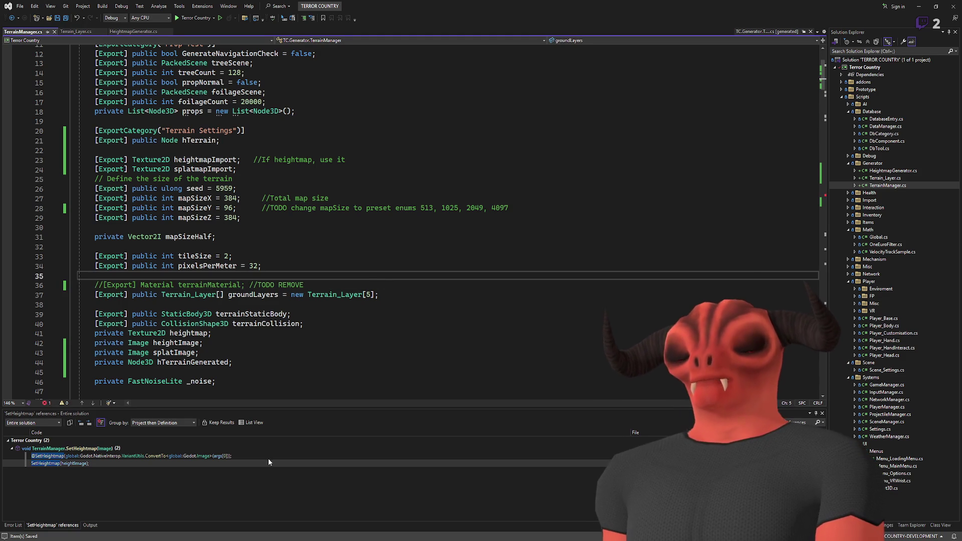
key(alt+Tab)
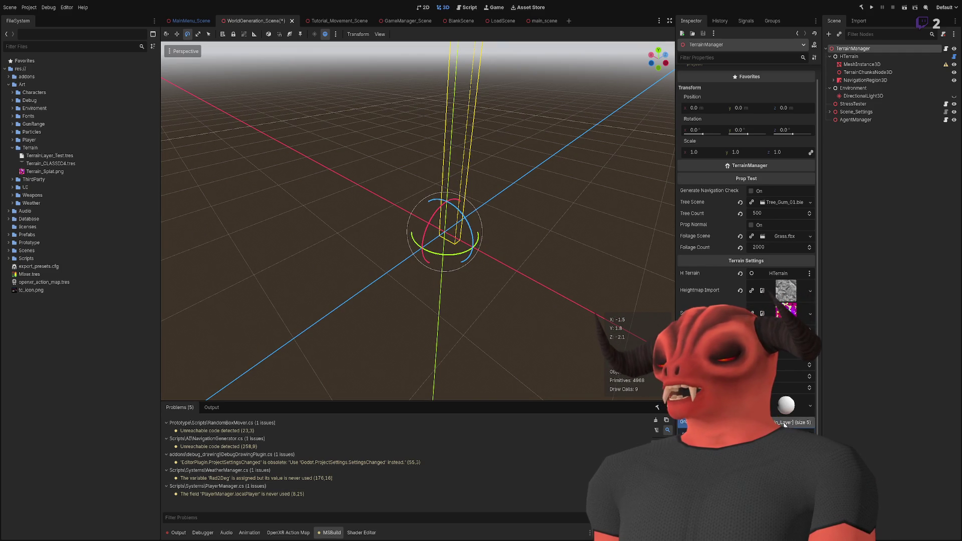
scroll(784, 424, down, 3)
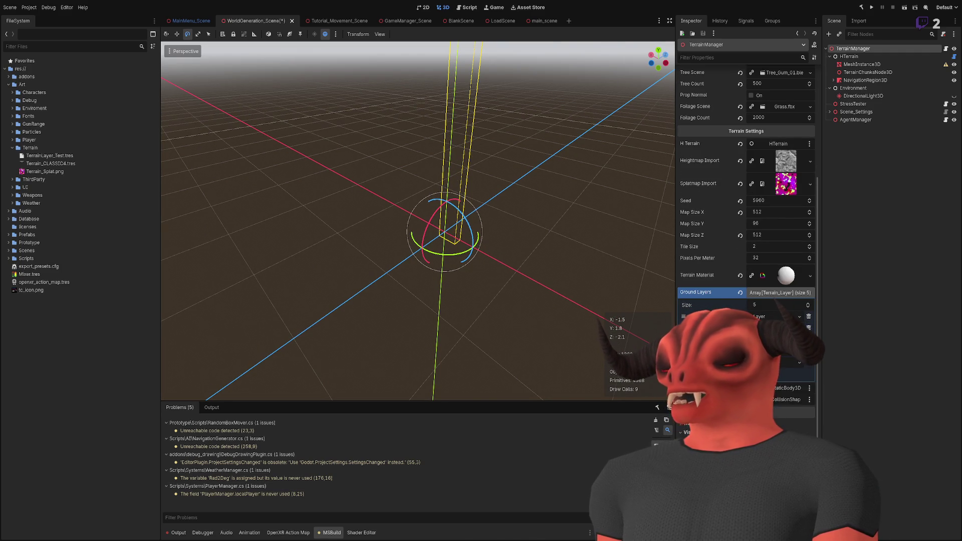
scroll(689, 256, up, 2)
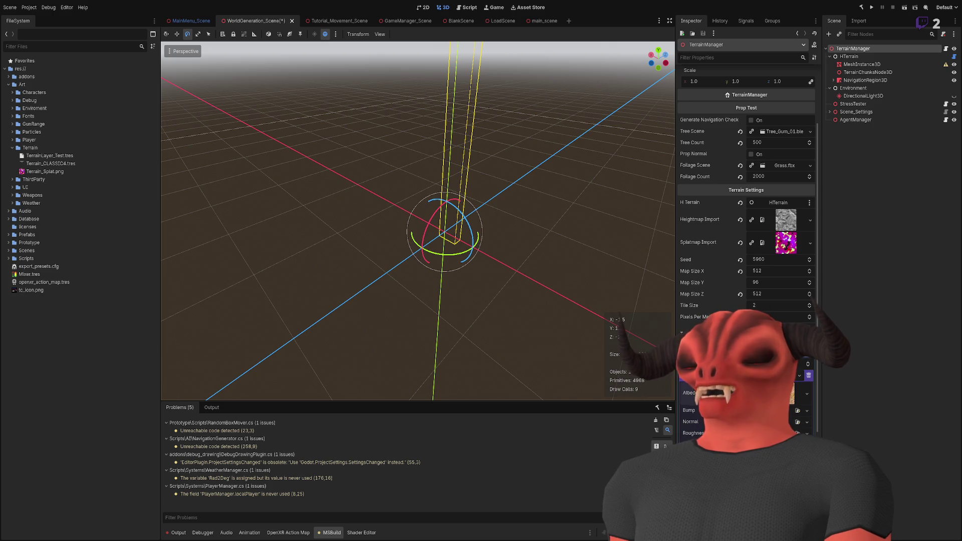
scroll(746, 201, down, 5)
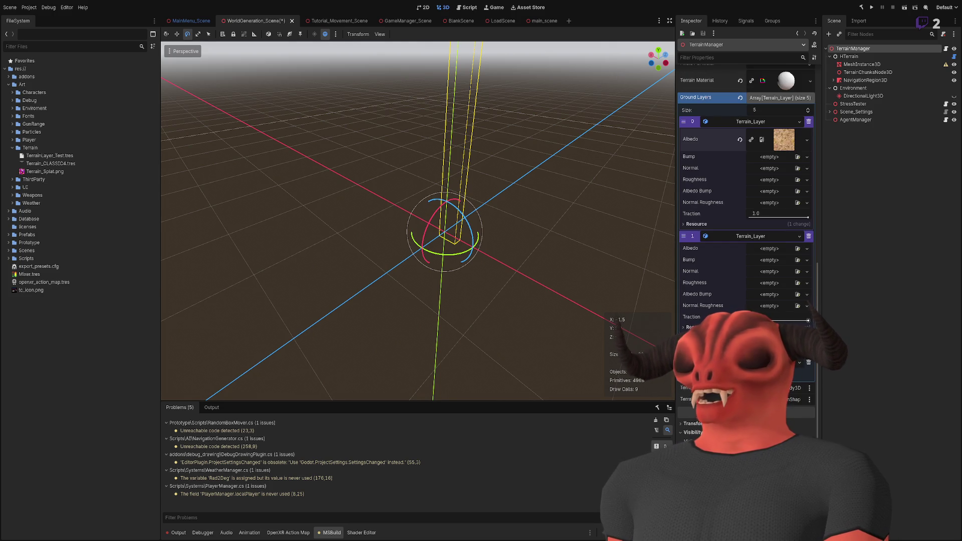
scroll(761, 237, up, 4)
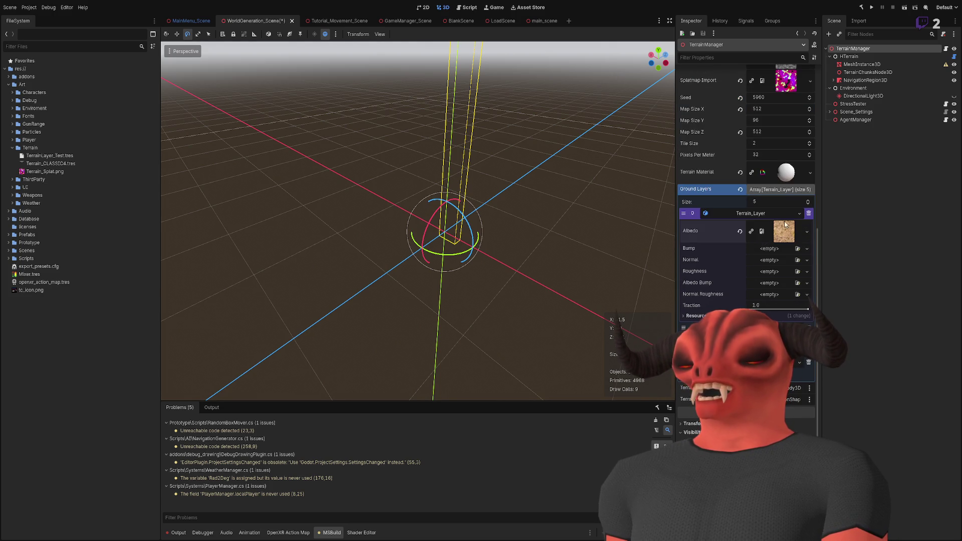
scroll(800, 263, up, 4)
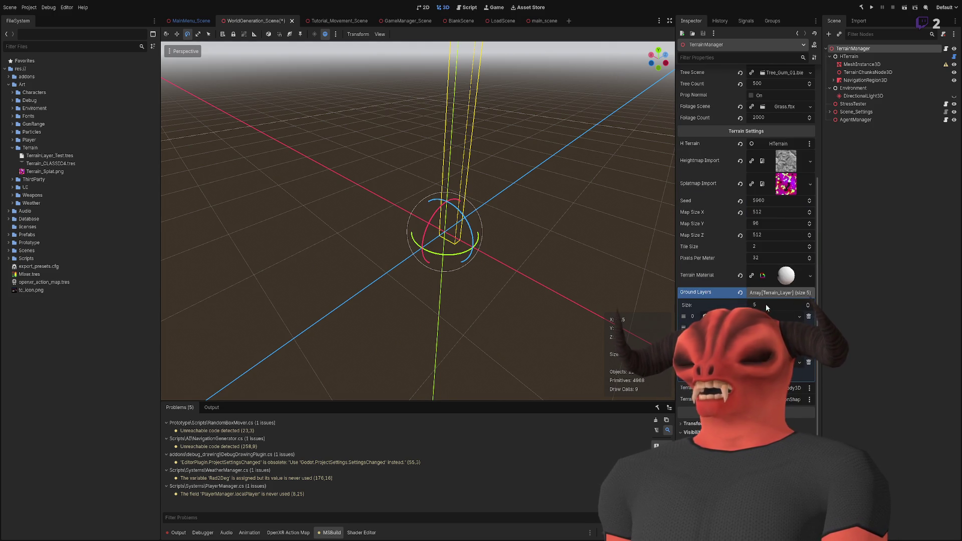
click(740, 292)
click(739, 375)
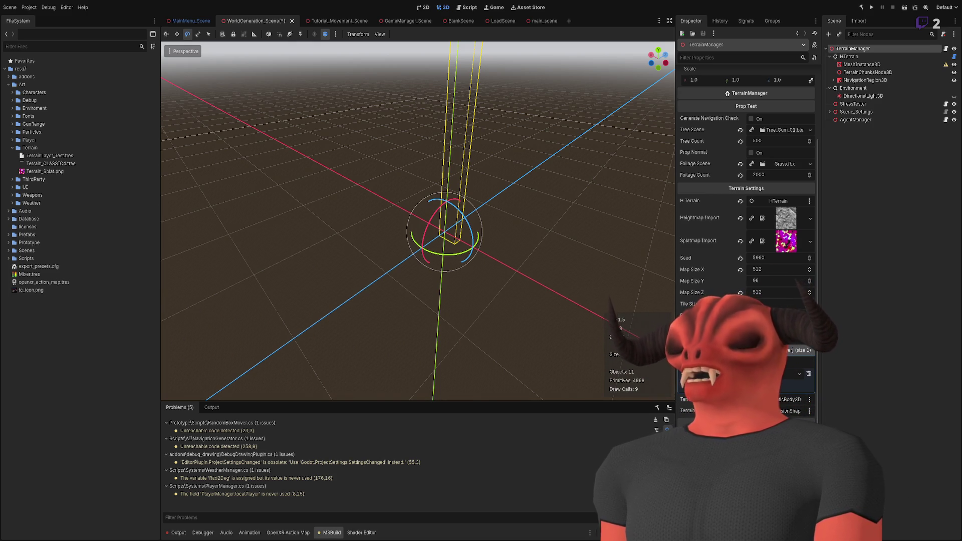
key(ctrl+z)
key(ctrl+z)
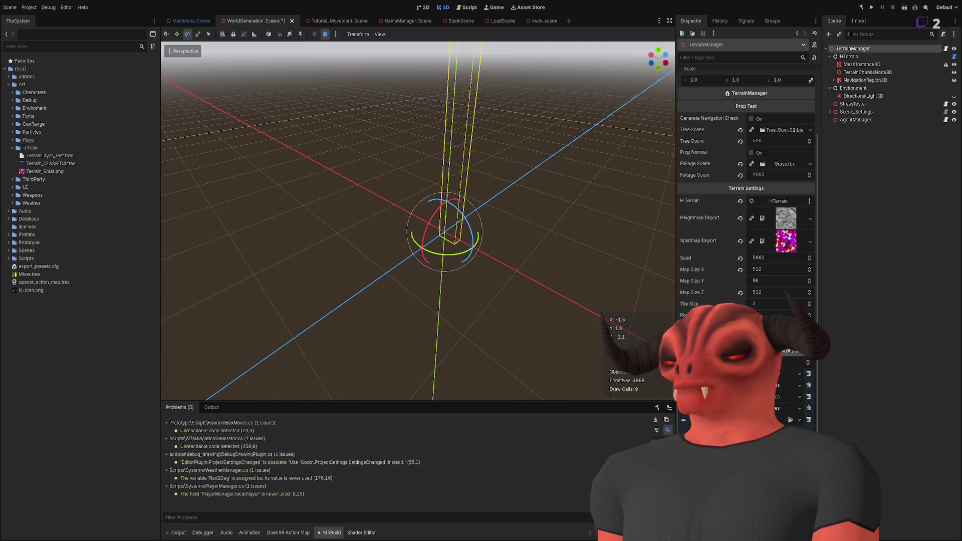
Save WorldGeneration_Scene, rebuild, and select the terrainMaterial error for TerrainManager.cs in Problems.
click(781, 374)
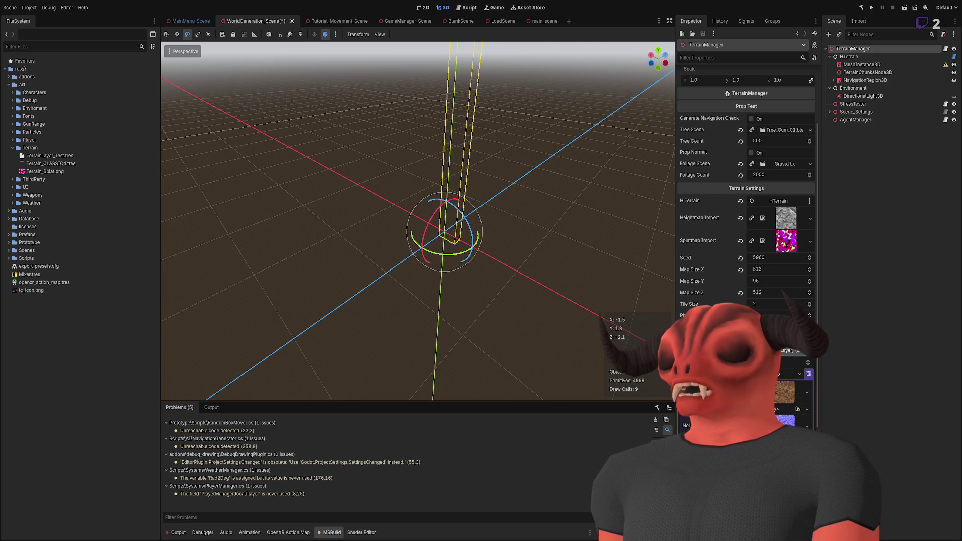
click(789, 373)
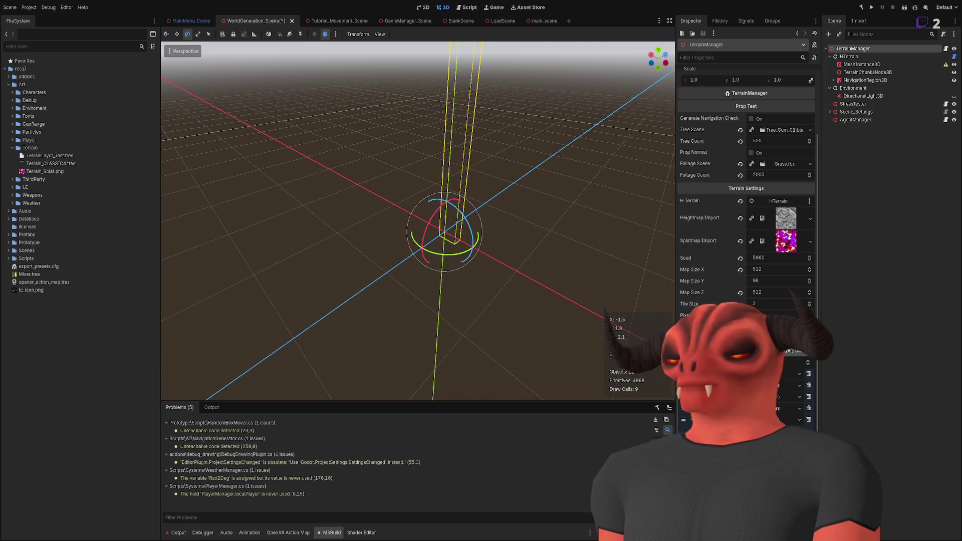
key(ctrl+s)
click(908, 7)
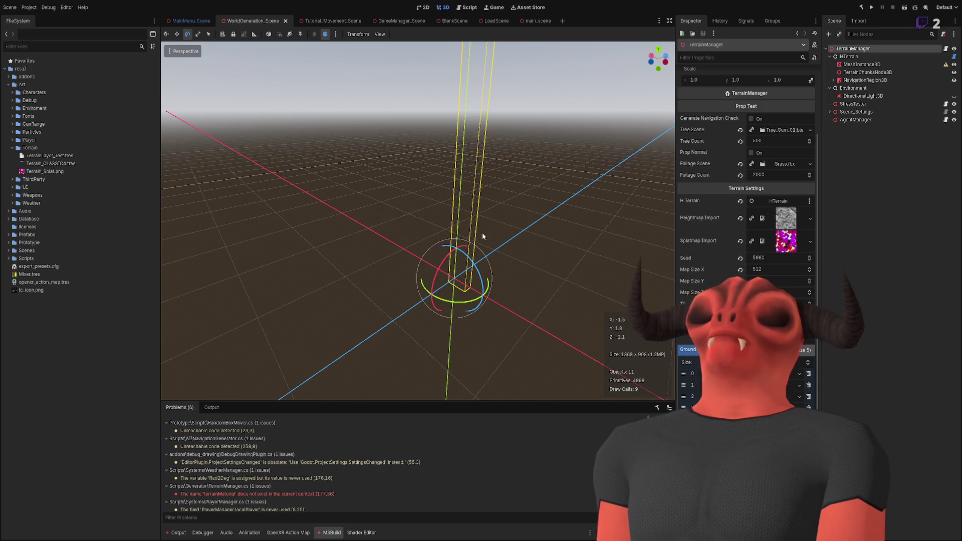
scroll(362, 497, down, 1)
click(377, 488)
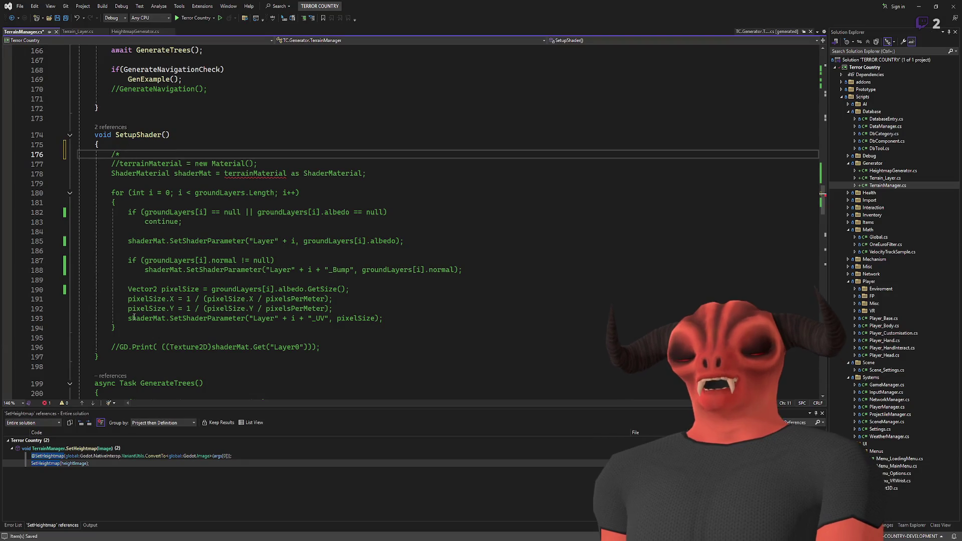
Close the SetupShader comment with */, save TerrainManager.cs, then rebuild and run the scene in Godot.
text(*/)
key(ctrl+s)
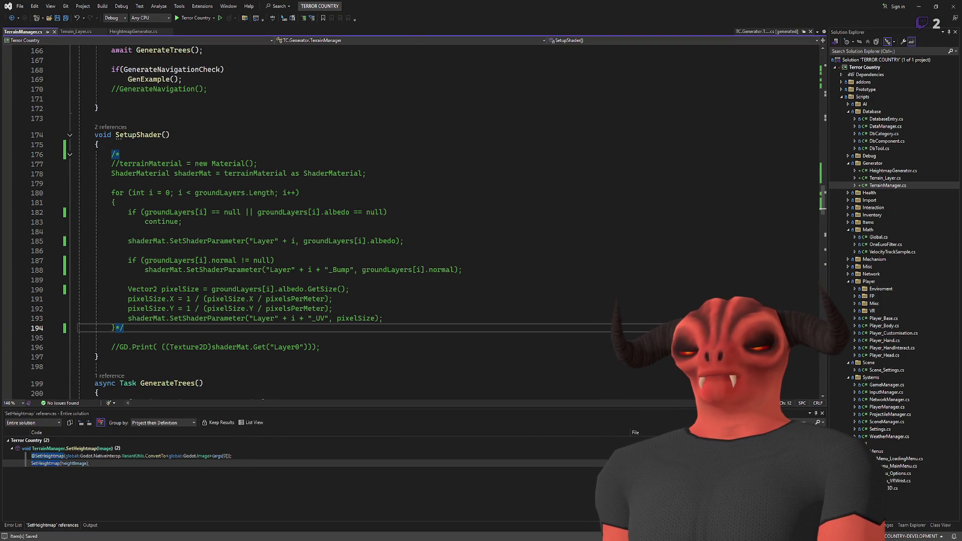
key(alt+Tab)
click(861, 7)
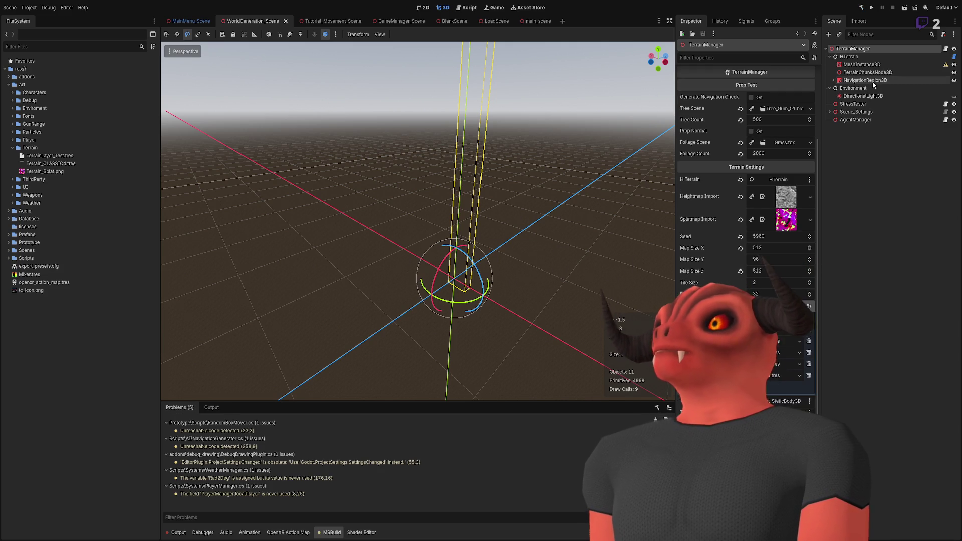
click(902, 10)
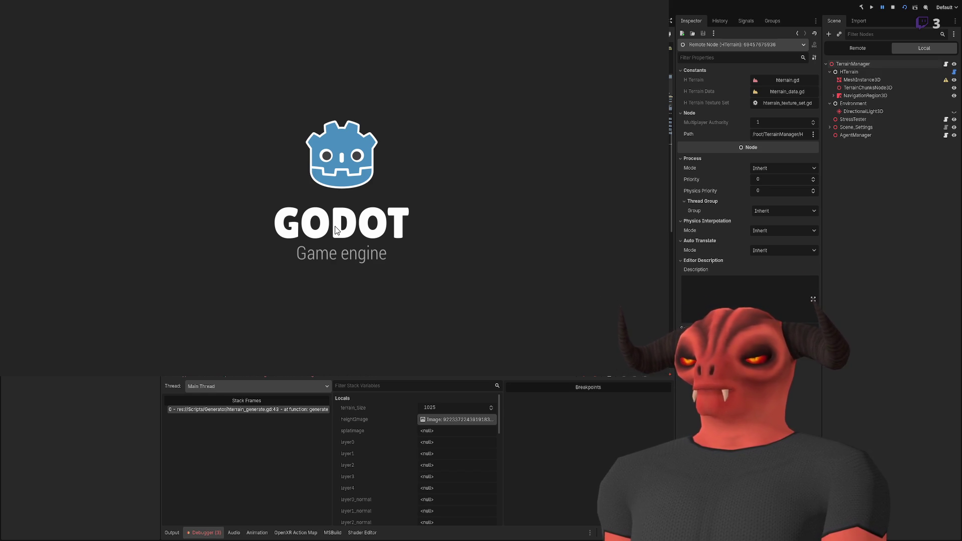
Stop the game, rebuild with F5, stop again and relaunch the current scene.
click(893, 7)
key(F5)
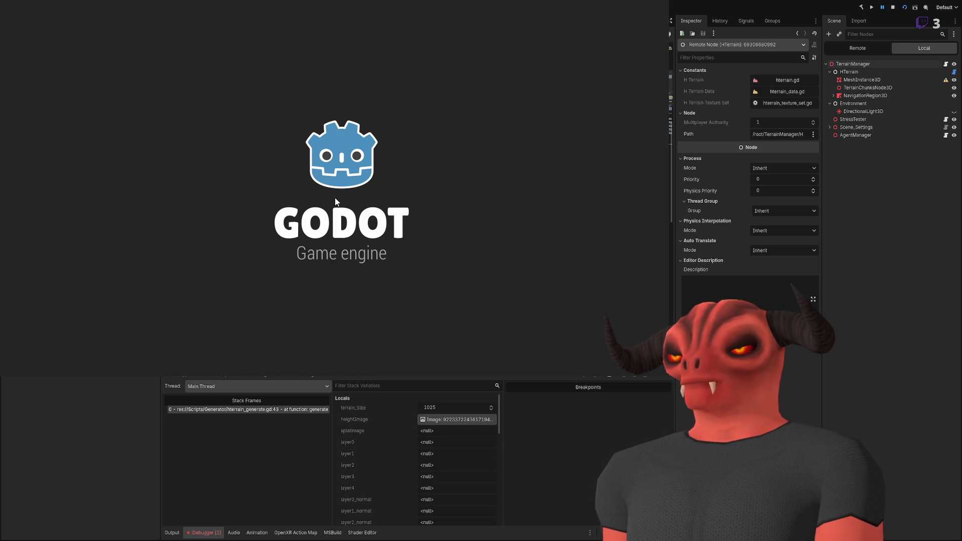
click(892, 7)
click(904, 7)
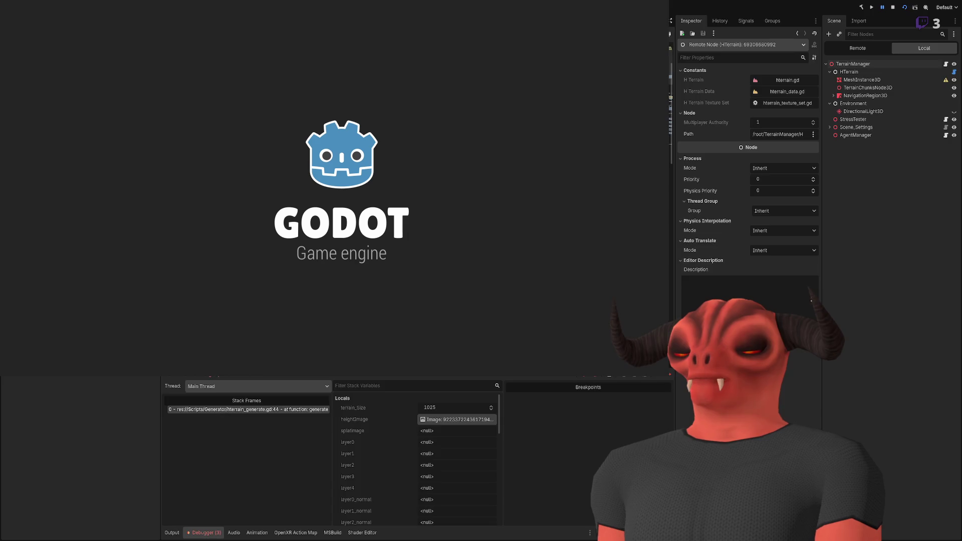
Review the GetHeight method and the SetHeightmap call on line 89 in Visual Studio.
key(alt+Tab)
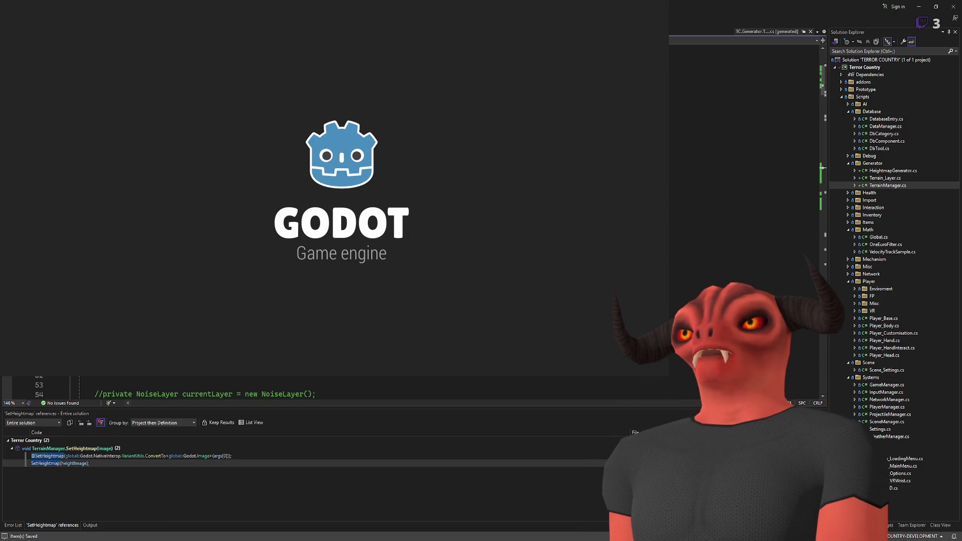
scroll(200, 388, down, 9)
scroll(200, 388, down, 8)
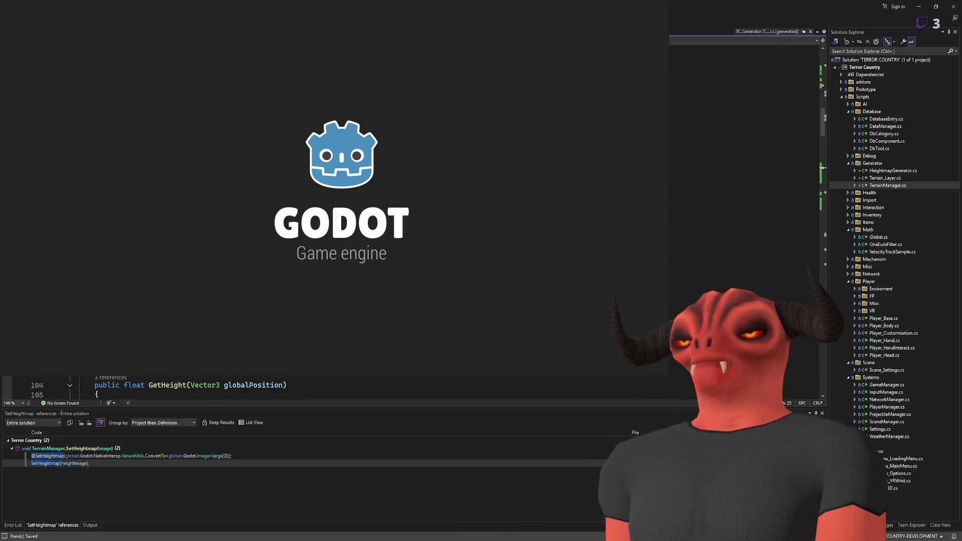
scroll(201, 389, up, 1)
click(148, 394)
click(157, 218)
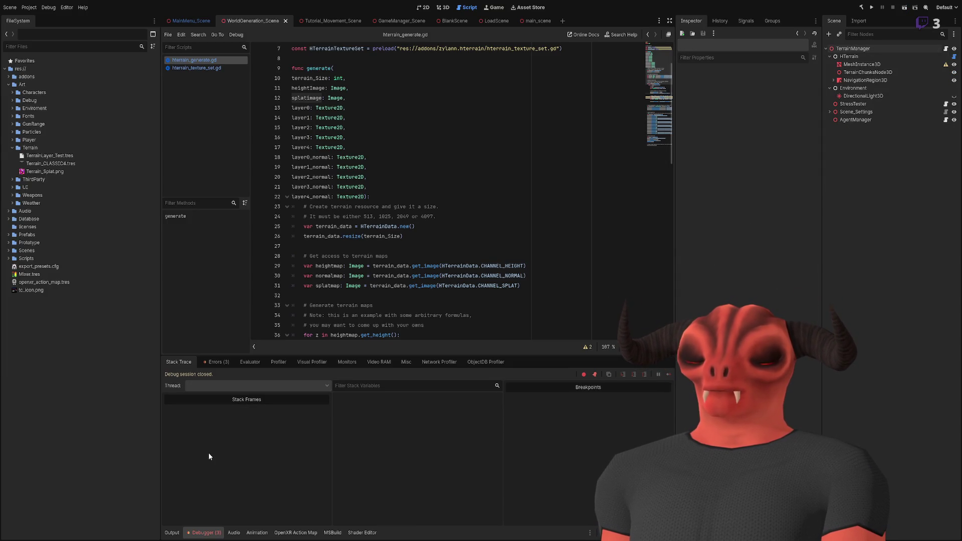
key(alt+Tab)
Rename the duplicated setter to SetSplatmap and change its parameter name.
click(178, 240)
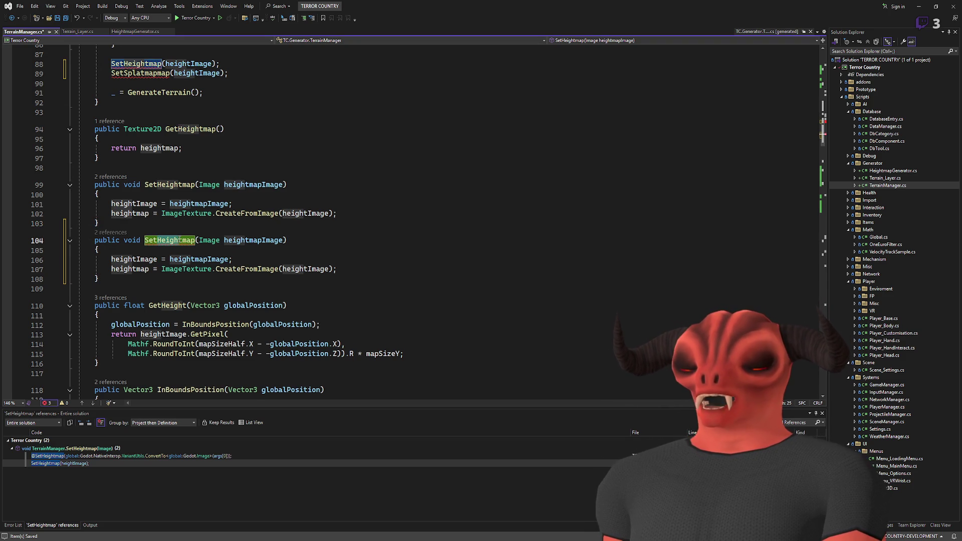
key(BackSpace)
key(BackSpace)
key(BackSpace)
text(Splat)
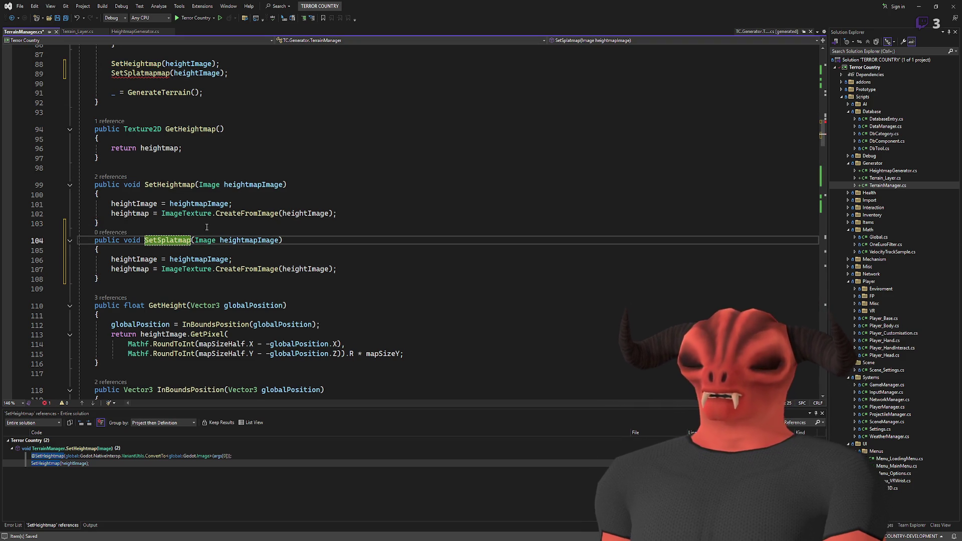
double_click(253, 240)
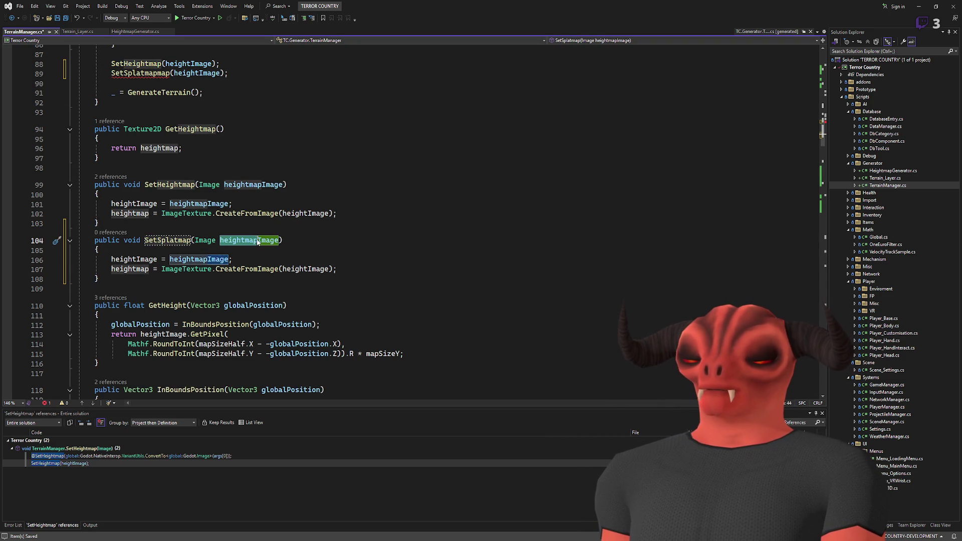
text(splatImagemap)
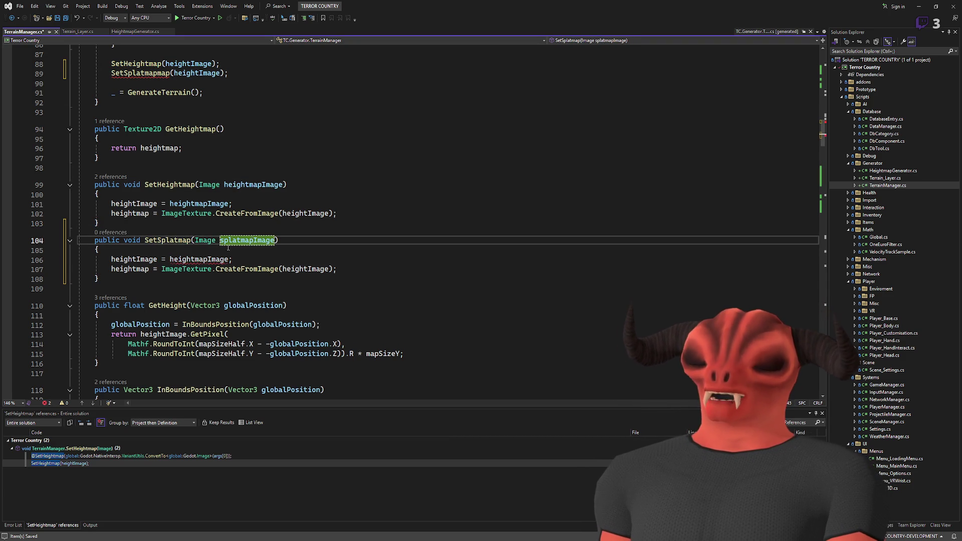
Make the SetSplatmap body store splatImage and assign splatmap instead of heightmap.
double_click(209, 259)
text(spla)
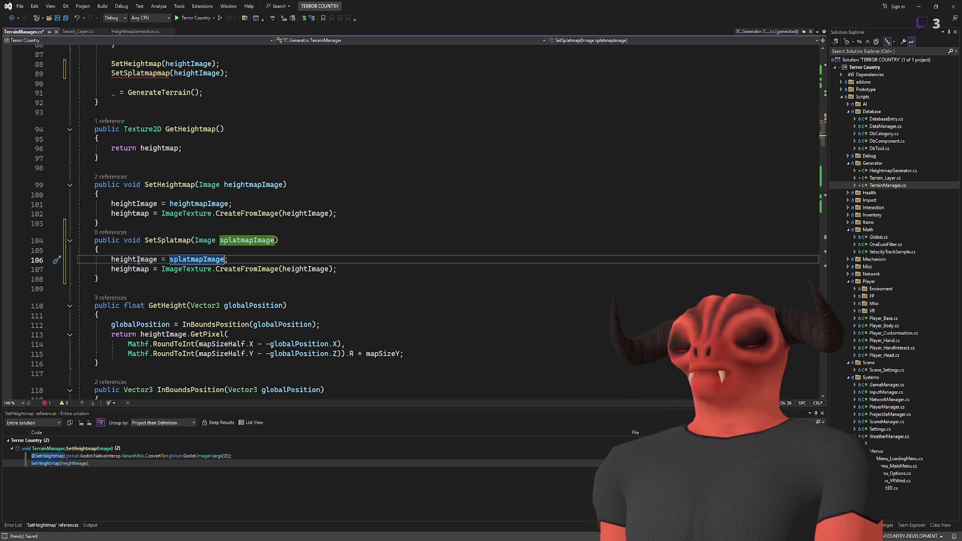
key(BackSpace)
key(BackSpace)
key(BackSpace)
key(BackSpace)
text(platmapi)
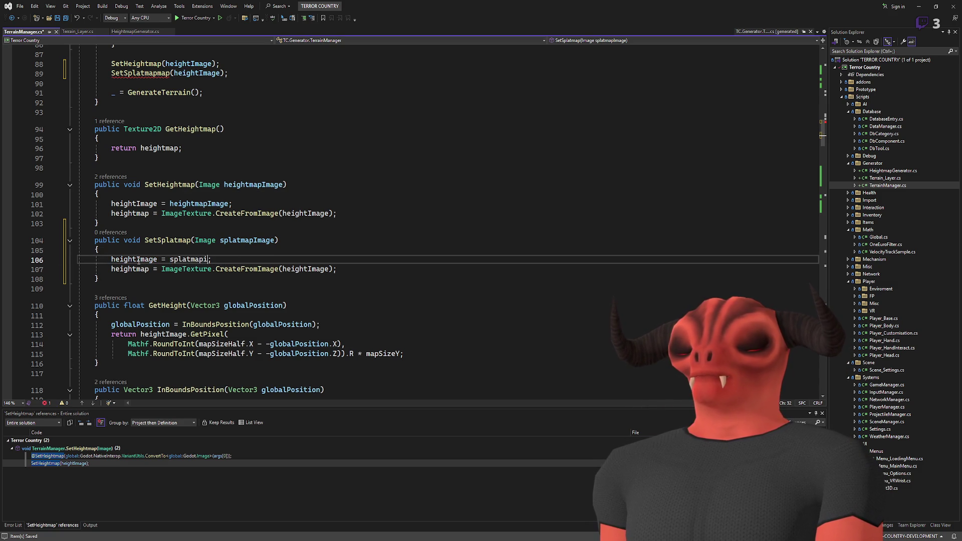
double_click(138, 260)
text(splat)
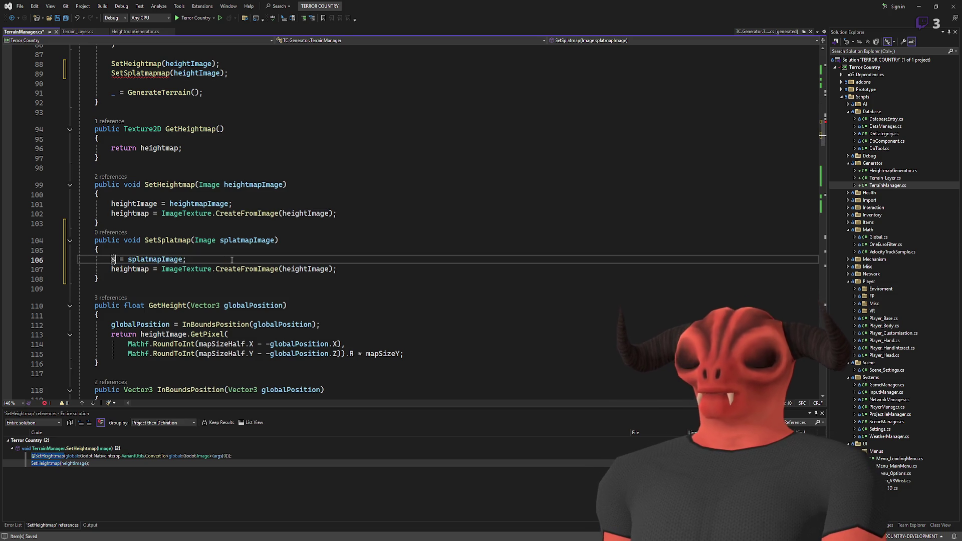
text(Image)
double_click(122, 270)
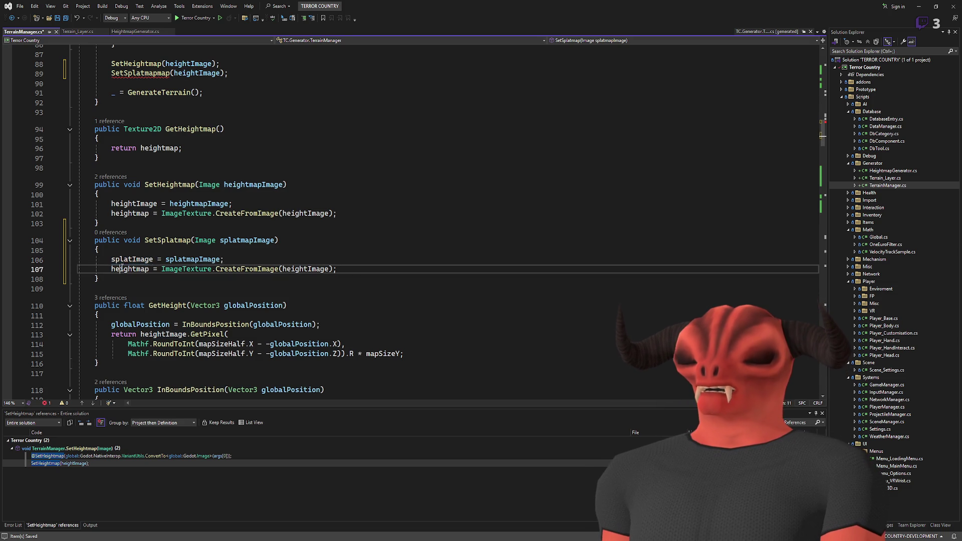
text(splatmap)
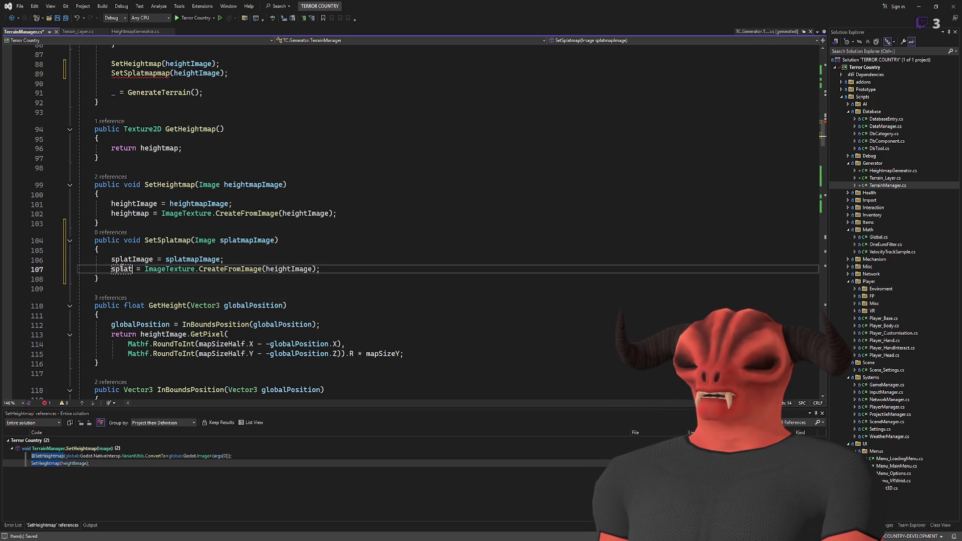
Duplicate the heightmap field declaration as a new splatmap field.
click(159, 233)
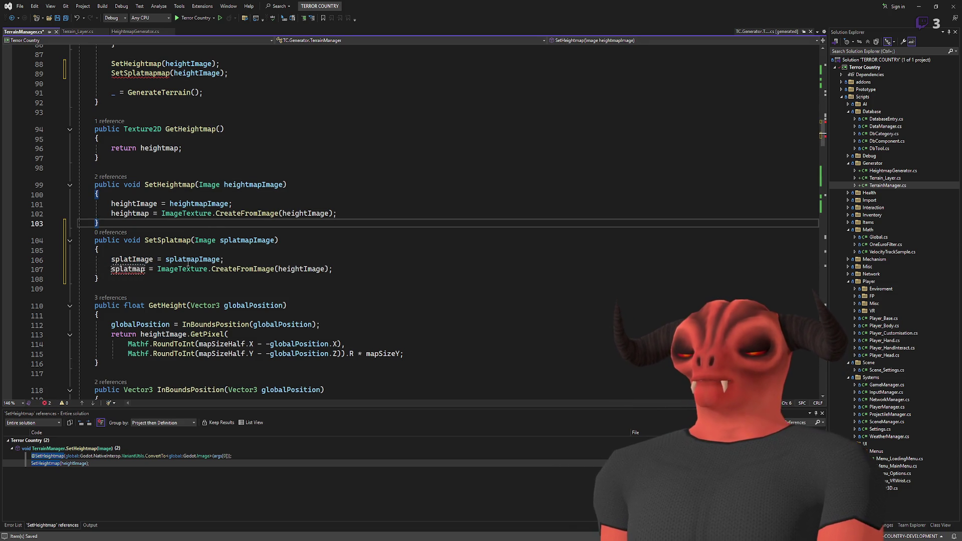
click(130, 214)
key(F12)
click(252, 224)
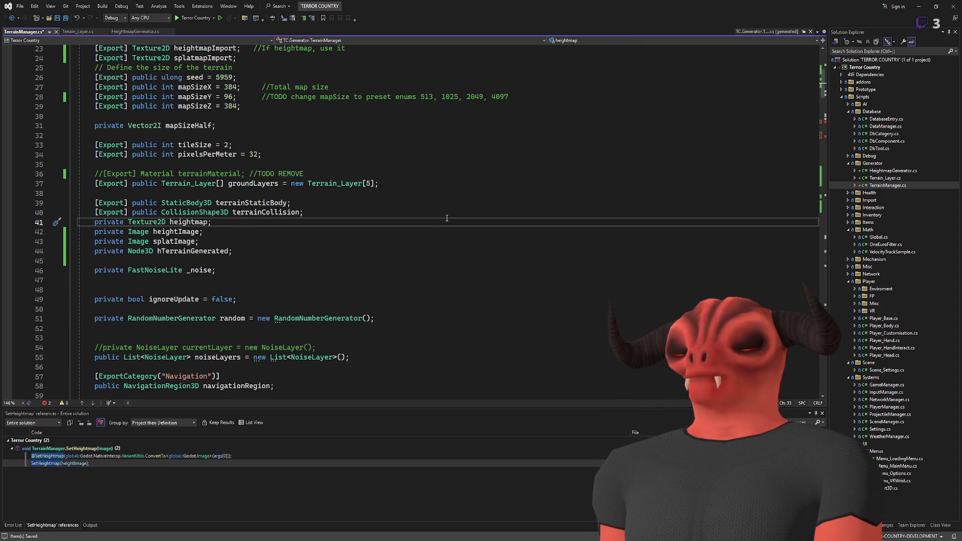
key(ctrl+d)
double_click(188, 232)
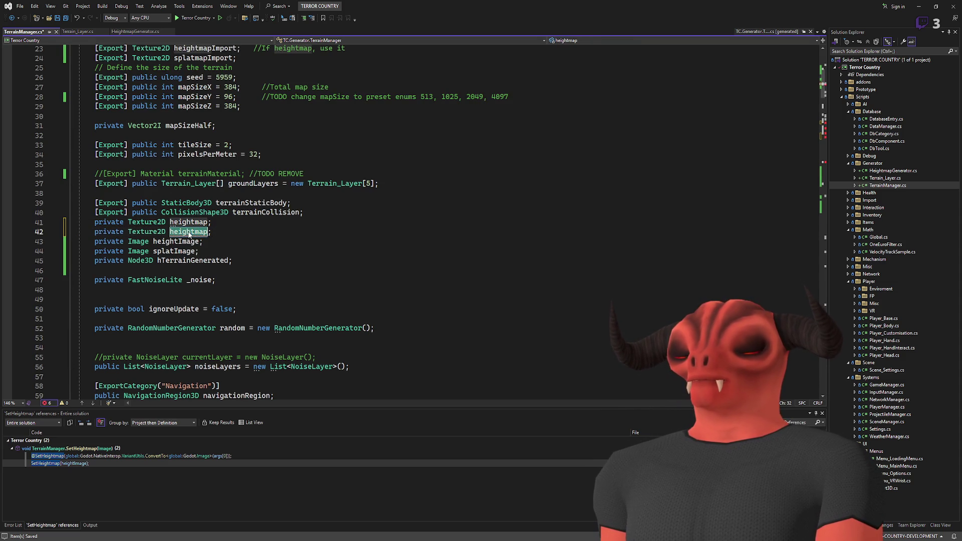
text(spl)
text(atmap)
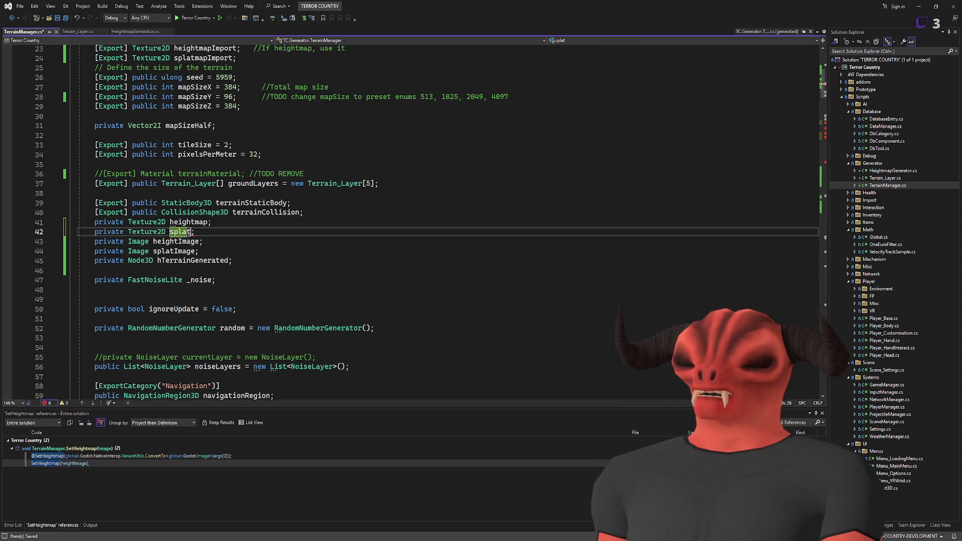
click(271, 227)
key(Down)
scroll(142, 252, down, 20)
scroll(141, 252, up, 5)
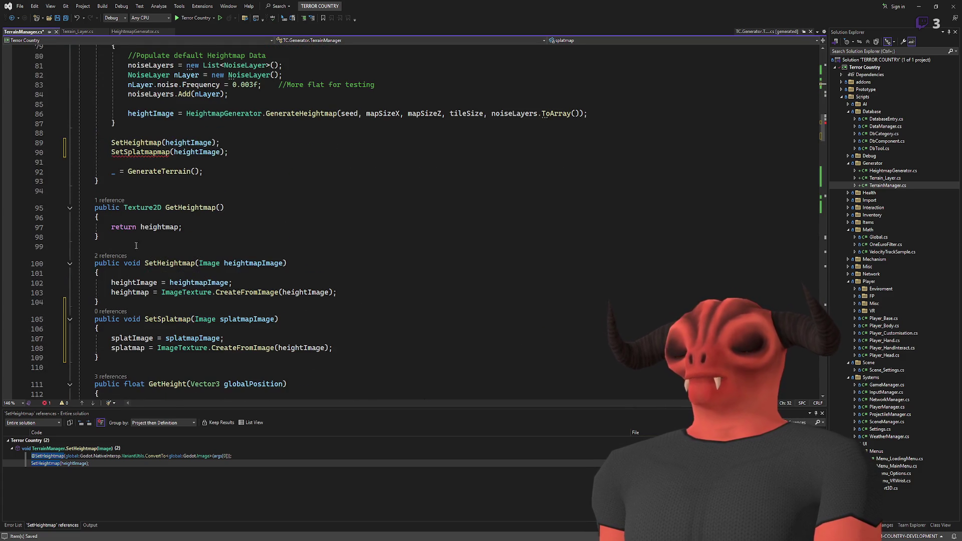
Add a blank line between the setters, fix the SetSplatmapmap call to SetSplatmap, and save.
click(100, 302)
key(Return)
scroll(185, 251, down, 2)
scroll(185, 251, up, 2)
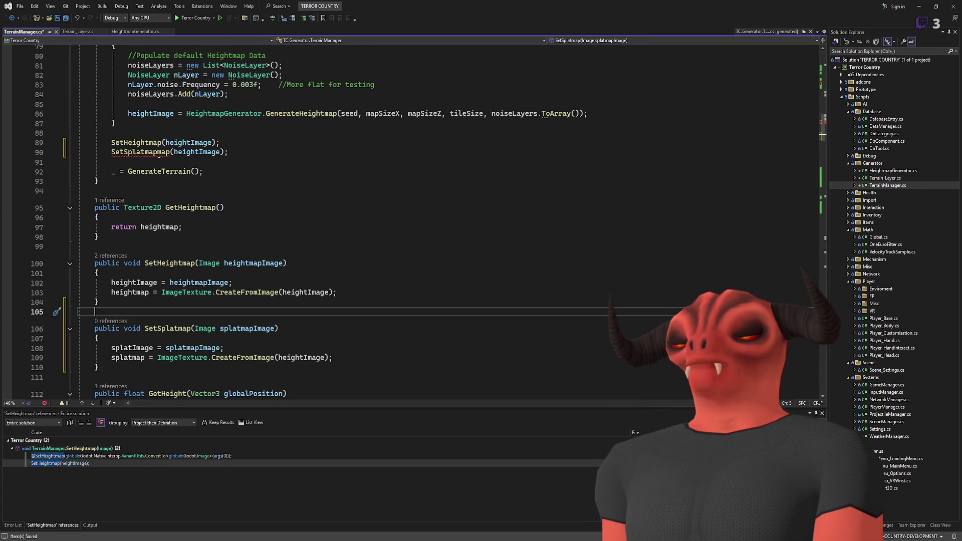
click(125, 154)
key(ctrl+z)
click(203, 171)
key(ctrl+s)
Pass splatImage instead of heightImage to the SetSplatmap call in _Ready.
scroll(188, 145, down, 1)
double_click(184, 123)
text(splatImage)
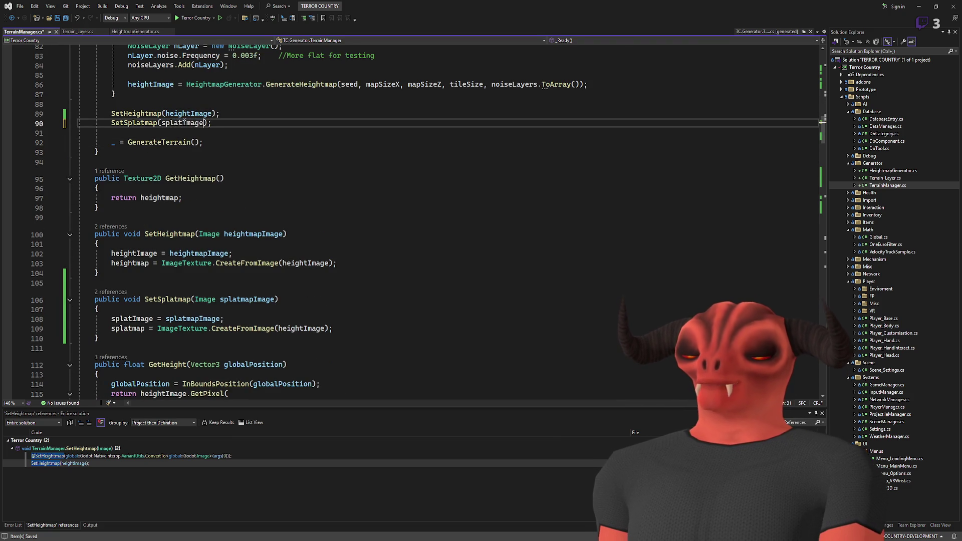
scroll(227, 144, up, 8)
scroll(227, 144, up, 1)
click(181, 144)
click(343, 172)
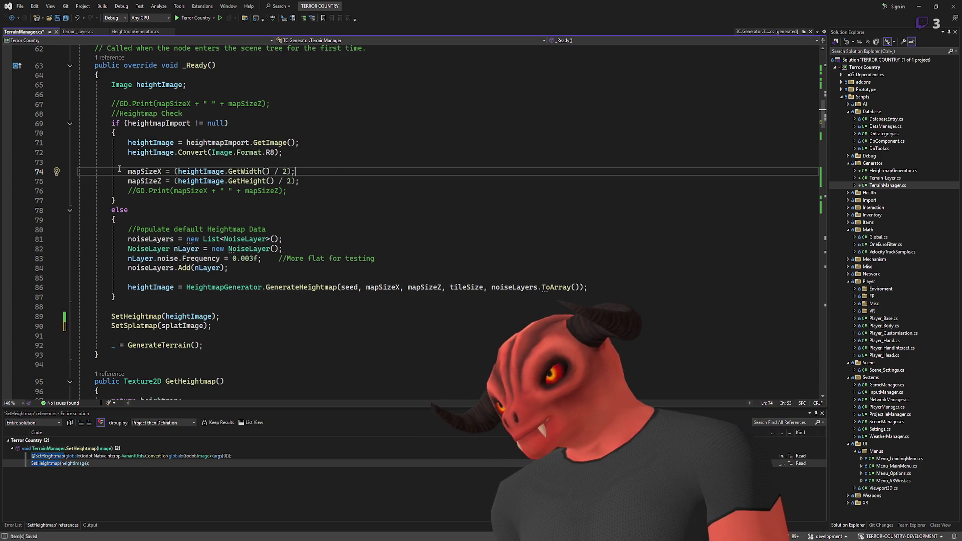
Make line 90 call SetSplatmap(splatmapImport.GetImage()) and save TerrainManager.cs.
click(158, 125)
click(188, 316)
double_click(183, 325)
key(F12)
key(ctrl+minus)
scroll(180, 183, up, 9)
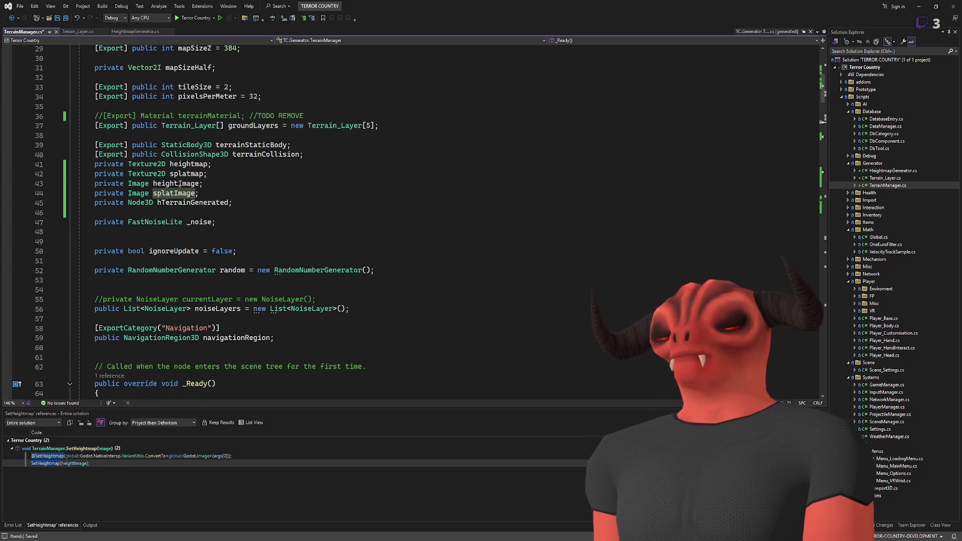
scroll(189, 221, down, 9)
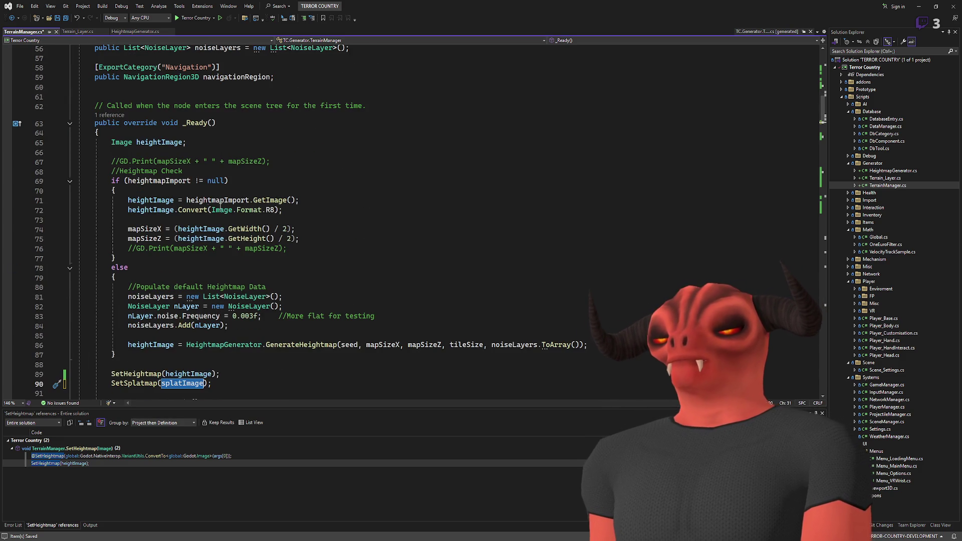
scroll(221, 206, down, 2)
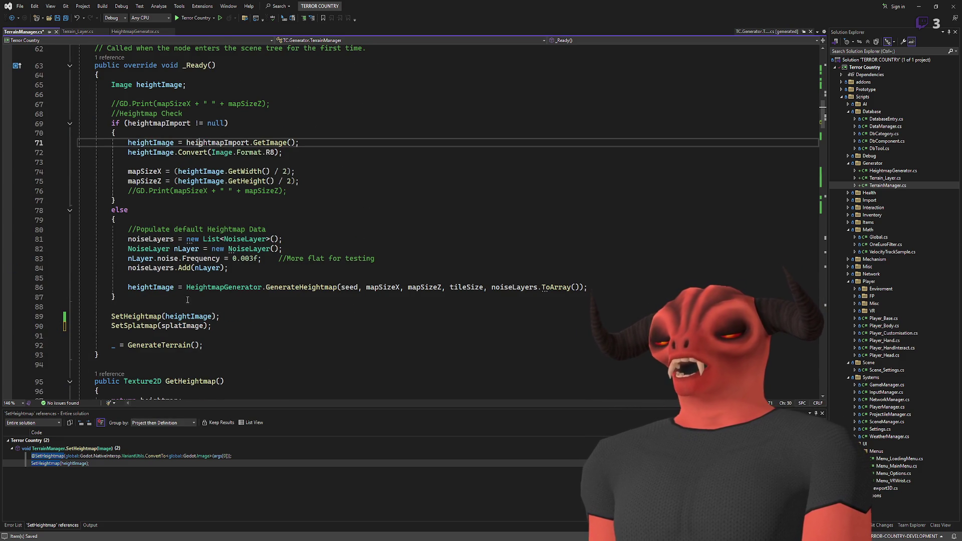
text(splatmap)
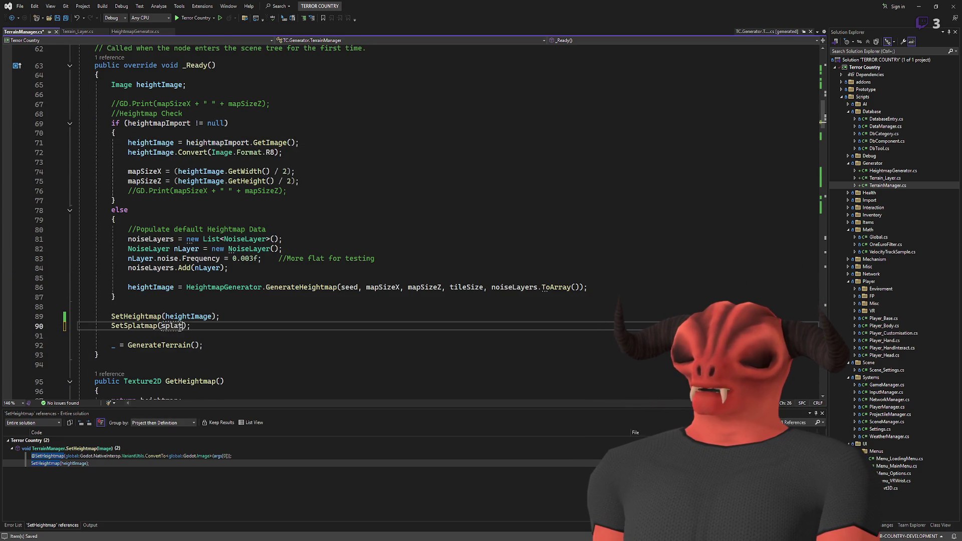
text(Import.Get)
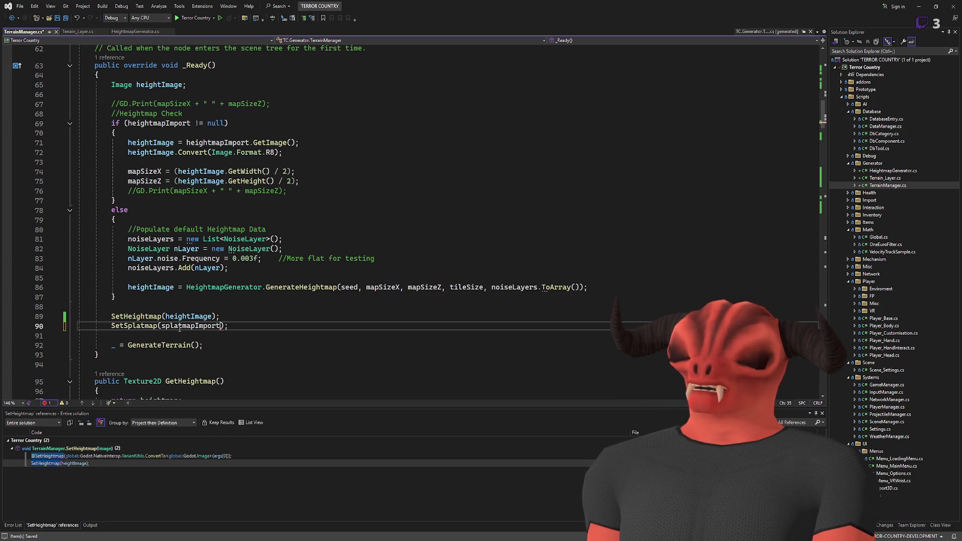
text(Image())
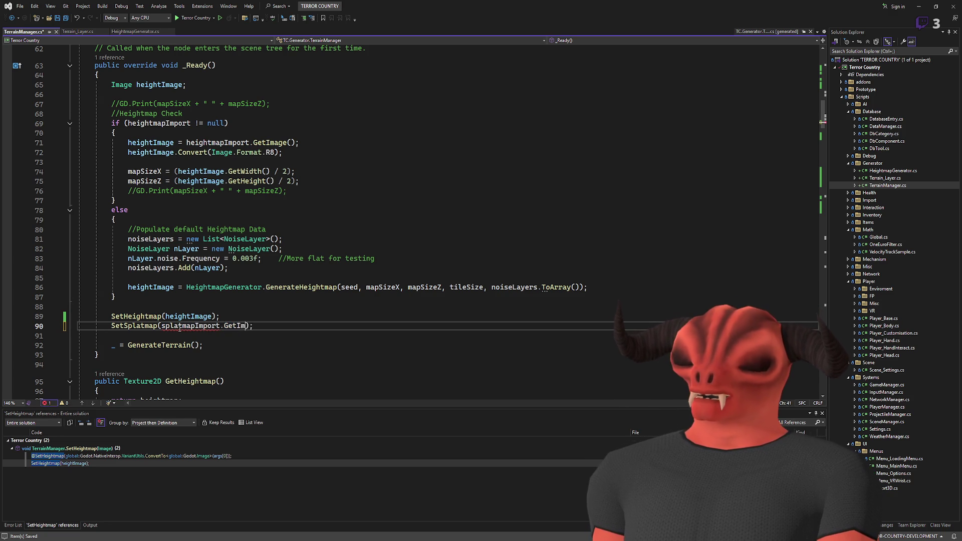
click(253, 306)
key(ctrl+s)
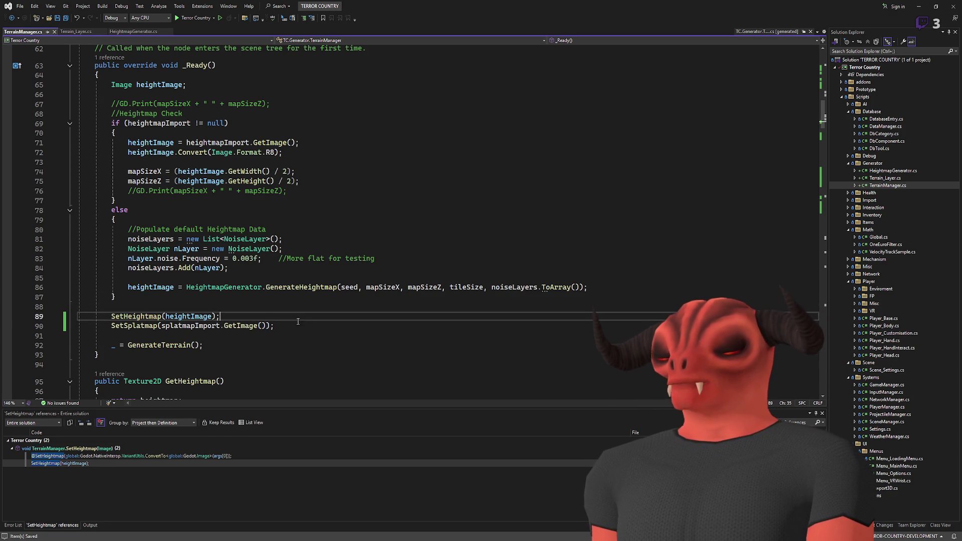
Change CreateFromImage(heightImage) to splatImage on line 109 and save.
click(366, 281)
scroll(366, 283, down, 9)
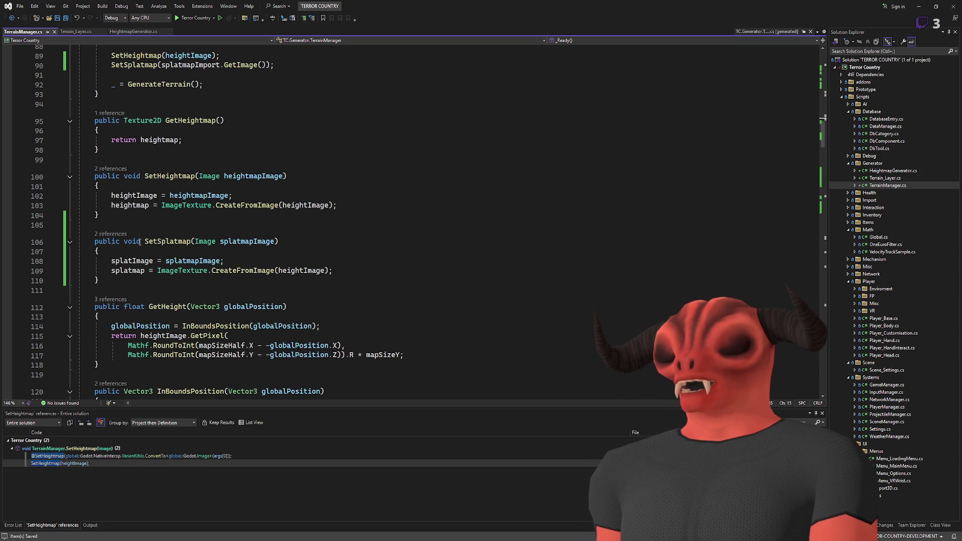
click(238, 242)
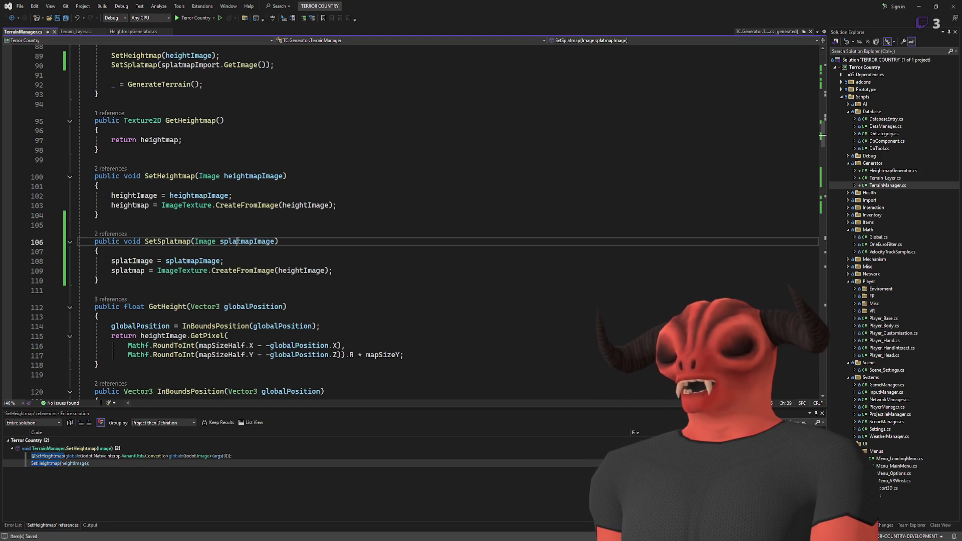
double_click(127, 270)
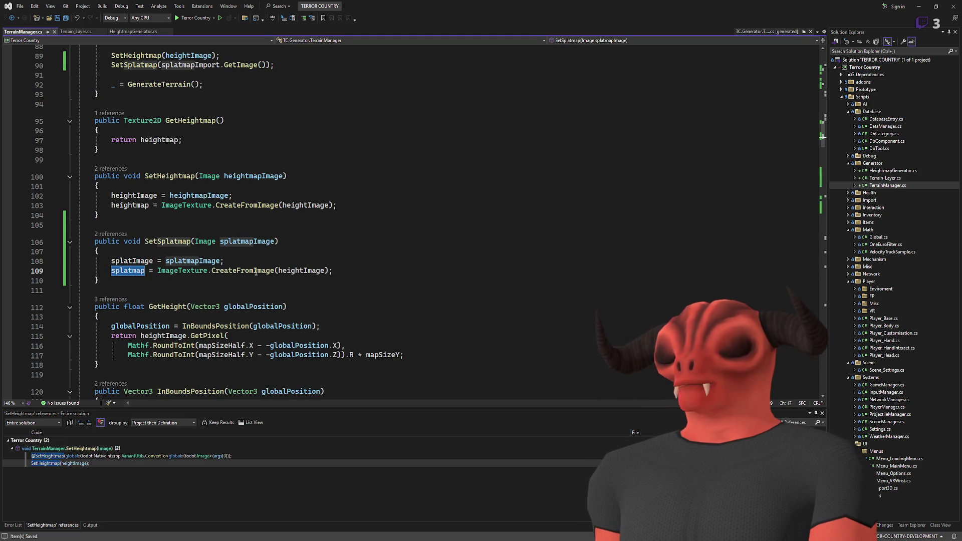
double_click(302, 270)
text(splatImage)
key(ctrl+s)
Review the splatmapImport declaration, then run the project in Godot to test the splatmap.
key(Up)
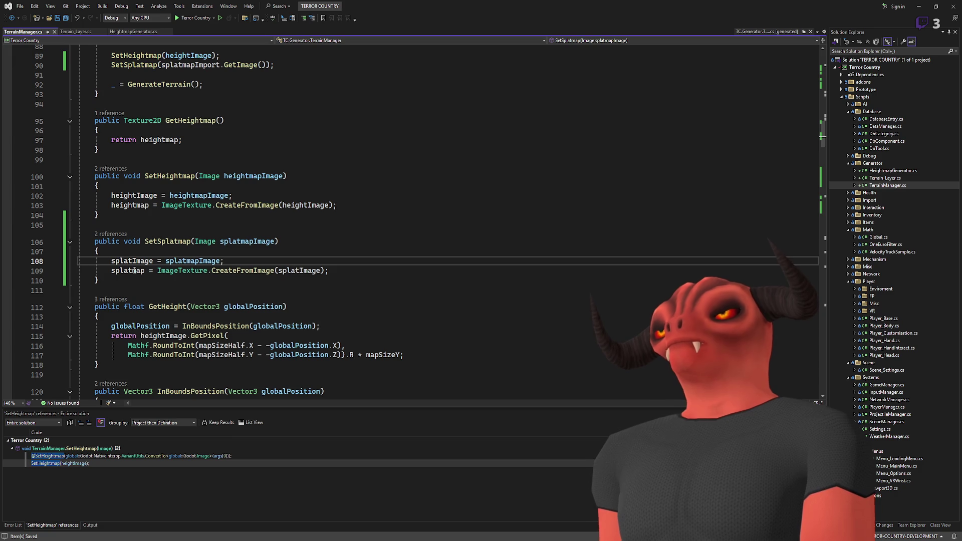
mouse_move(134, 270)
mouse_down()
mouse_move(147, 271)
mouse_move(149, 241)
mouse_up()
scroll(249, 167, up, 6)
scroll(249, 166, up, 14)
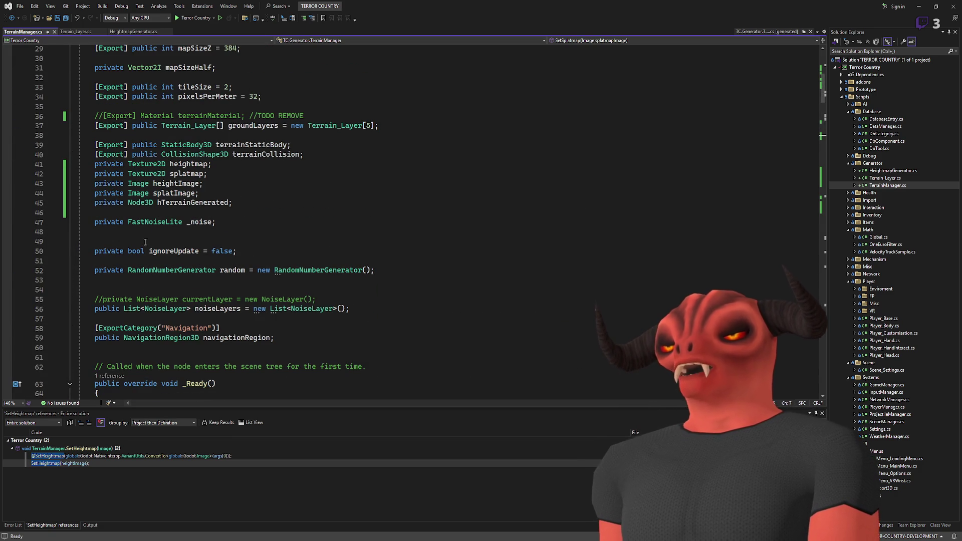
scroll(135, 207, up, 8)
scroll(195, 245, down, 18)
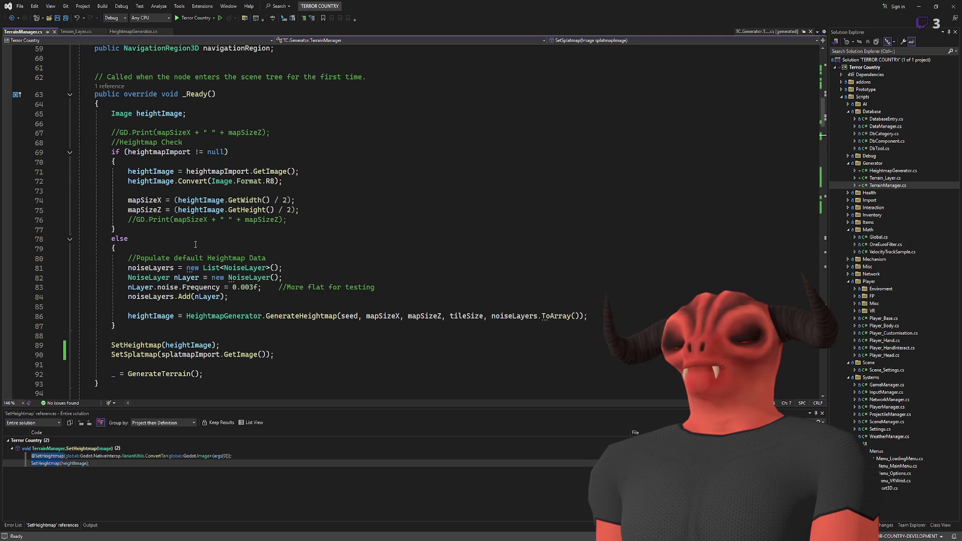
scroll(195, 244, down, 2)
ctrl+click(190, 297)
scroll(204, 287, up, 2)
scroll(204, 286, down, 5)
scroll(204, 287, down, 20)
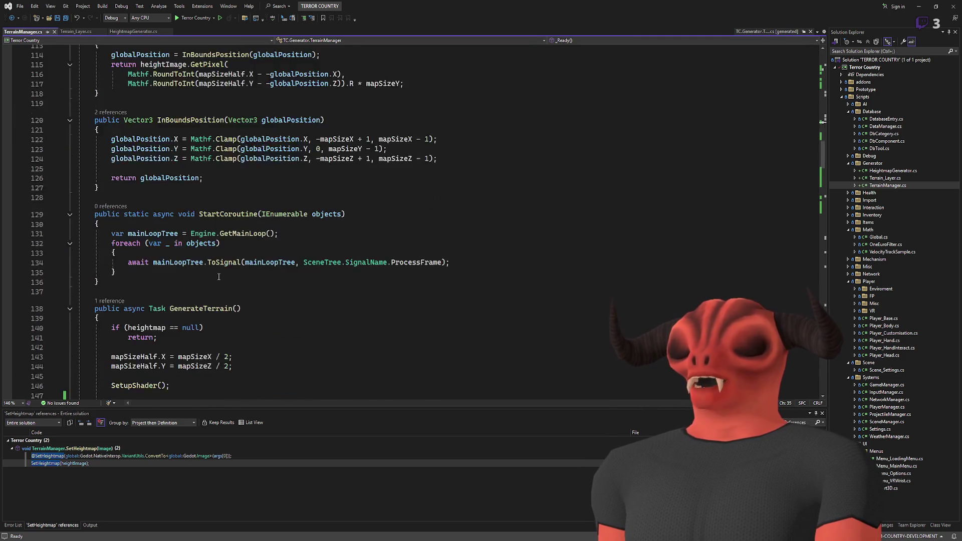
click(178, 260)
key(alt+Tab)
click(860, 7)
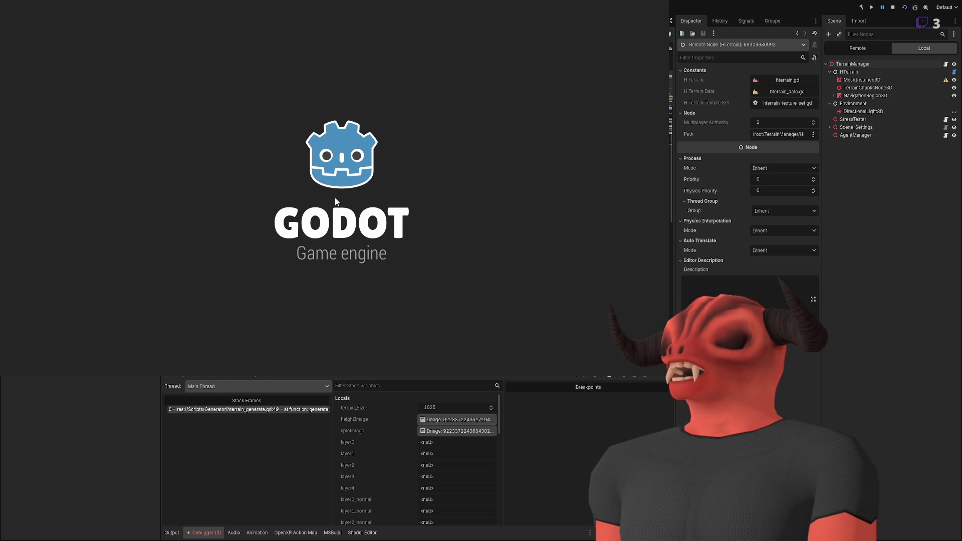
Stop the running game from the top-right toolbar.
click(893, 7)
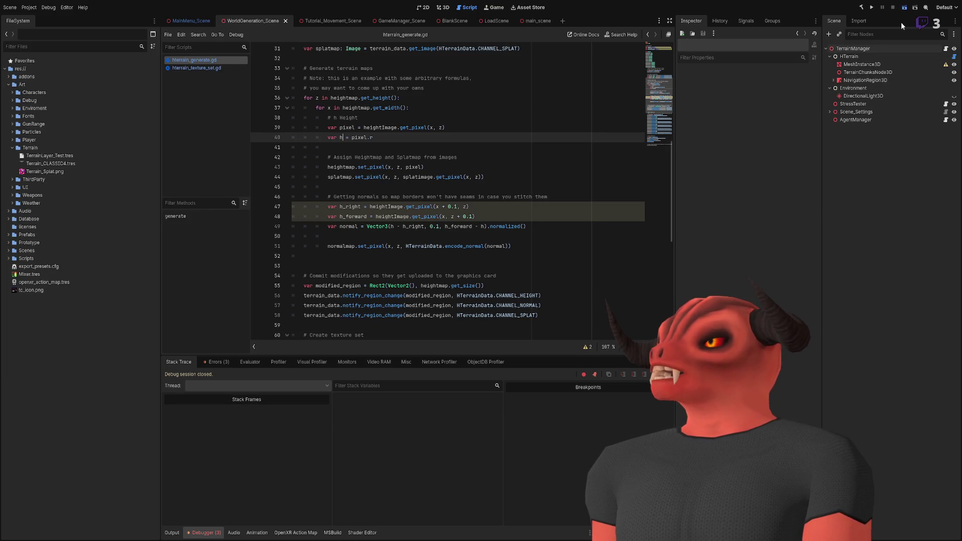
Run the project again with F5 so it halts at line 48 of generate().
key(F5)
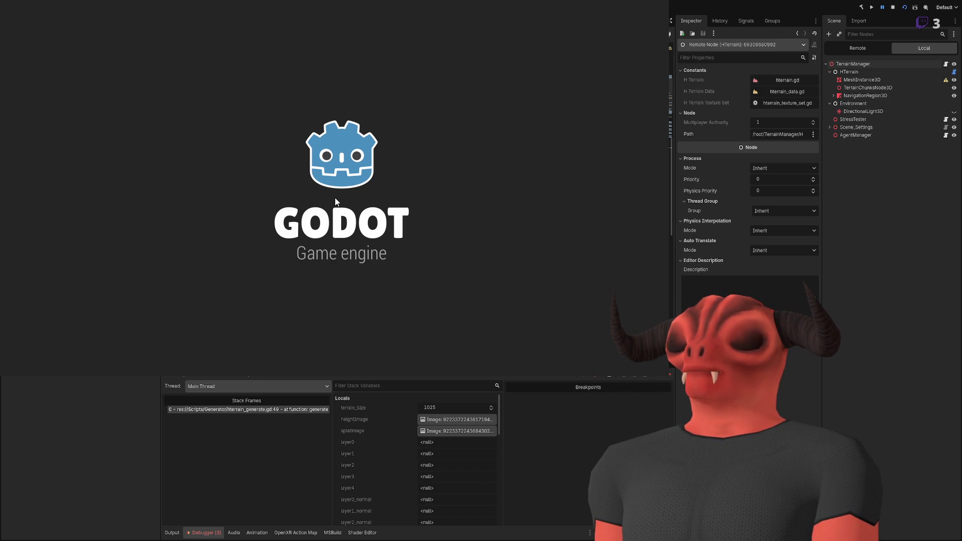
Stop the game and save hterrain_generate.gd with the rightPixel-based h_right line.
click(891, 7)
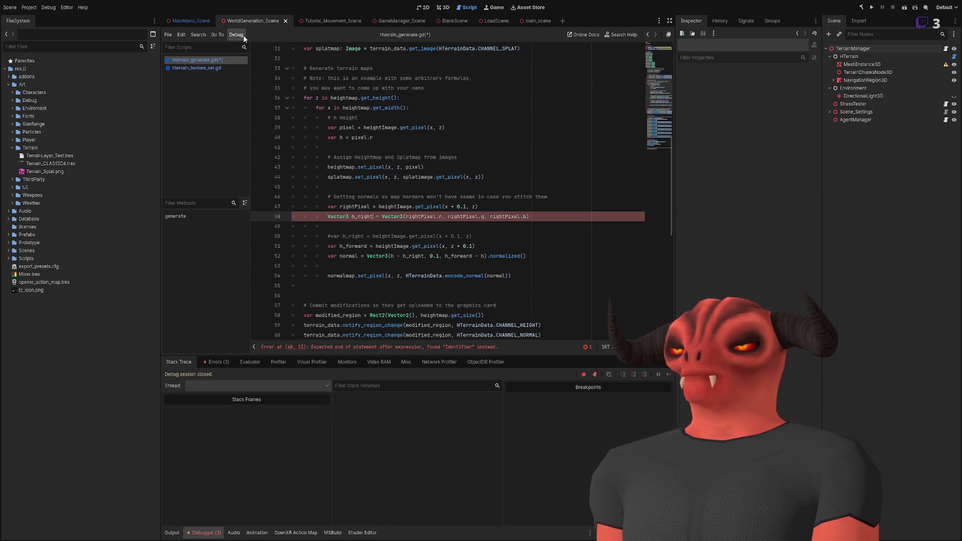
key(ctrl+s)
Run the scene, go to the line 48 error, and declare h_right with 'var' instead of 'Vector3'.
click(904, 7)
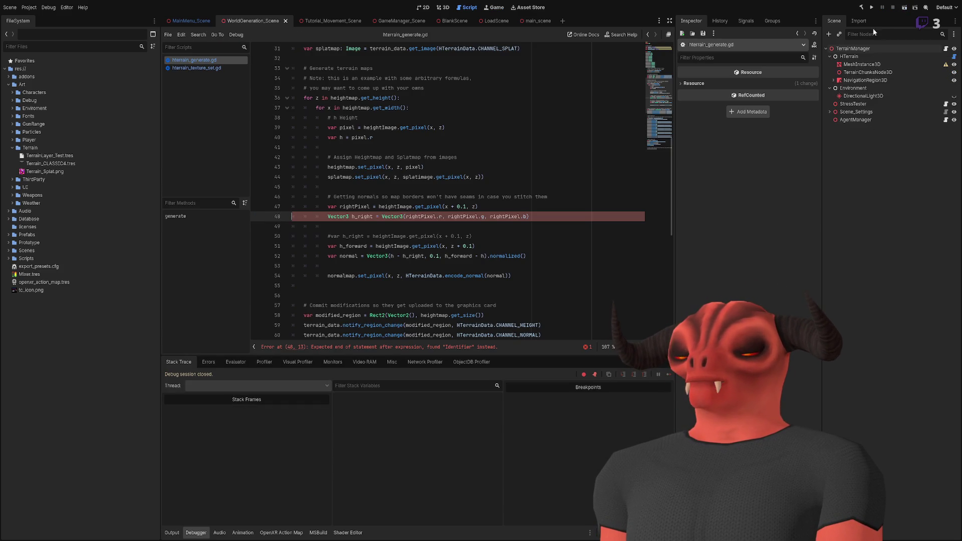
click(480, 347)
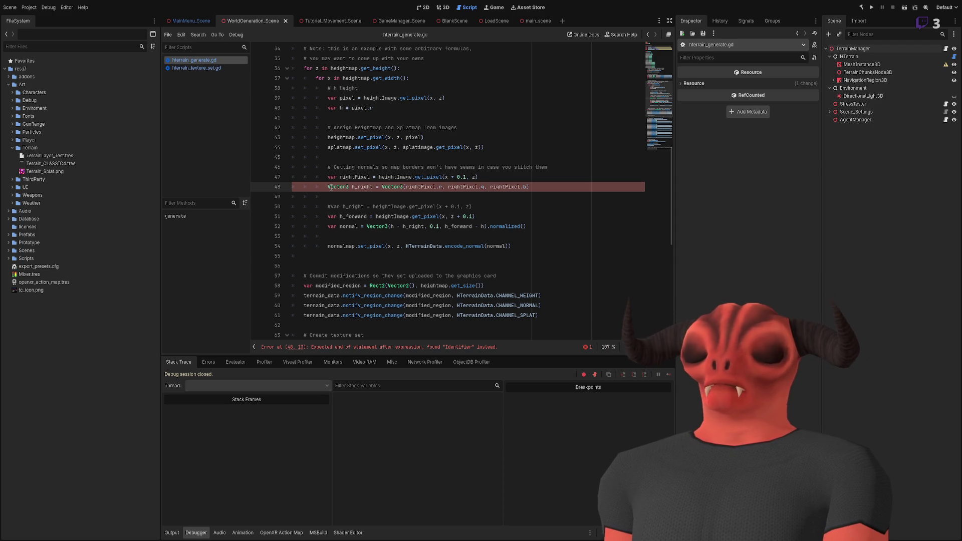
key(Delete)
key(Delete)
key(Delete)
text(var)
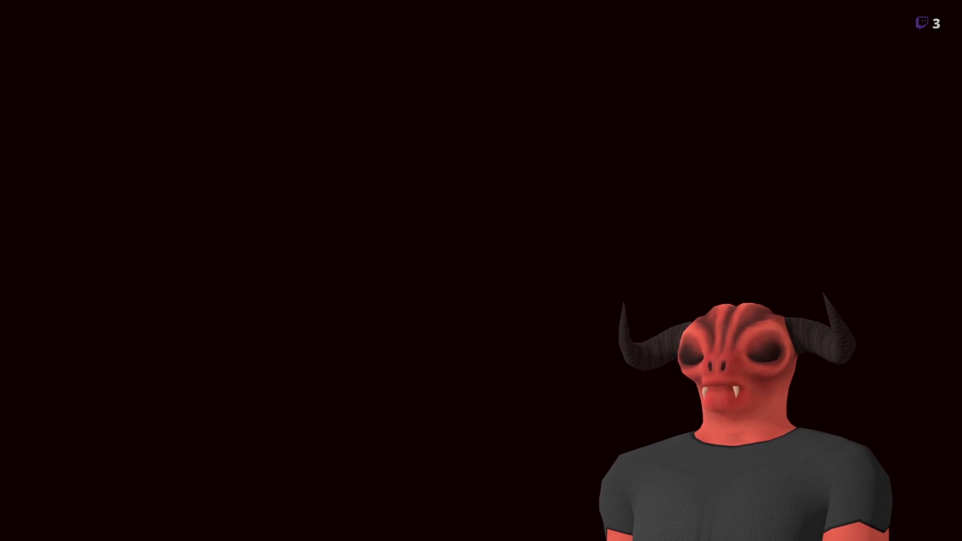
key(Down)
key(Down)
key(Down)
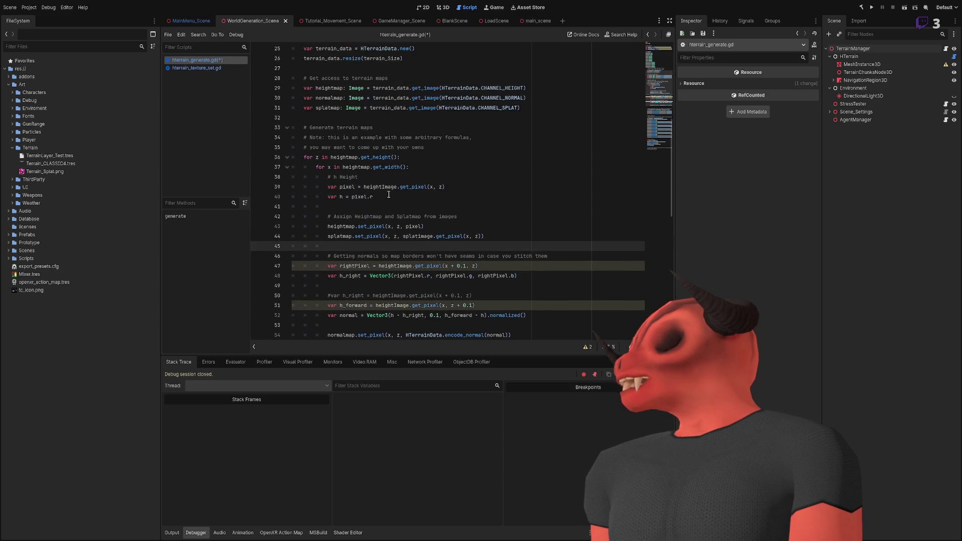
Paste the h_forward sampling line below h_right and add a '# RIGHT' heading comment.
scroll(479, 249, down, 1)
click(539, 245)
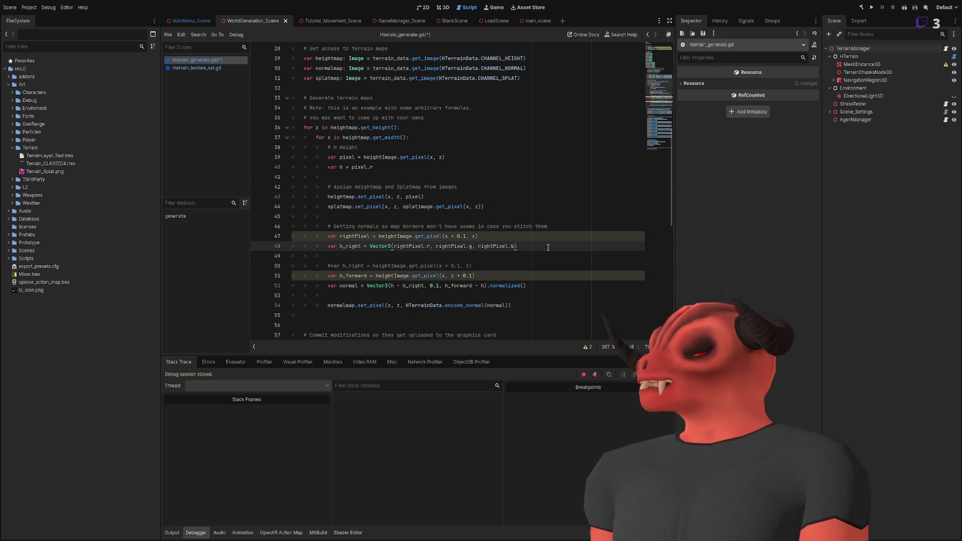
scroll(460, 266, down, 2)
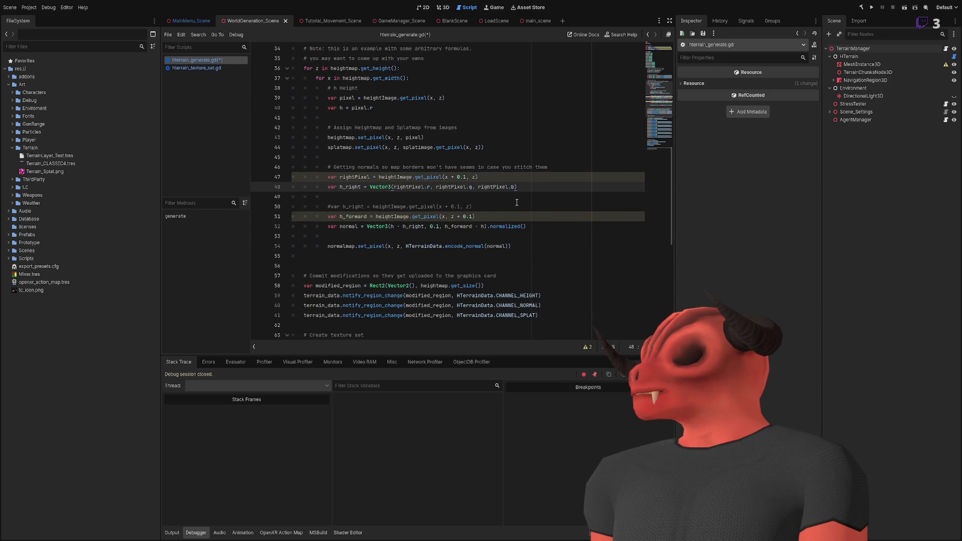
click(541, 192)
text(var h_forward = heightImage.get_pixel(x, z + 0.1))
key(Return)
click(576, 168)
key(Return)
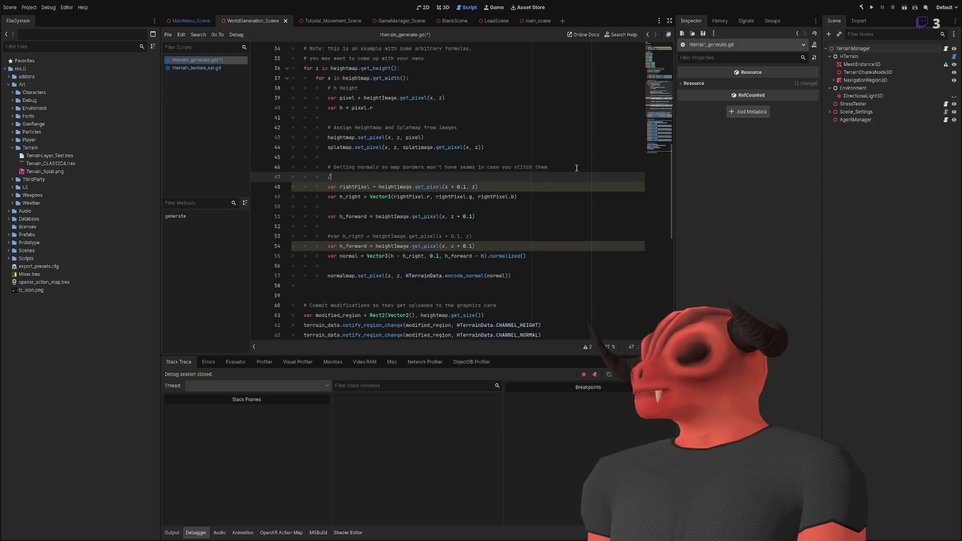
text(# RIGHT)
Add a '#FORWARD' heading comment above the h_forward code.
click(374, 209)
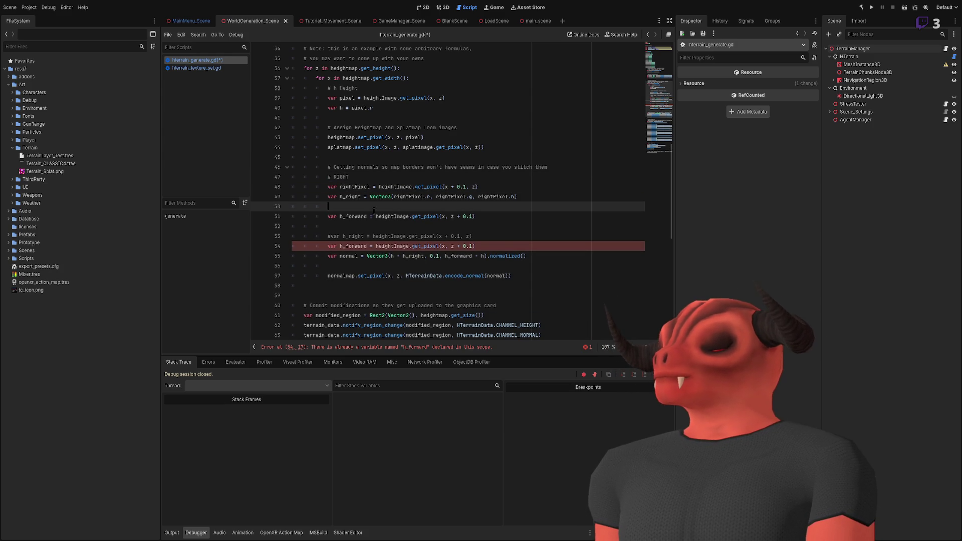
key(Return)
text(#FORWARD)
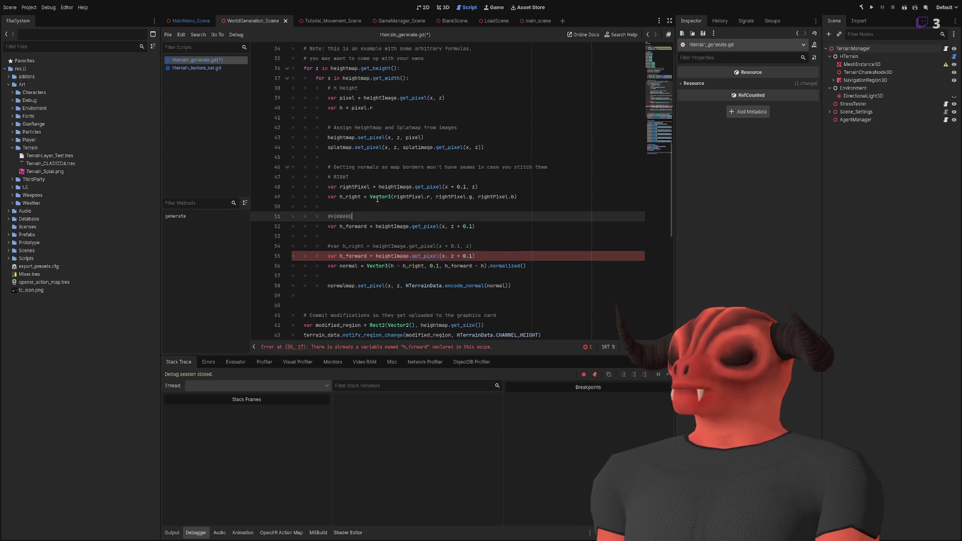
click(331, 216)
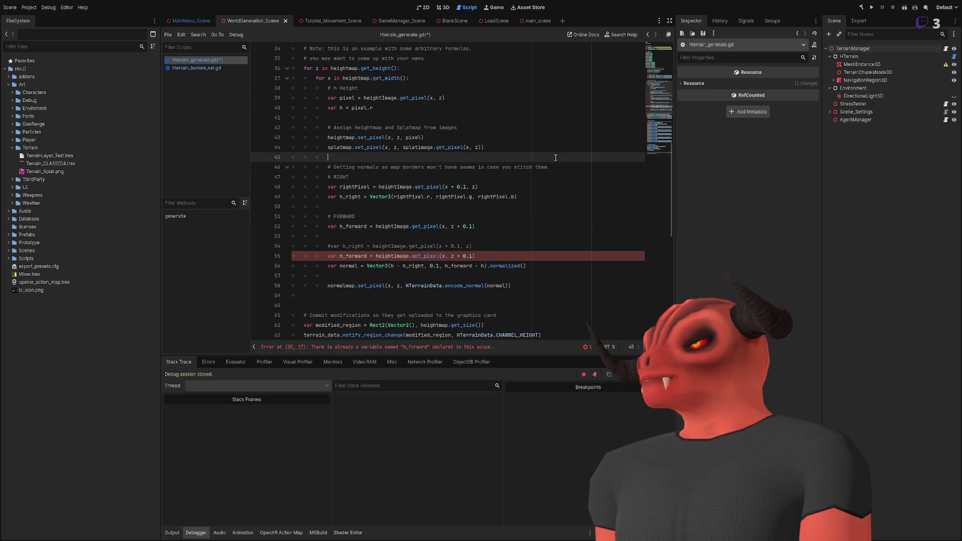
click(349, 177)
click(494, 228)
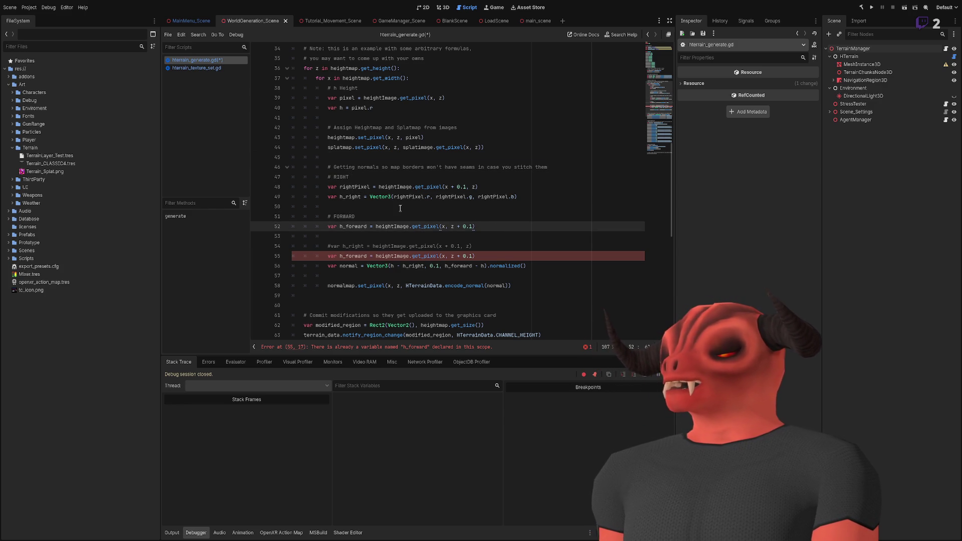
Rename the sampled value to forwardPixel and add h_forward = Vector3(forwardPixel.r, forwardPixel.g, forwardPixel.b).
double_click(349, 226)
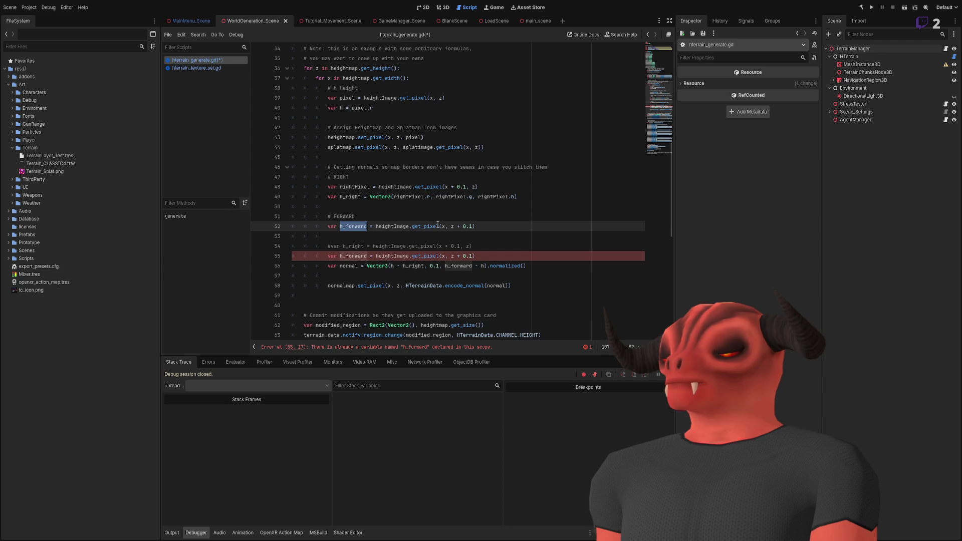
text(forwardPixel)
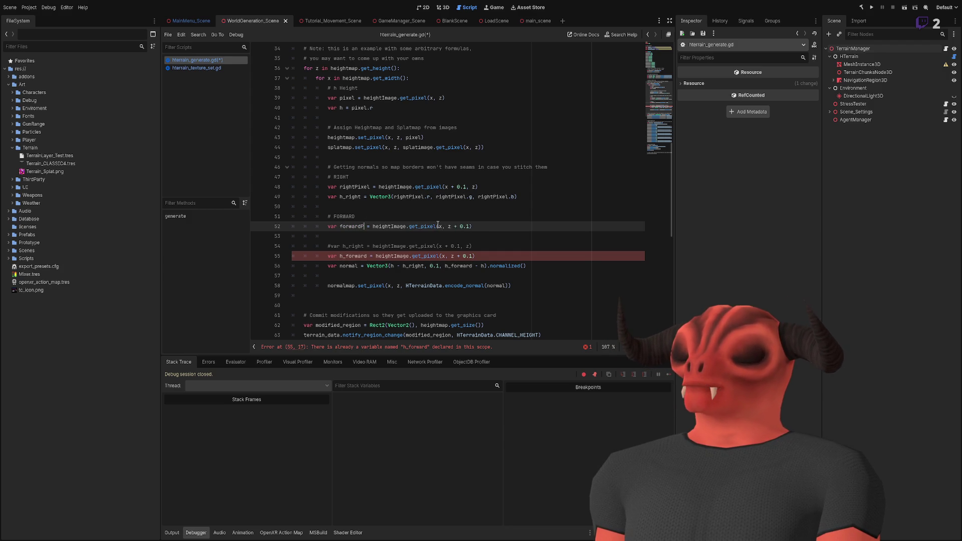
click(547, 230)
key(Return)
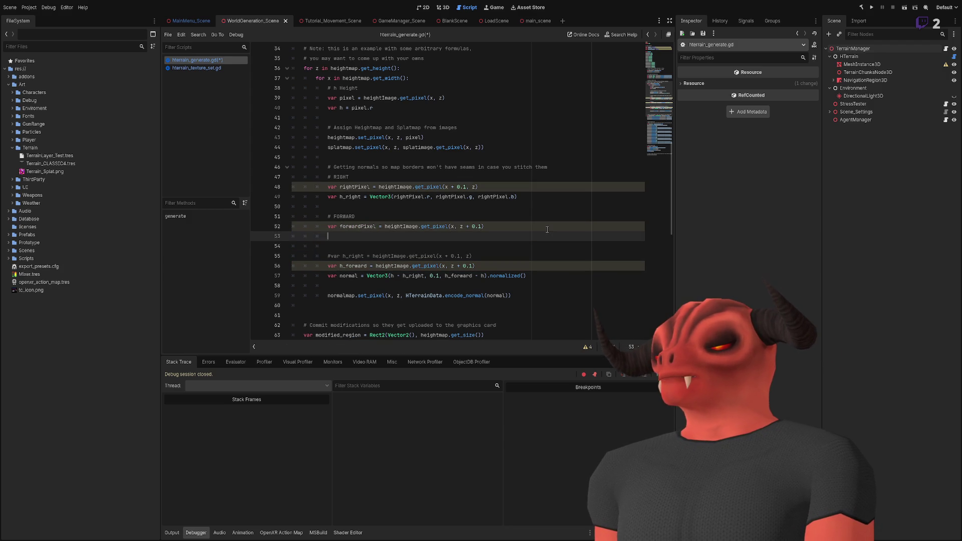
text(var h)
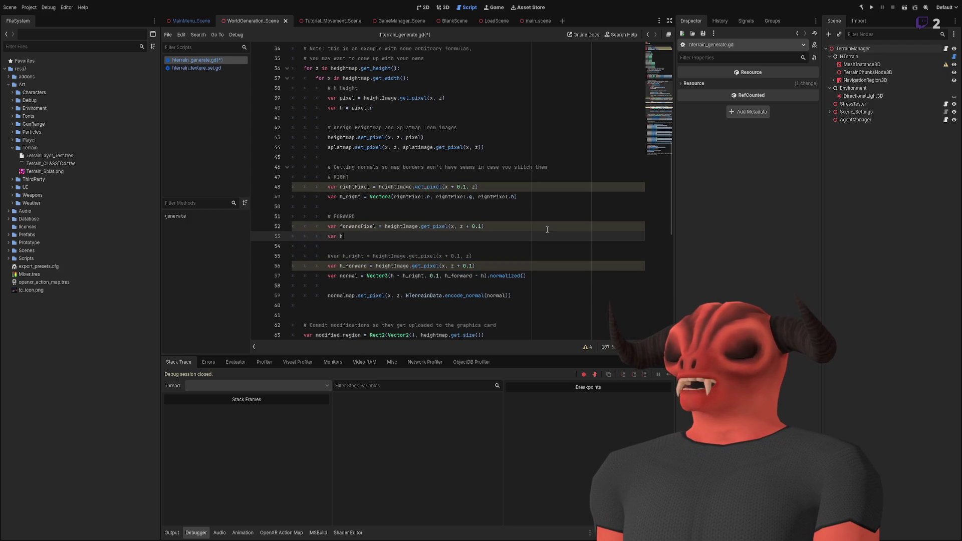
text(_forward = Vecto3();)
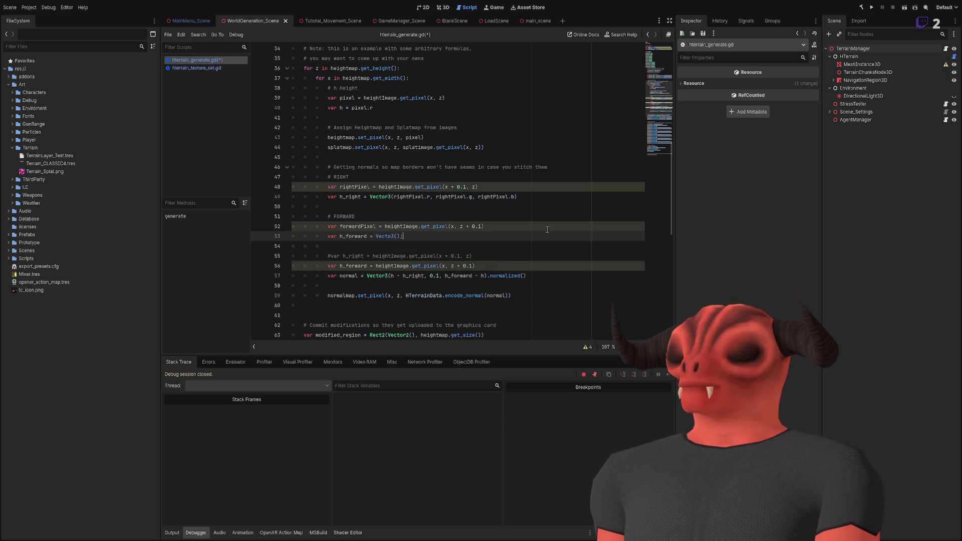
click(397, 236)
text(forwardPixel)
text(r.,)
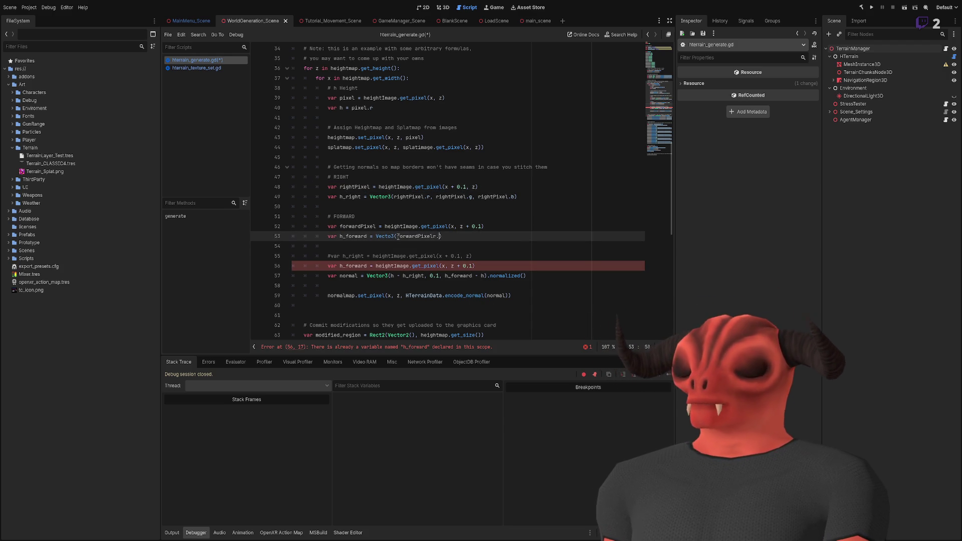
key(BackSpace)
key(BackSpace)
key(BackSpace)
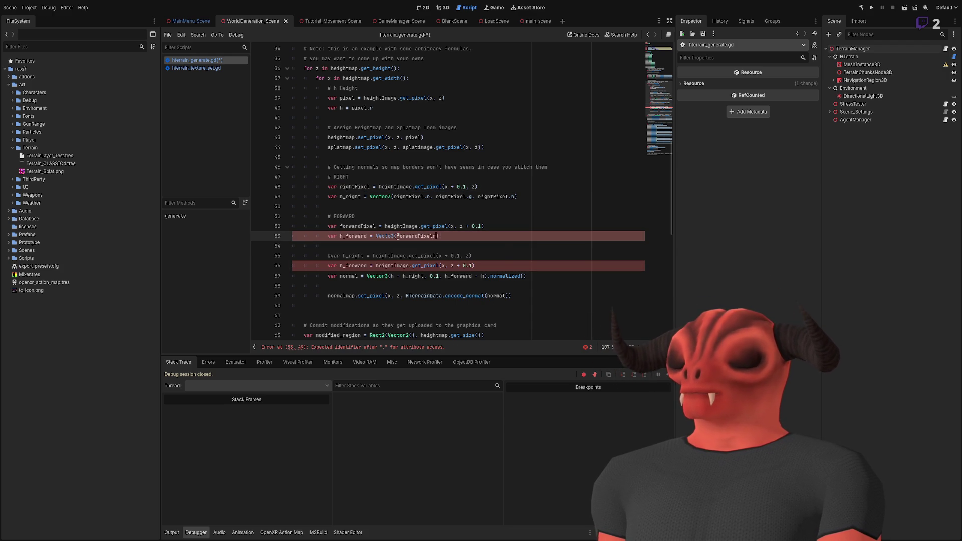
text(.r, forwardPixel.g, )
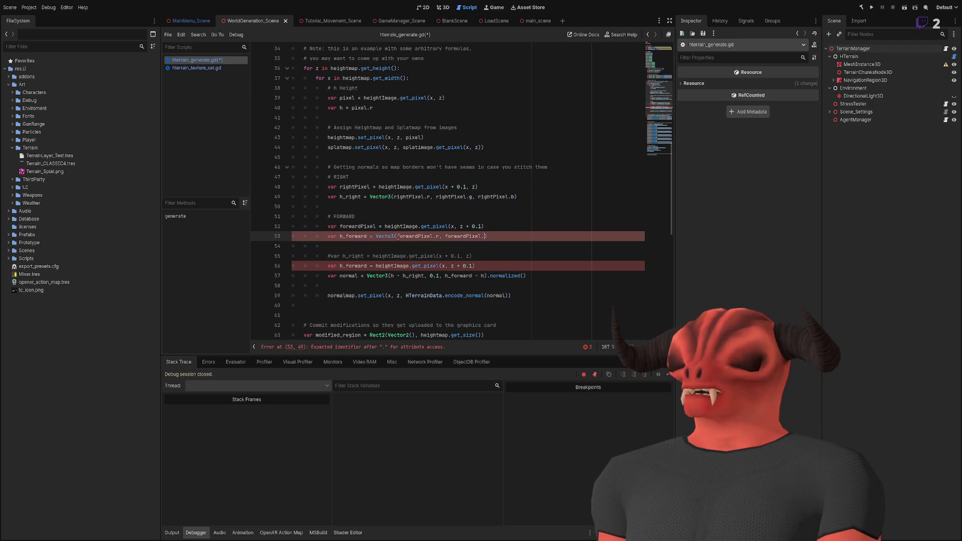
text(forwardPixel.b)
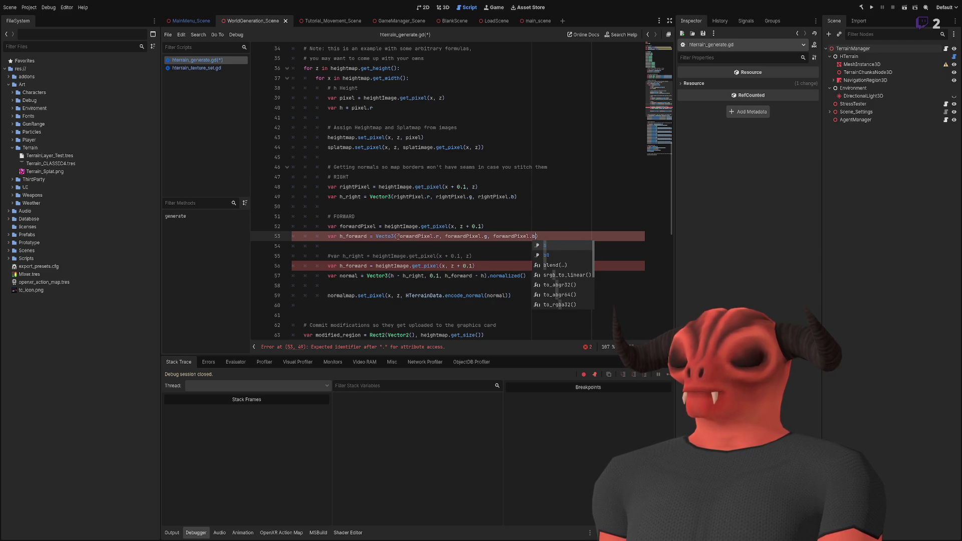
key(Escape)
Comment out the old h_forward line, fix the 'Vecto3' typo to 'Vector3', and save.
click(521, 266)
key(ctrl+k)
click(527, 256)
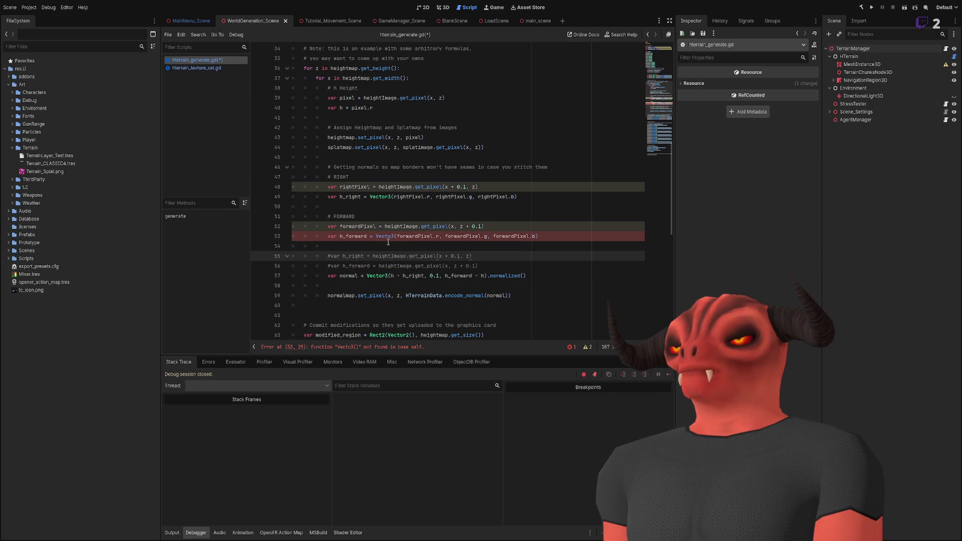
double_click(366, 235)
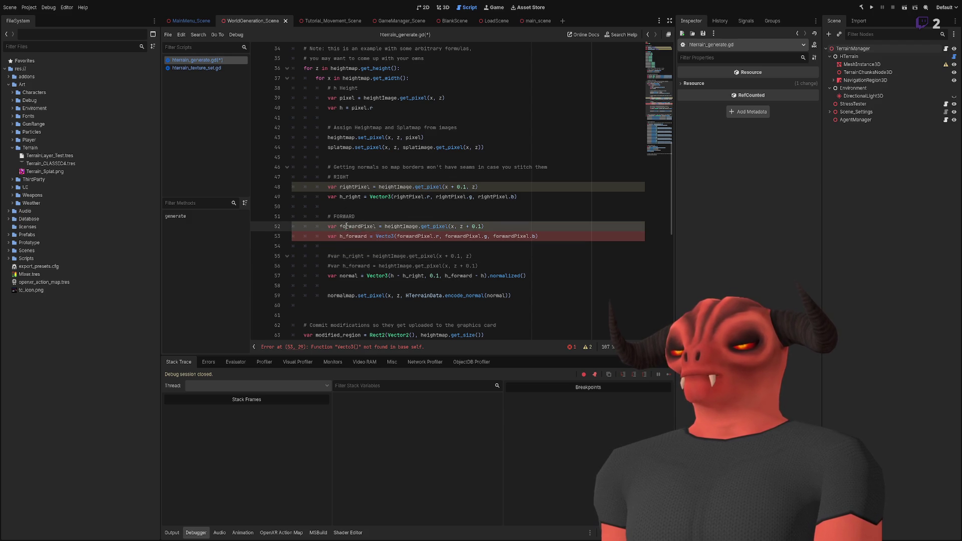
double_click(432, 236)
click(579, 237)
click(393, 236)
text(r)
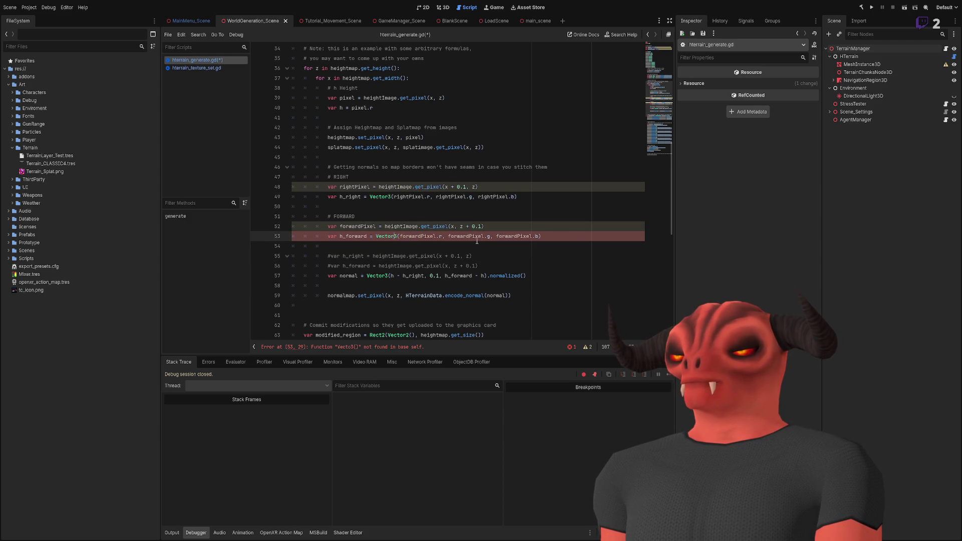
click(536, 247)
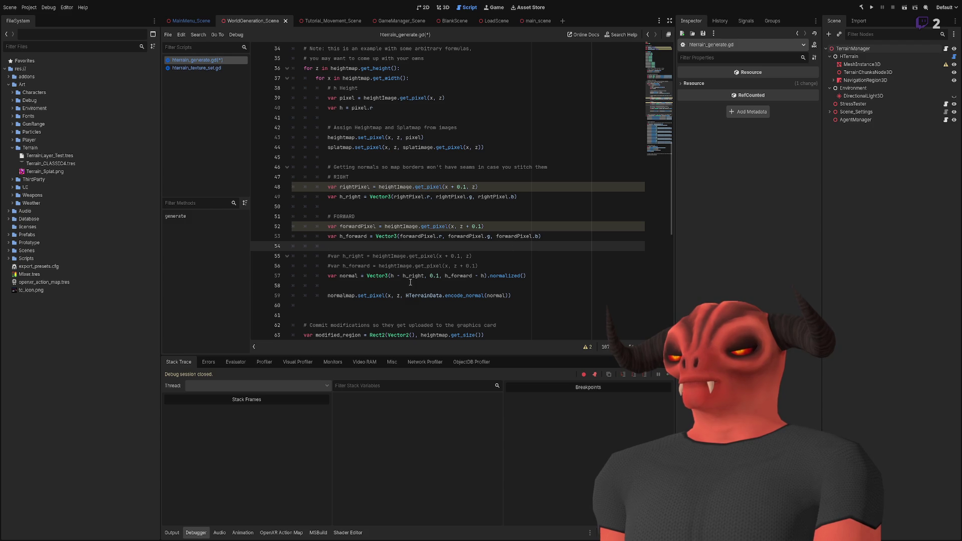
key(ctrl+s)
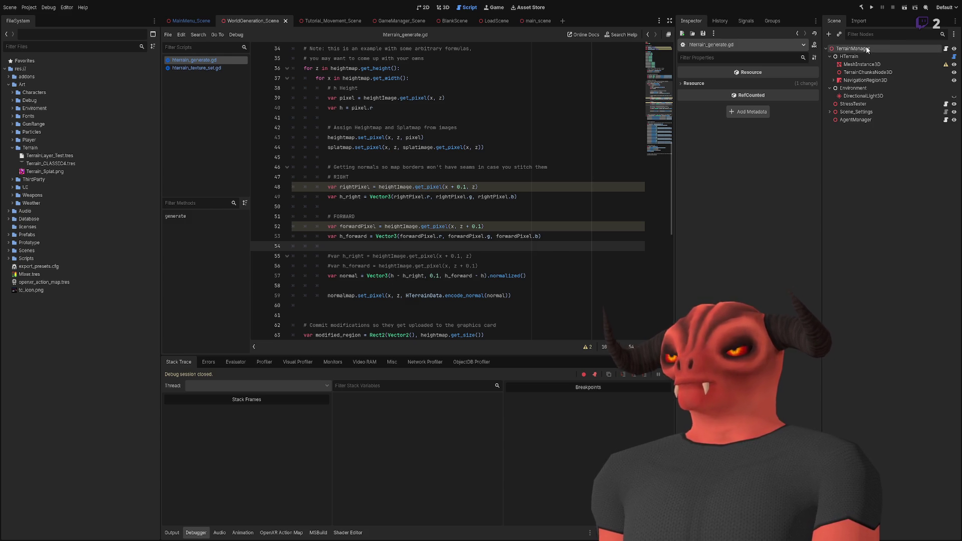
Run, stop, and rerun the project until the debugger halts on line 57's Vector3 constructor error.
key(F6)
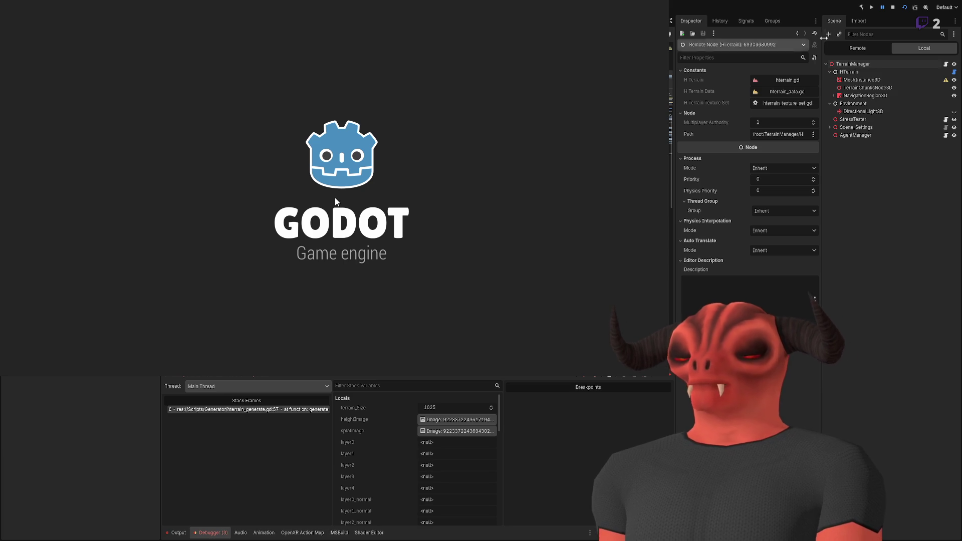
click(893, 8)
key(F5)
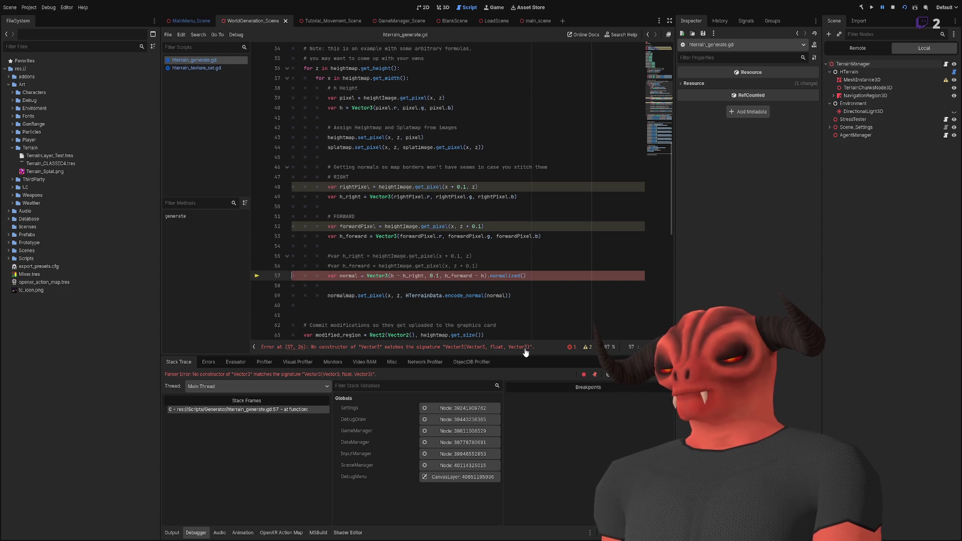
Reduce h_forward on line 53 to just forwardPixel.r.
click(550, 236)
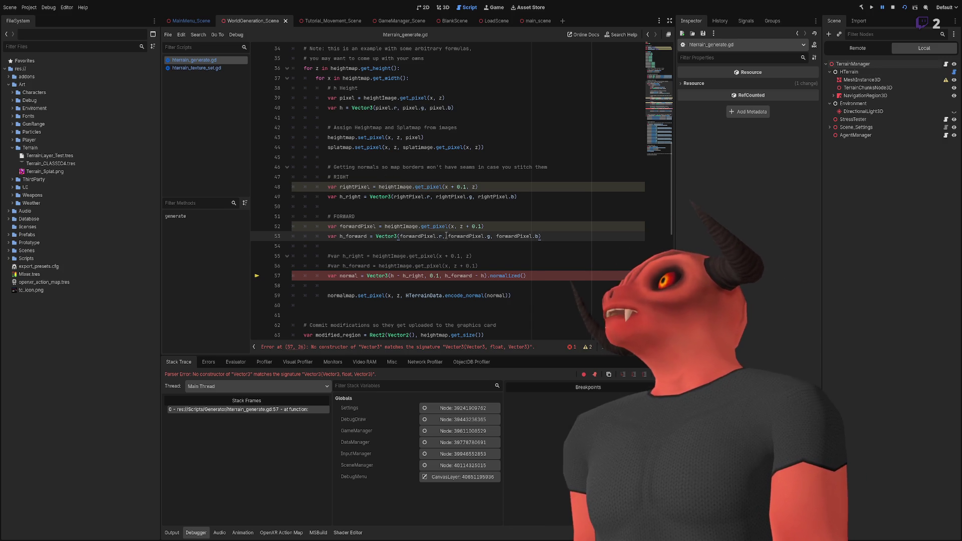
mouse_move(400, 235)
mouse_down()
mouse_move(538, 235)
mouse_move(444, 239)
mouse_up()
key(ctrl+c)
drag(376, 236, 541, 236)
key(ctrl+v)
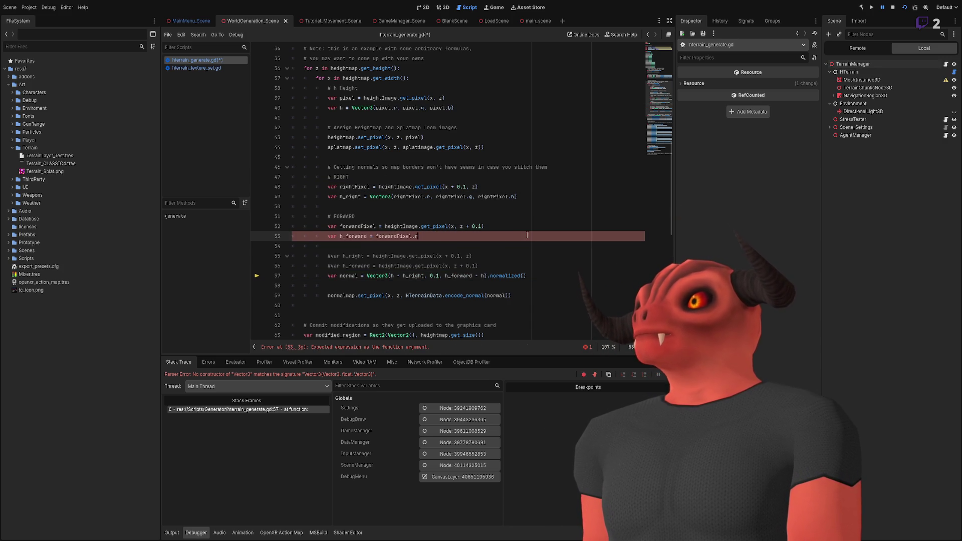
Replace the Vector3 call on line 49 so h_right equals rightPixel.r.
double_click(405, 196)
key(shift+Right)
key(shift+Right)
key(Delete)
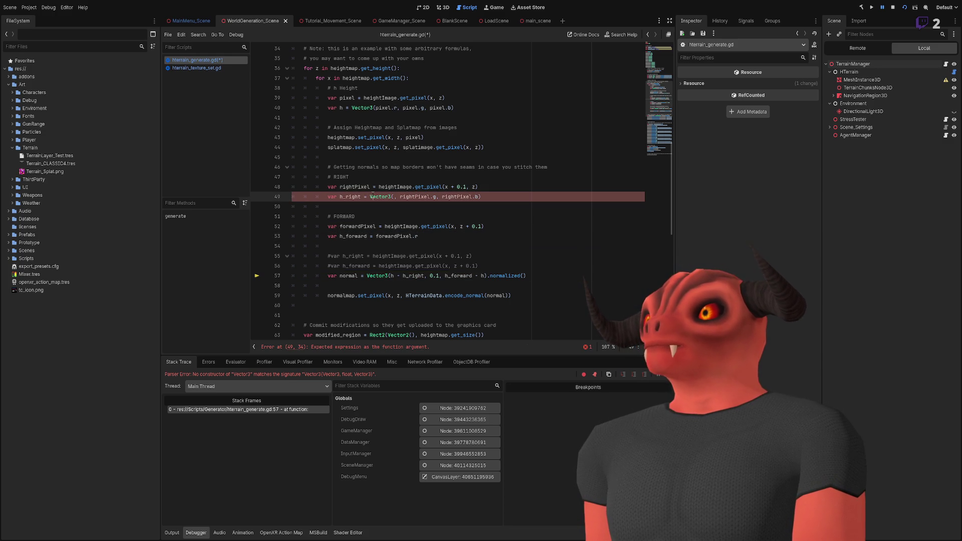
double_click(371, 196)
key(shift+End)
text(rightPixel.r)
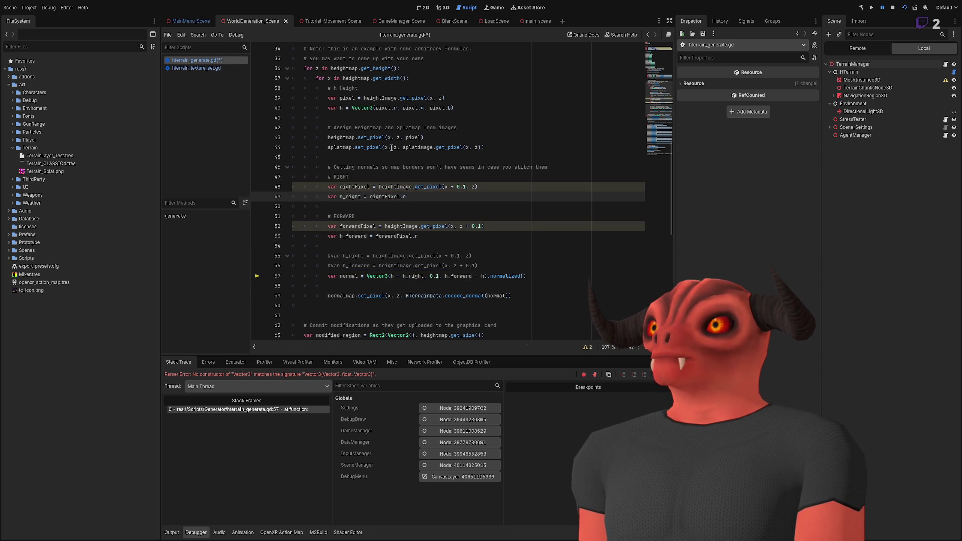
Strip the Vector3 expression on line 40 so h equals pixel.r, and save.
scroll(394, 185, up, 2)
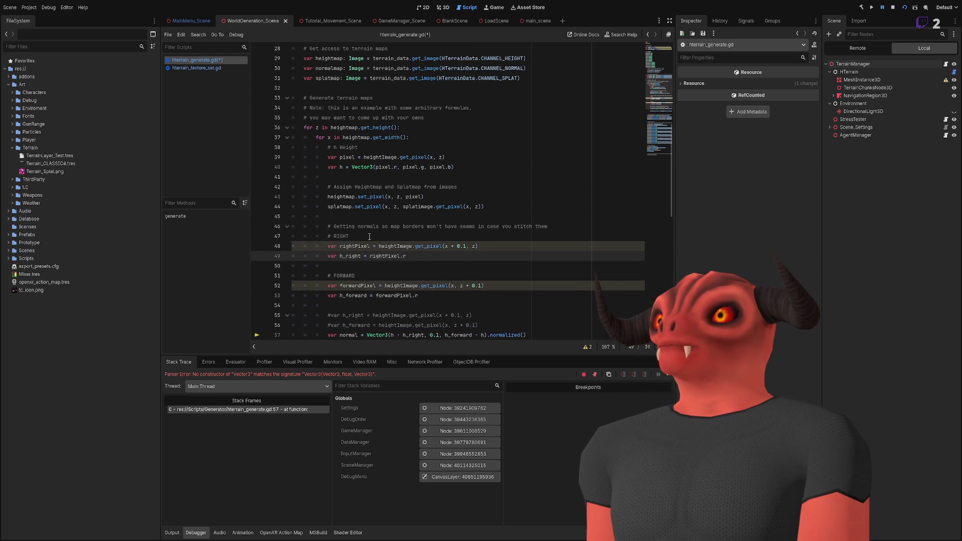
scroll(370, 237, down, 1)
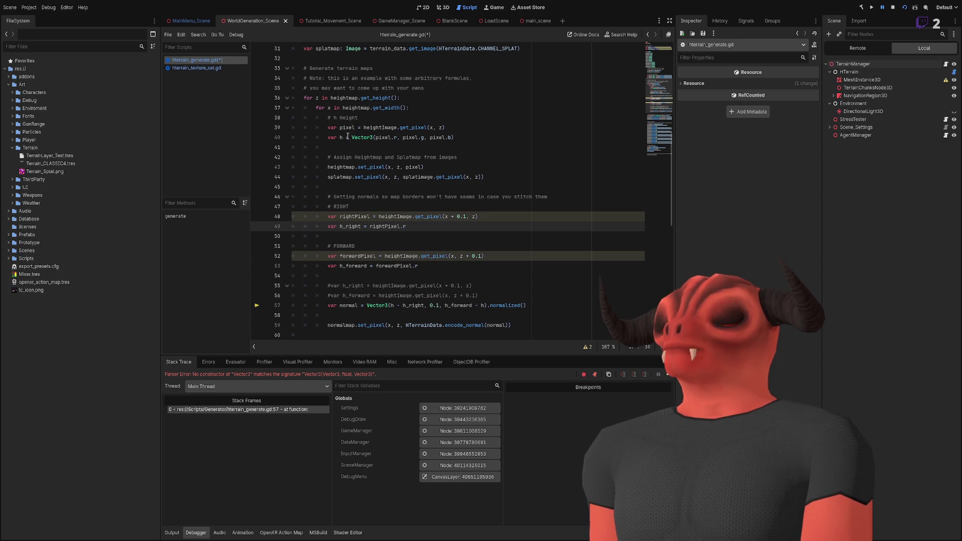
click(395, 137)
drag(397, 137, 464, 138)
key(Delete)
key(ctrl+Left)
key(BackSpace)
key(BackSpace)
key(BackSpace)
key(End)
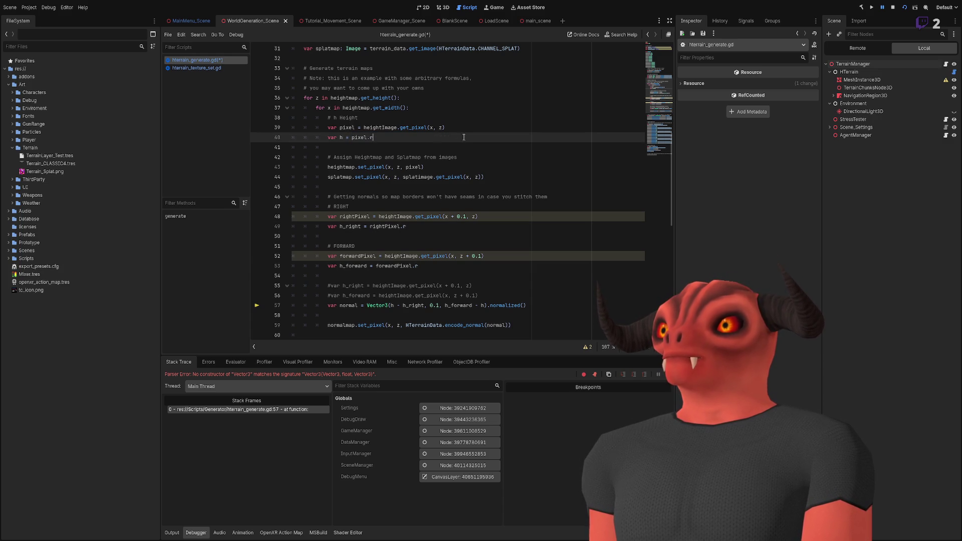
click(341, 128)
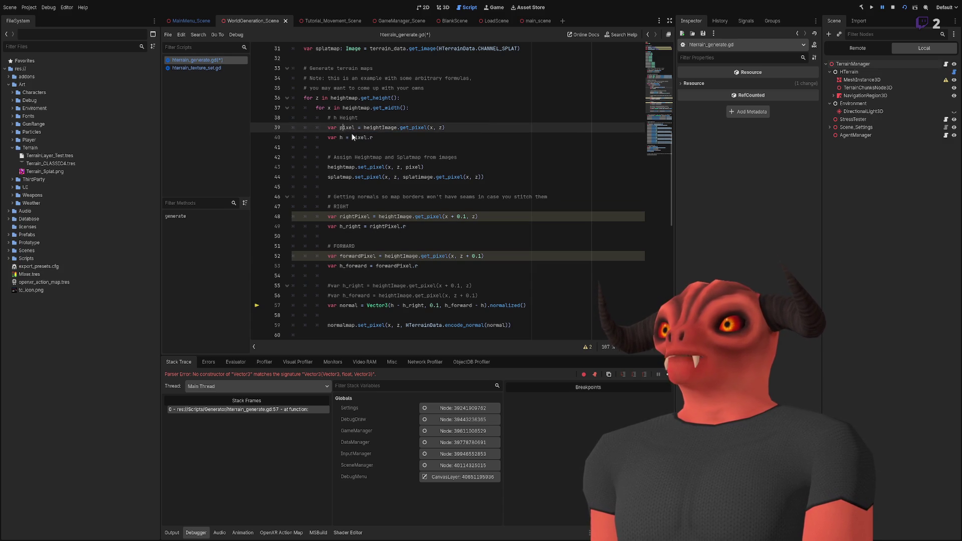
click(418, 137)
key(ctrl+s)
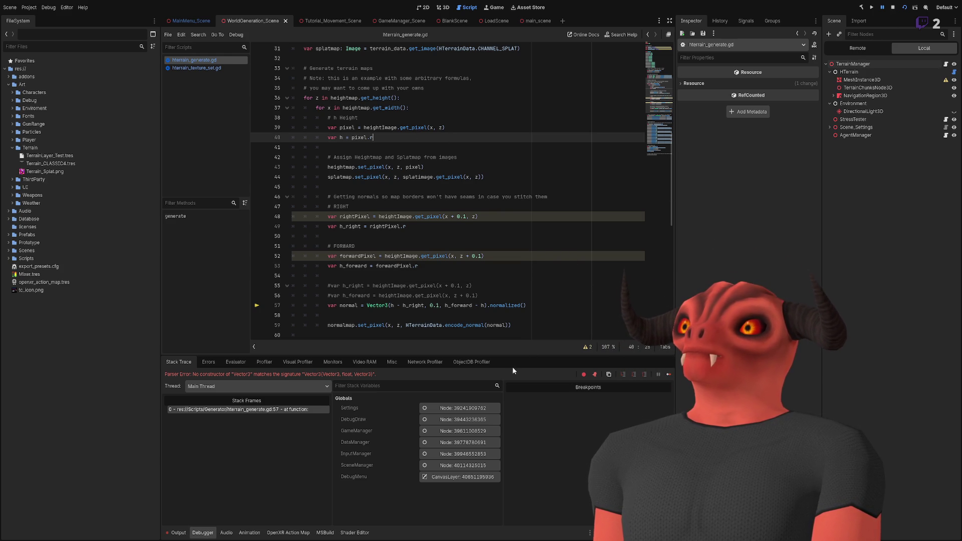
Save the script again and stop the running game.
click(490, 215)
key(ctrl+s)
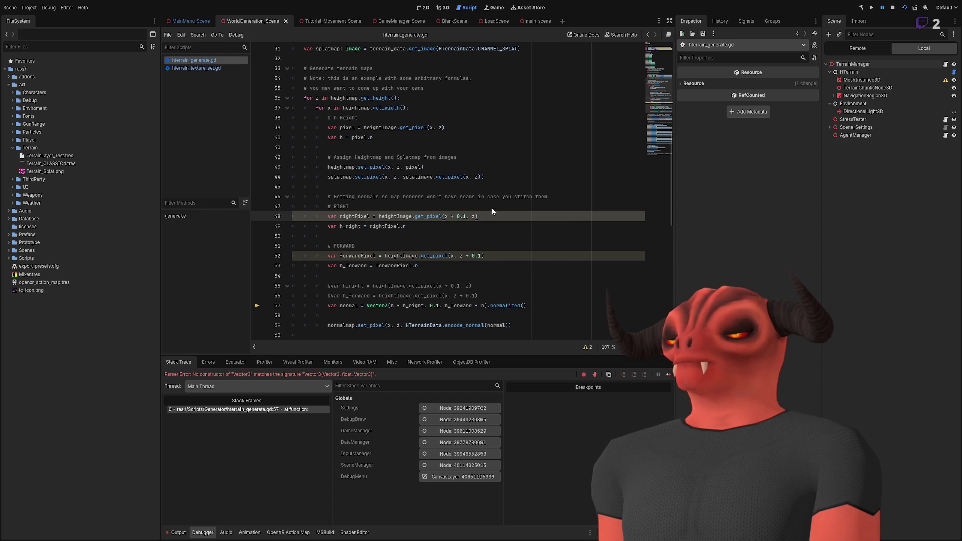
key(Down)
scroll(585, 102, down, 2)
click(892, 7)
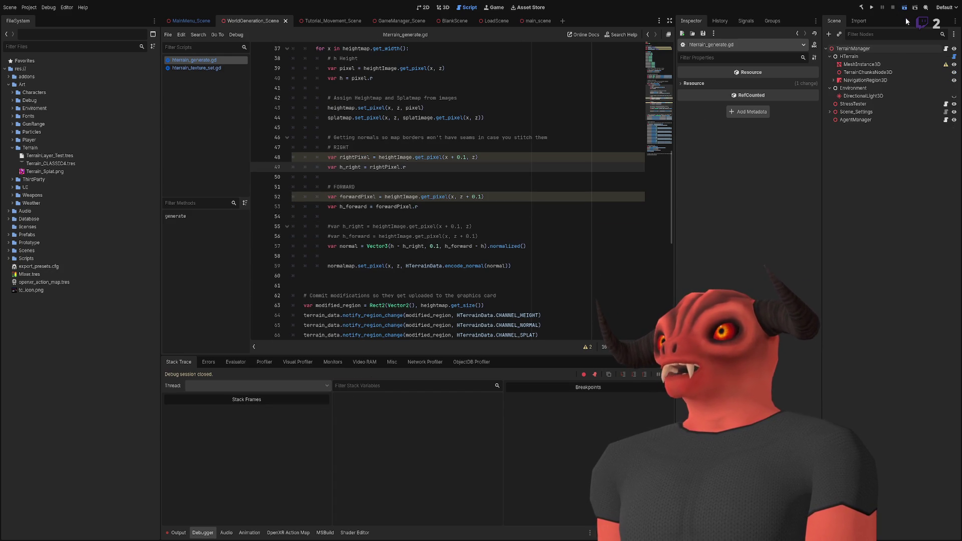
click(904, 7)
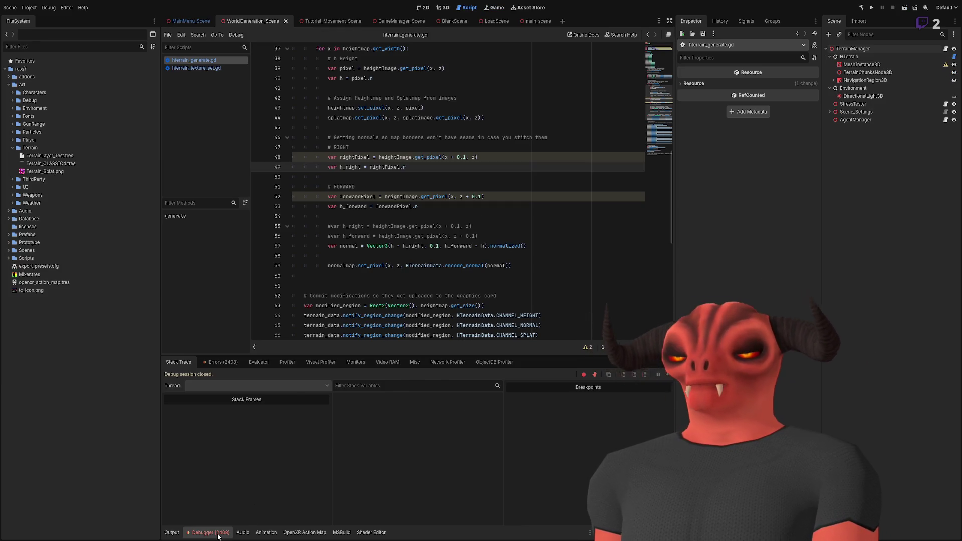
click(216, 533)
click(218, 532)
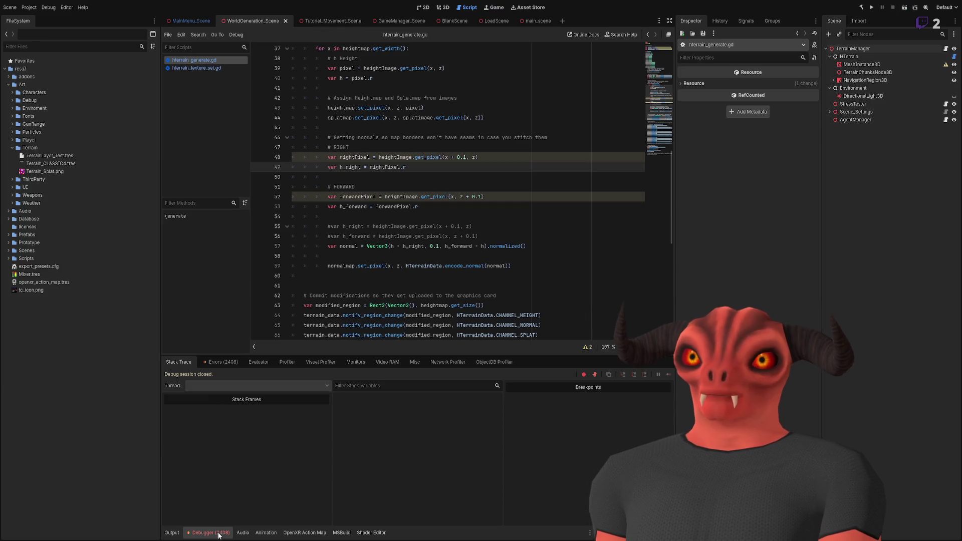
click(228, 361)
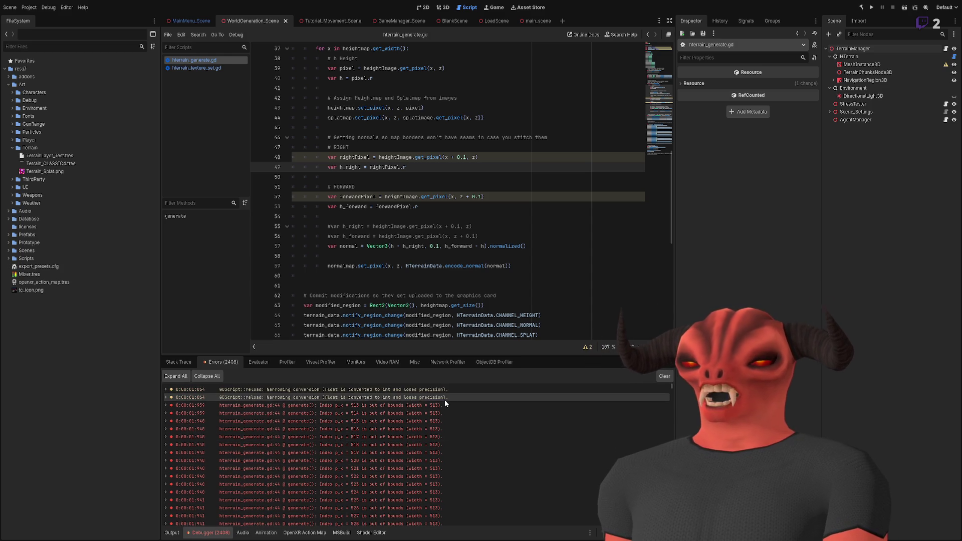
click(547, 196)
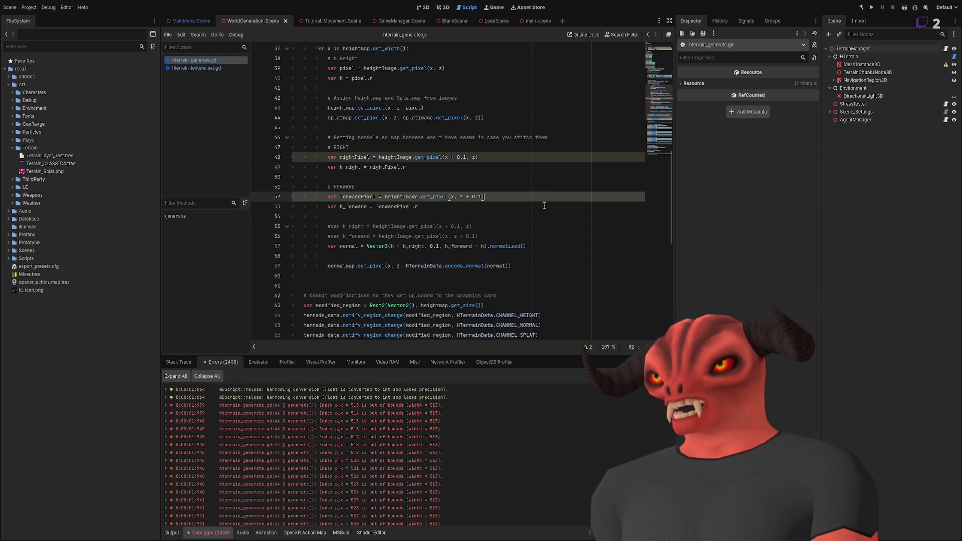
scroll(545, 204, up, 2)
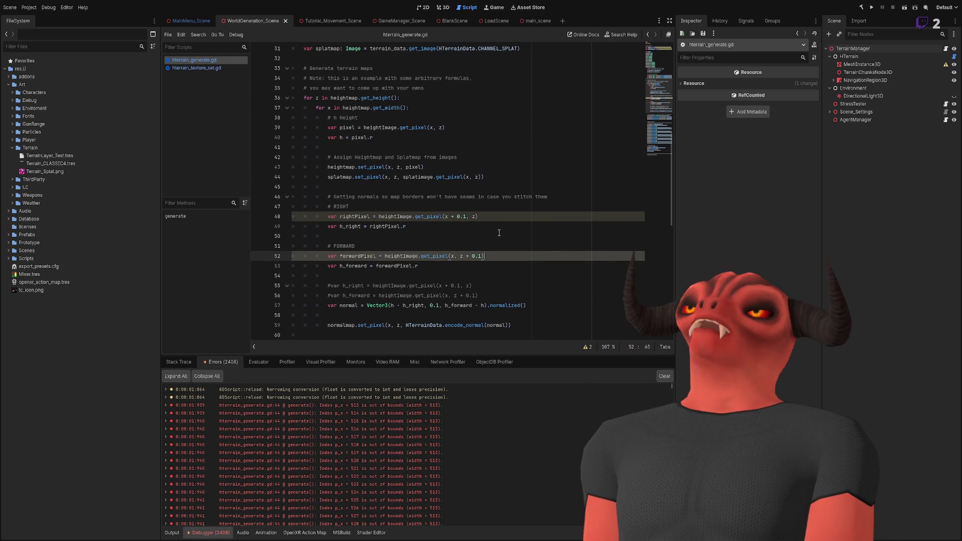
click(478, 251)
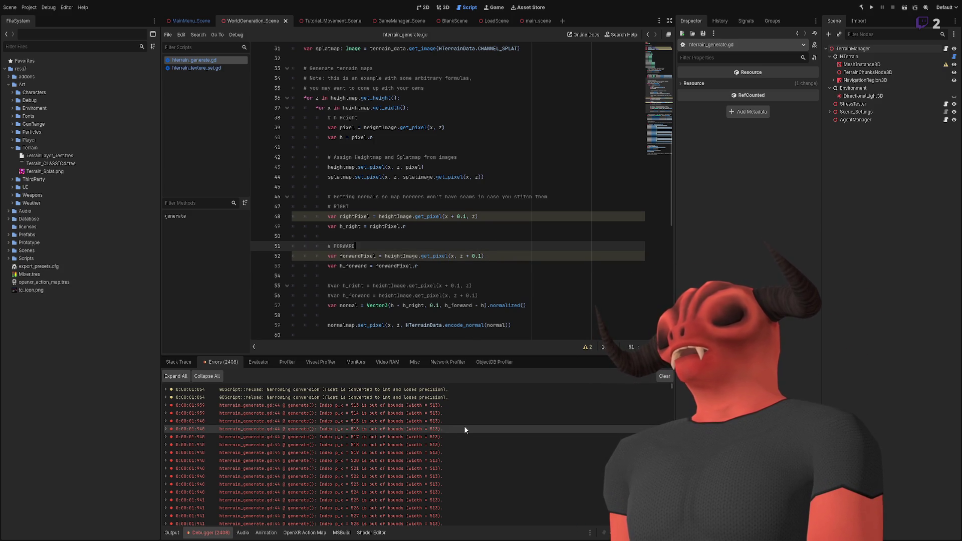
scroll(464, 427, down, 3)
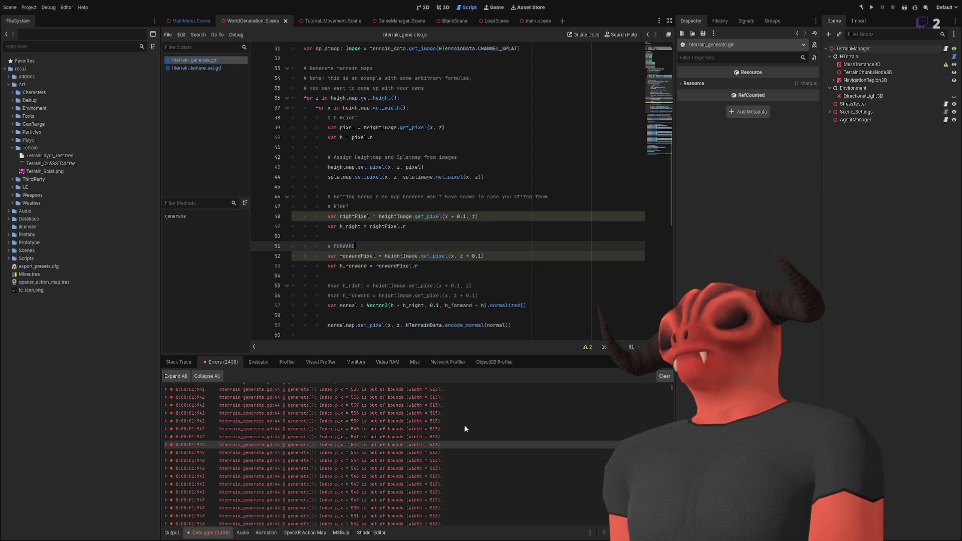
scroll(464, 424, up, 3)
scroll(321, 286, up, 4)
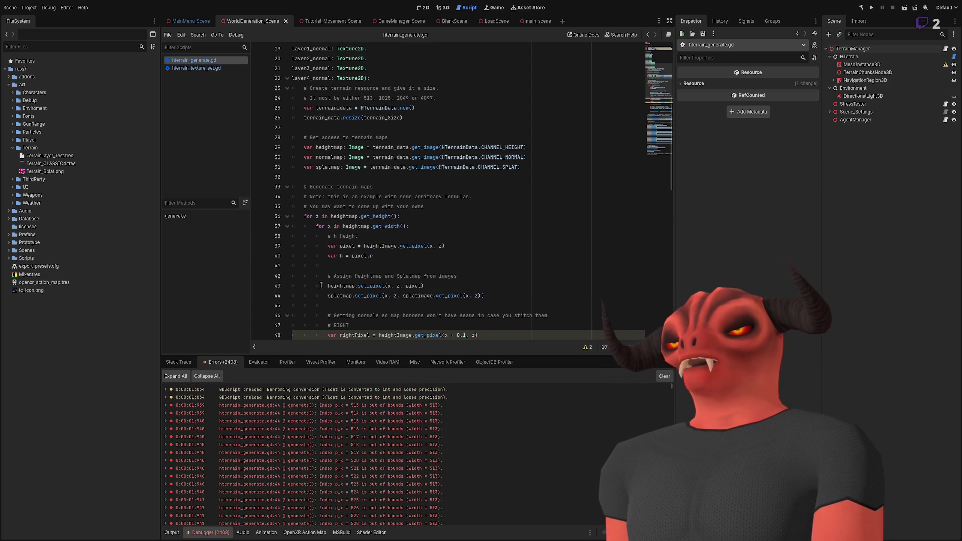
click(323, 296)
scroll(323, 296, down, 4)
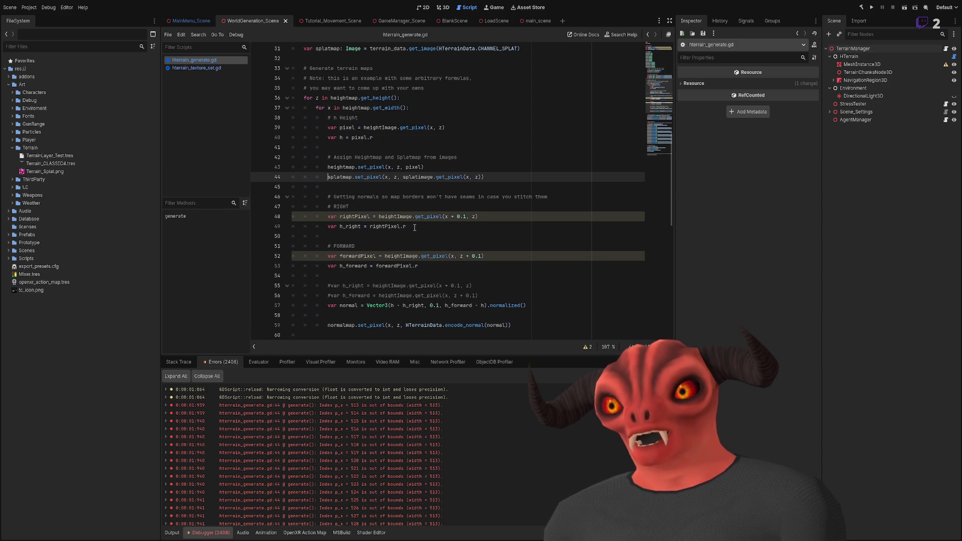
scroll(410, 246, up, 4)
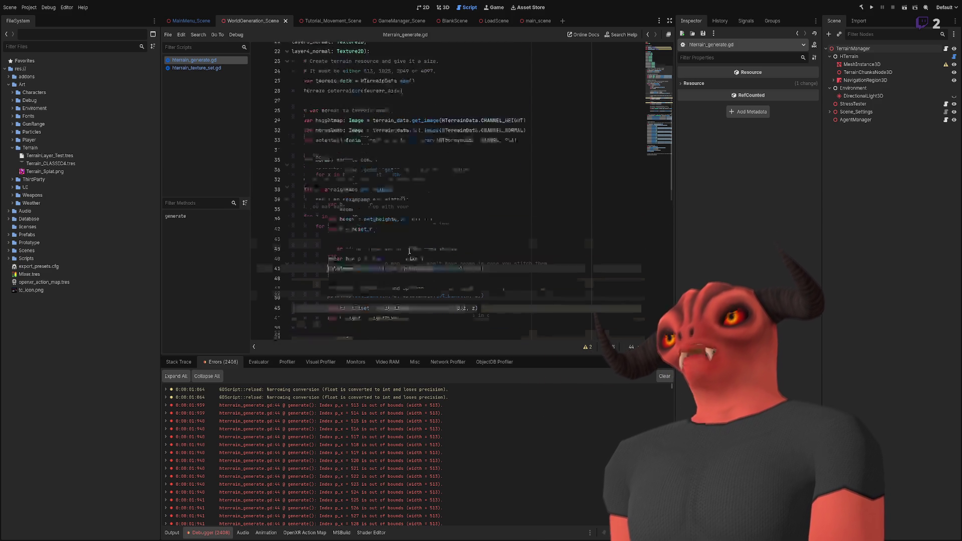
scroll(409, 251, down, 3)
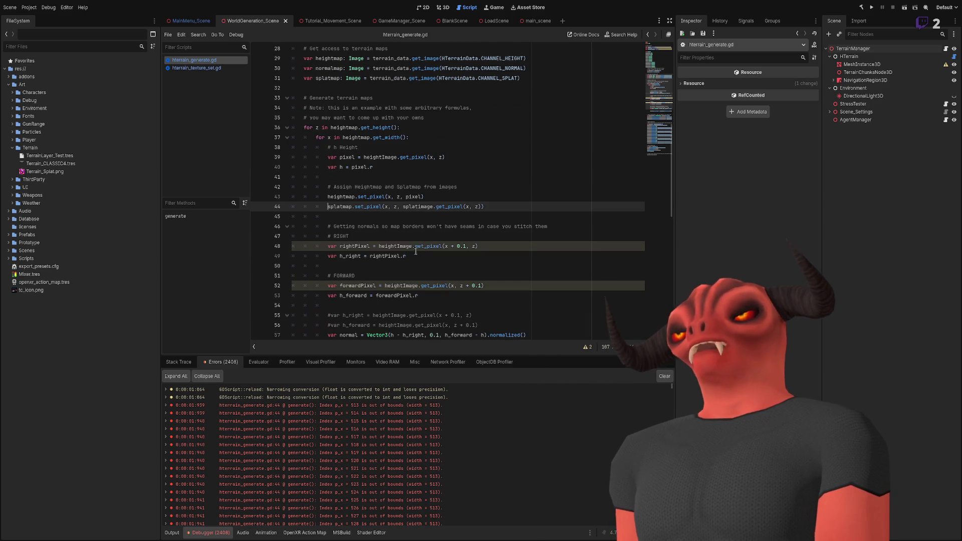
scroll(417, 261, down, 2)
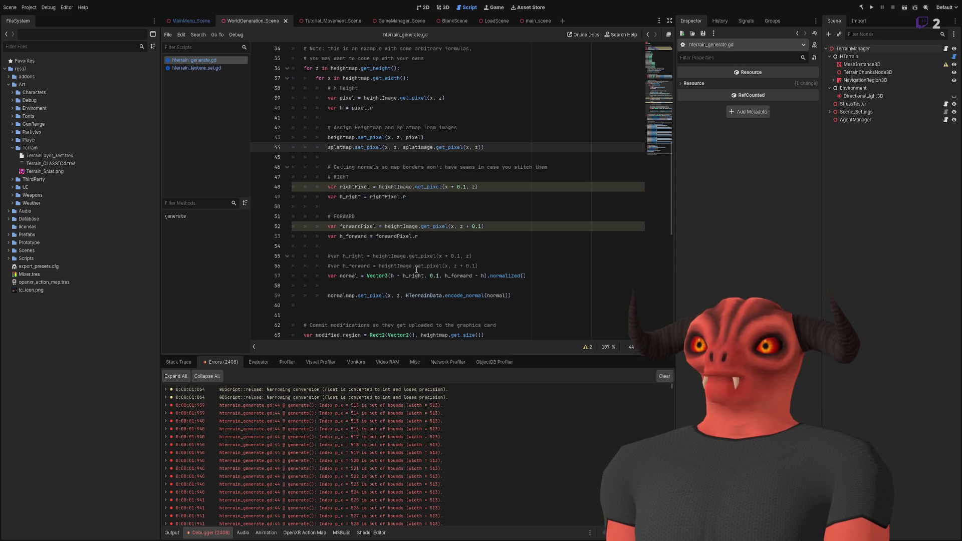
scroll(416, 270, up, 1)
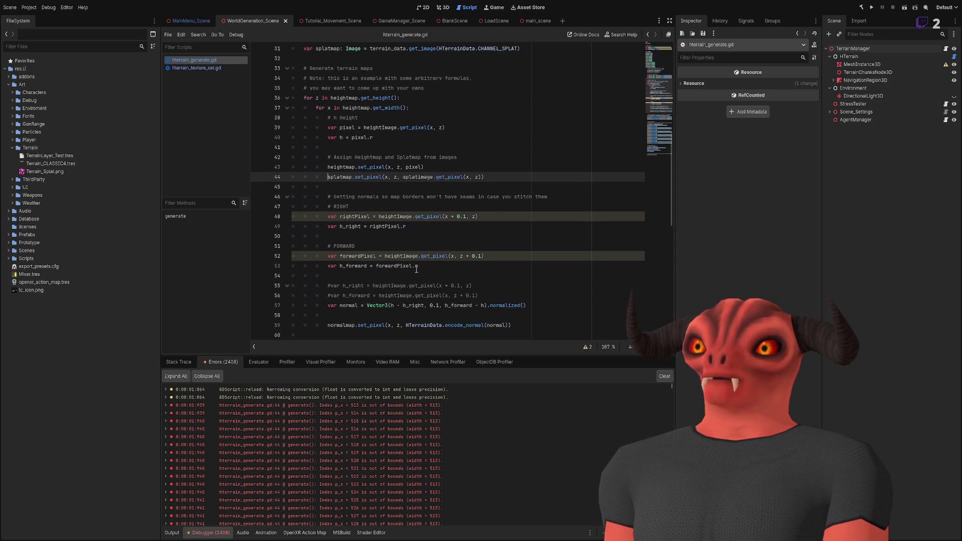
scroll(417, 269, down, 12)
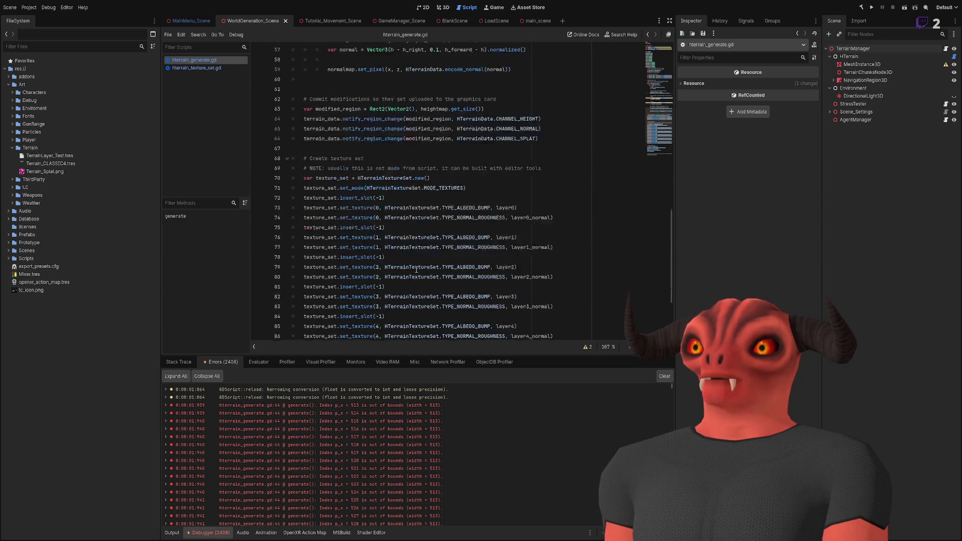
scroll(417, 270, up, 20)
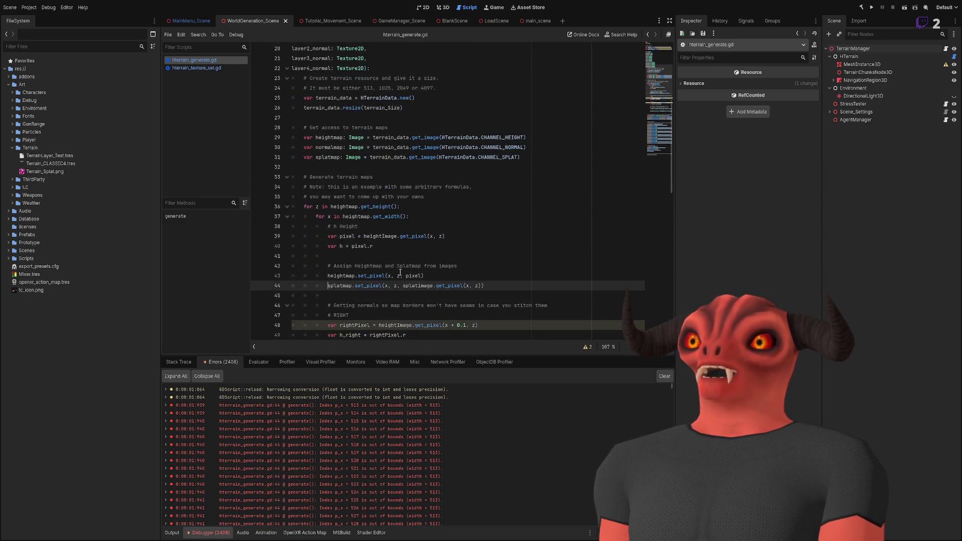
scroll(399, 270, down, 20)
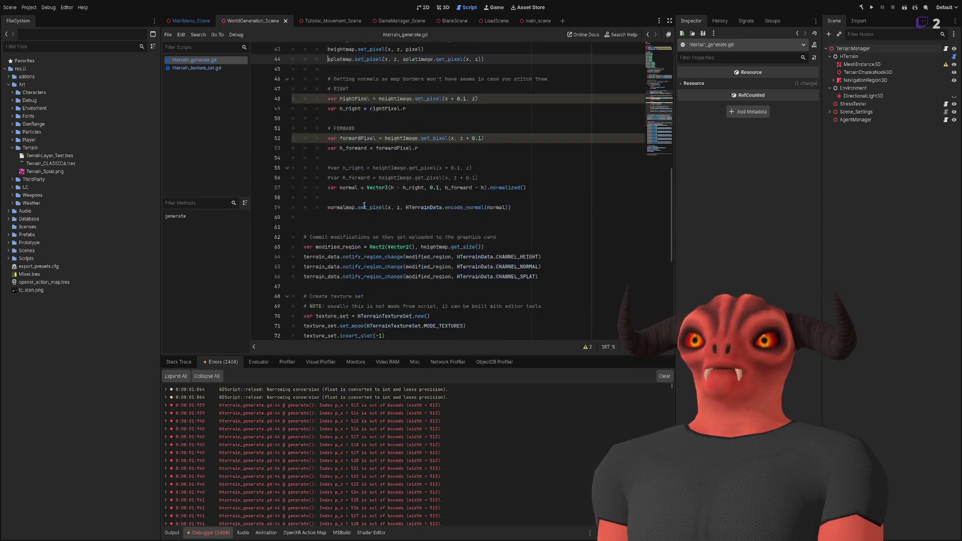
click(317, 334)
Start a new func getPixel with an open parameter list at the end of the script.
key(Return)
text(f)
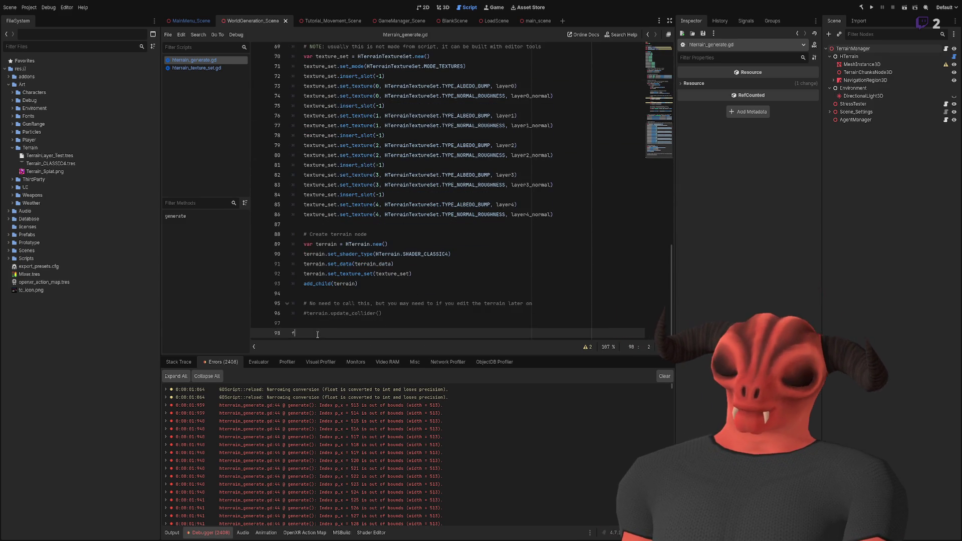
text(unc g)
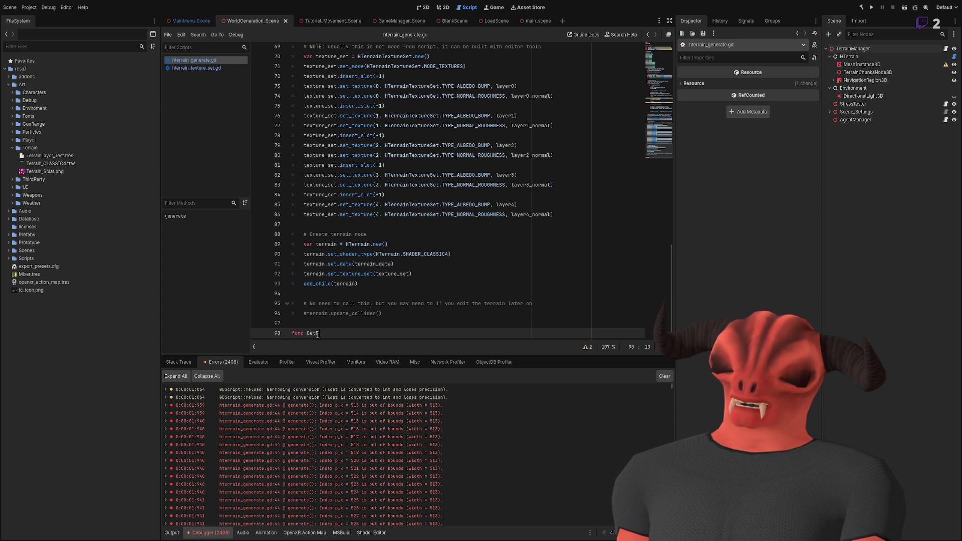
text(ixel)
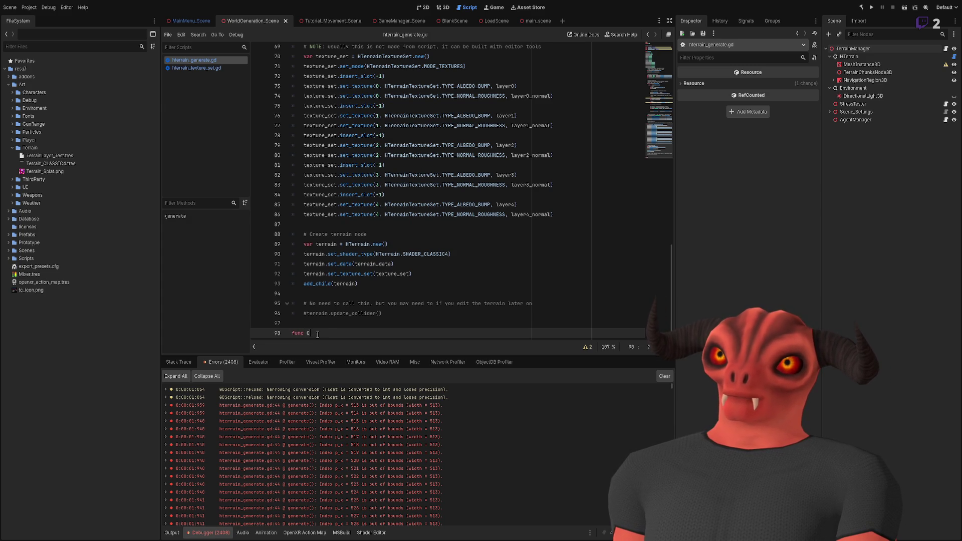
text(tPixel)
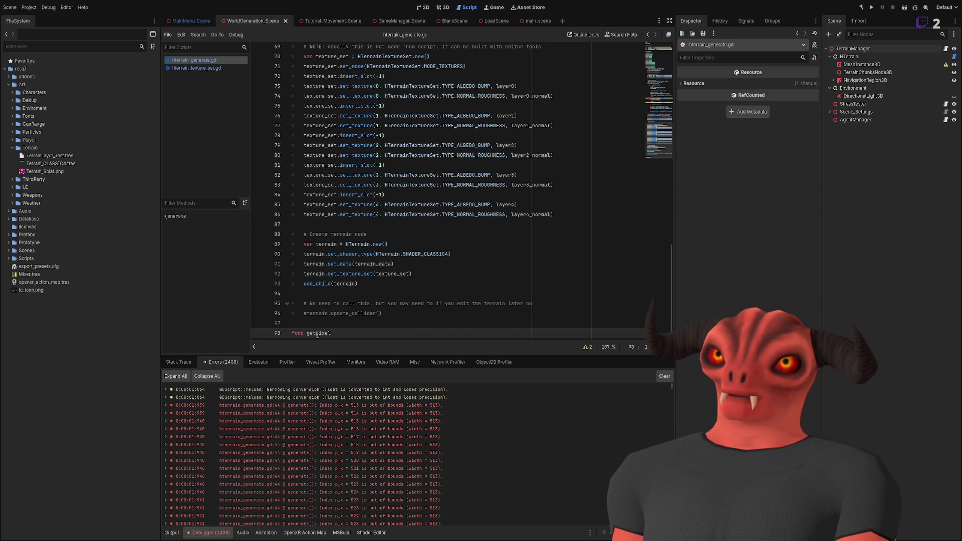
key(Return)
scroll(405, 228, up, 20)
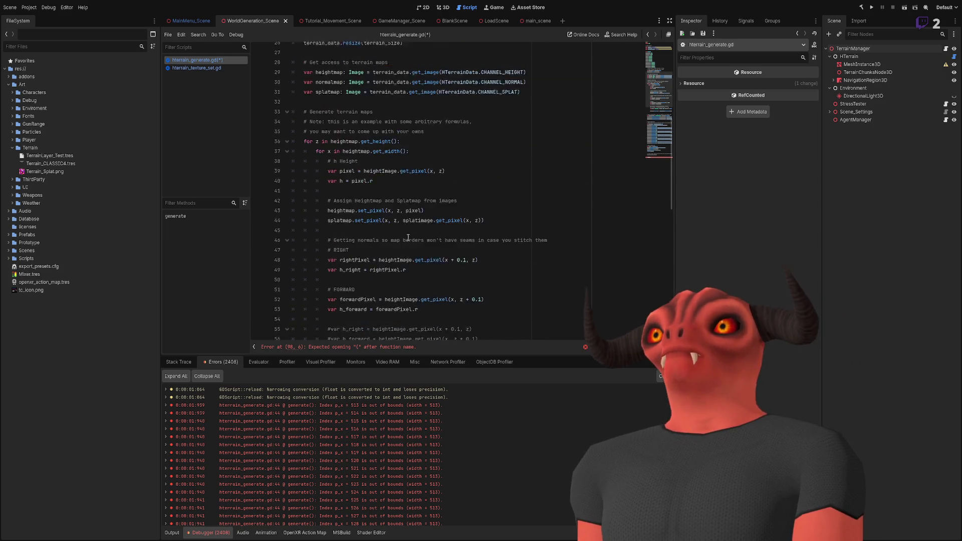
text(()
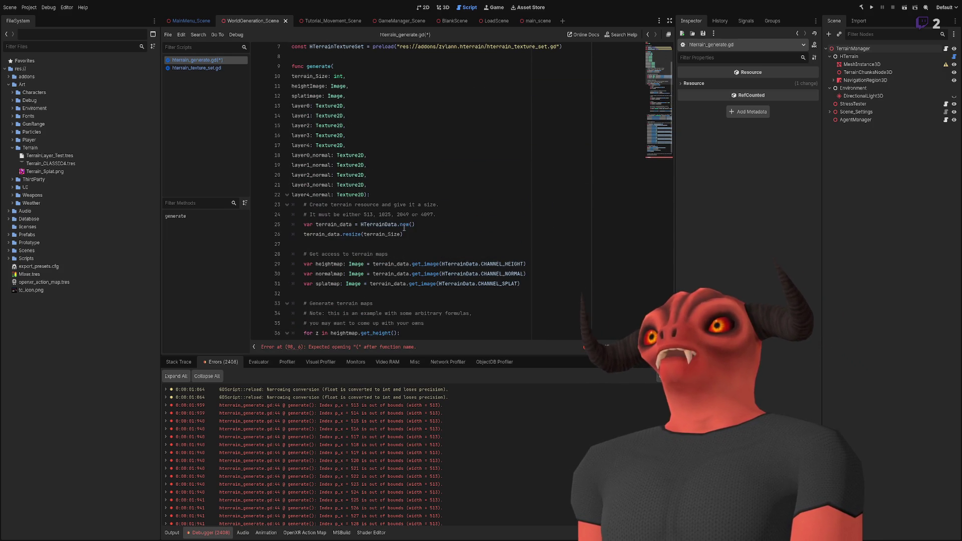
key(BackSpace)
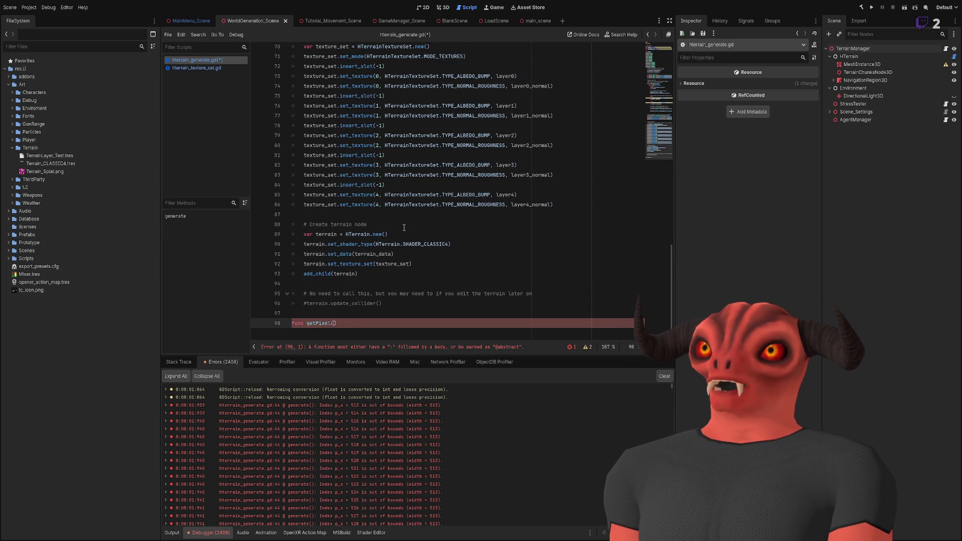
key(Return)
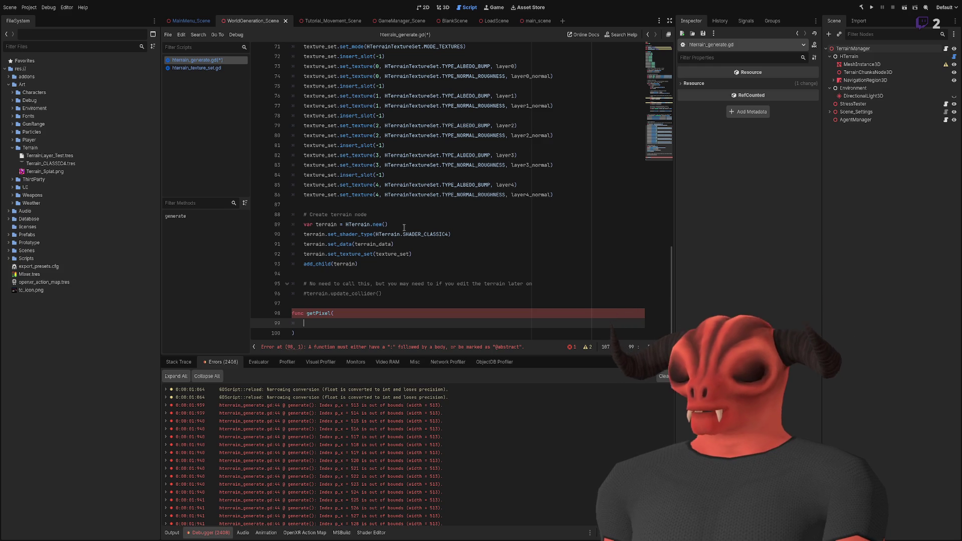
scroll(403, 227, up, 10)
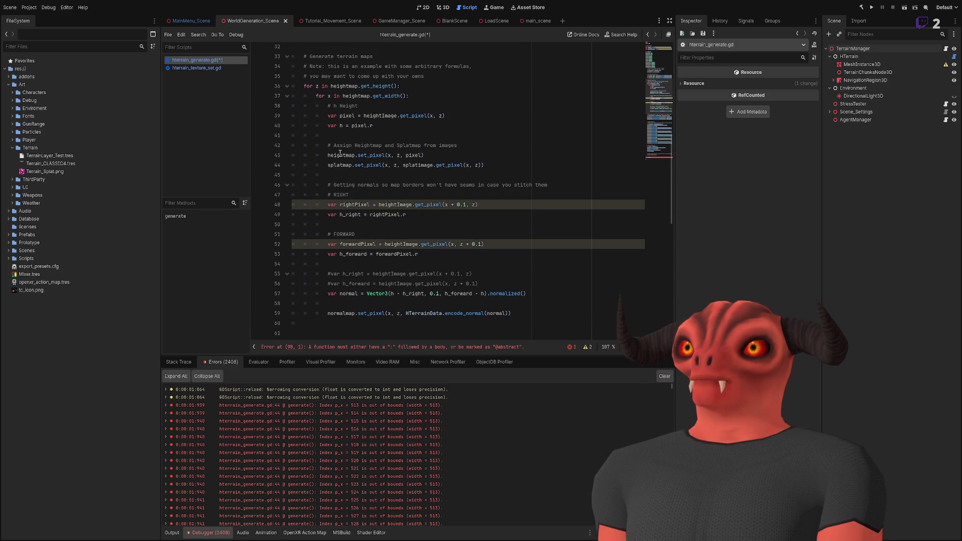
Add the heightImage: Image parameter and a print("w…") test line in the body.
double_click(339, 155)
scroll(370, 214, up, 5)
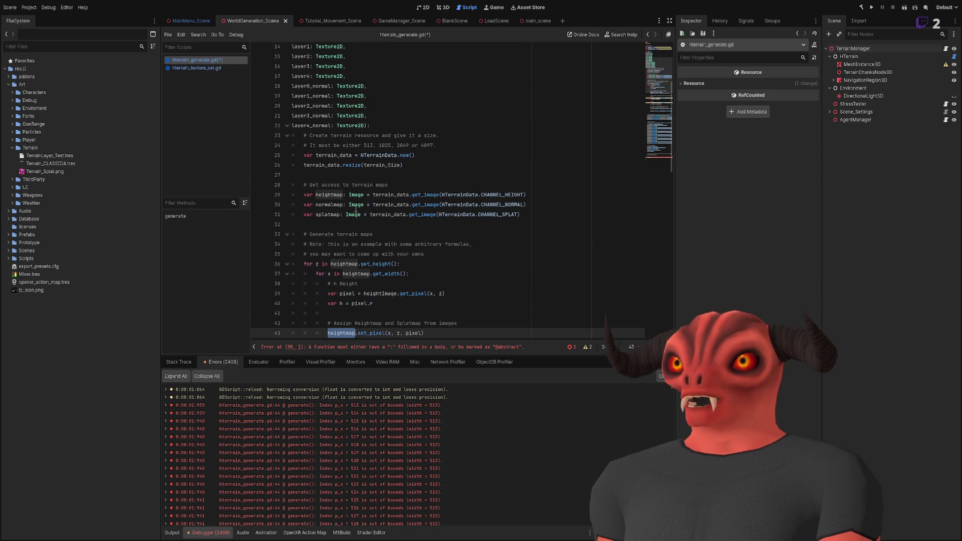
scroll(370, 214, down, 15)
click(318, 326)
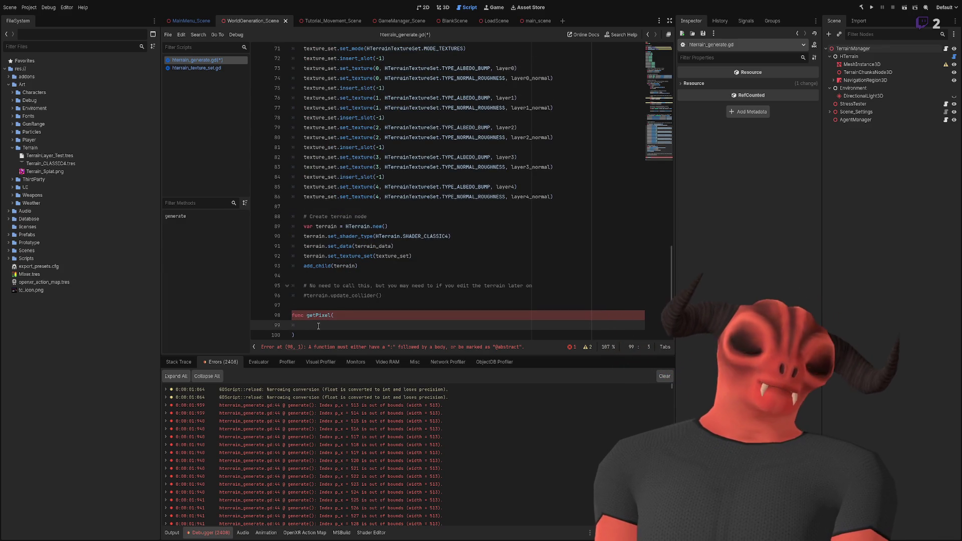
text(height)
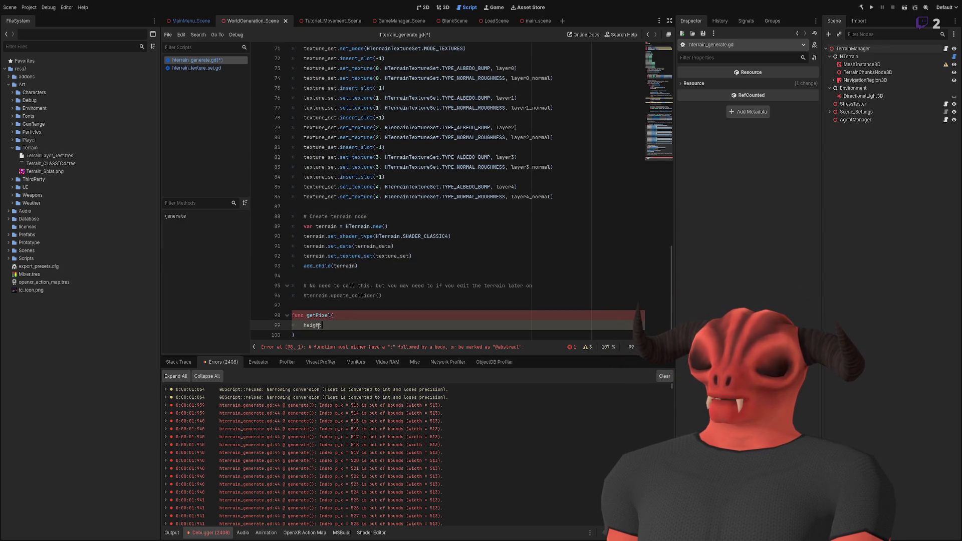
text(Image: Image)
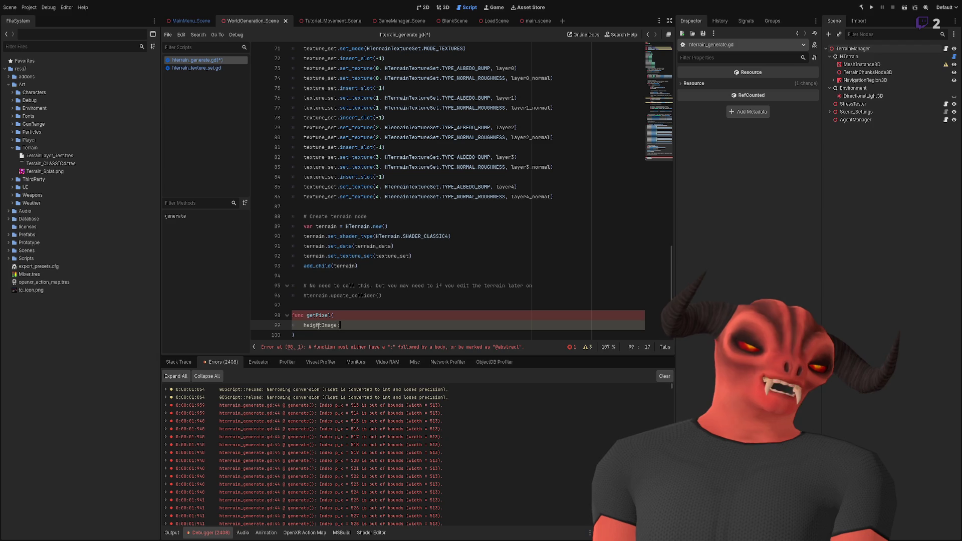
key(Escape)
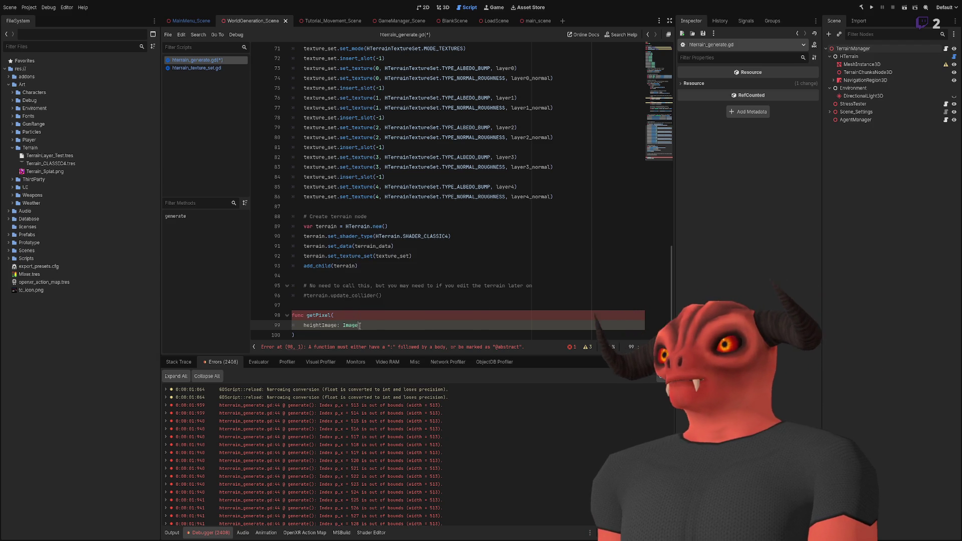
scroll(351, 275, up, 15)
scroll(344, 137, up, 2)
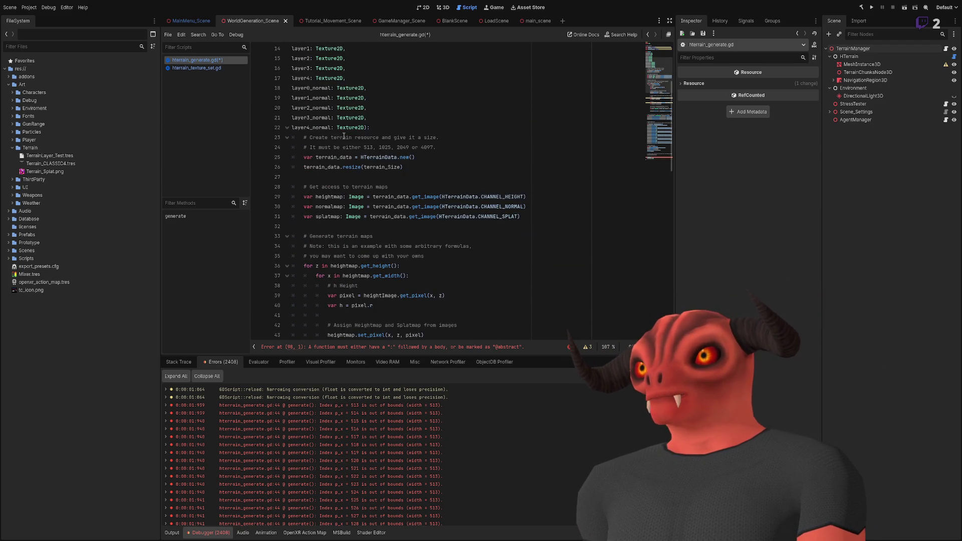
scroll(339, 221, down, 19)
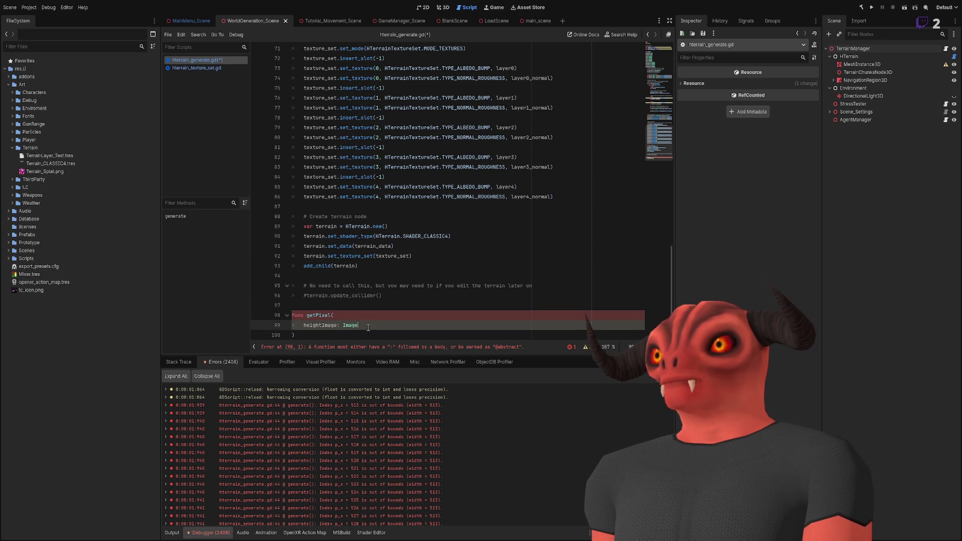
key(Delete)
key(Return)
text(p)
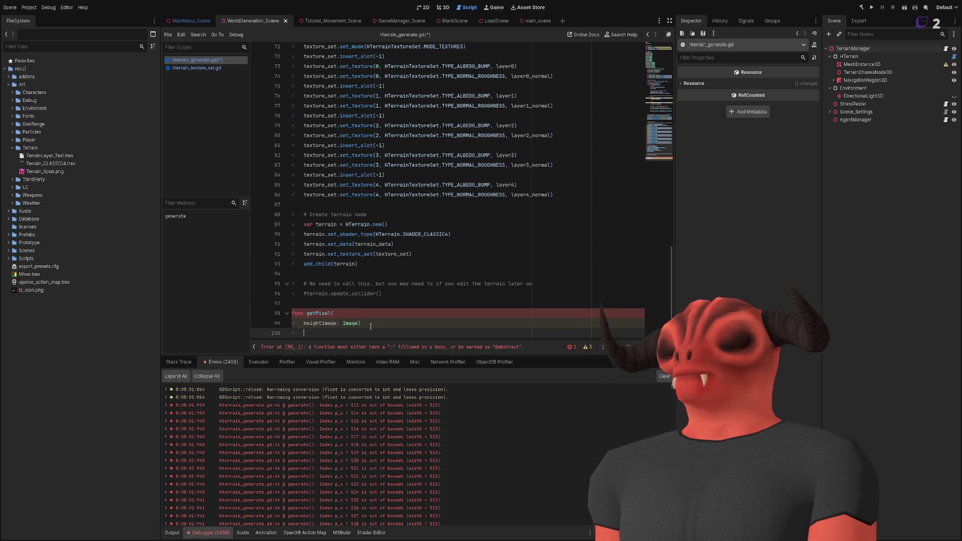
text(rint("whoa)
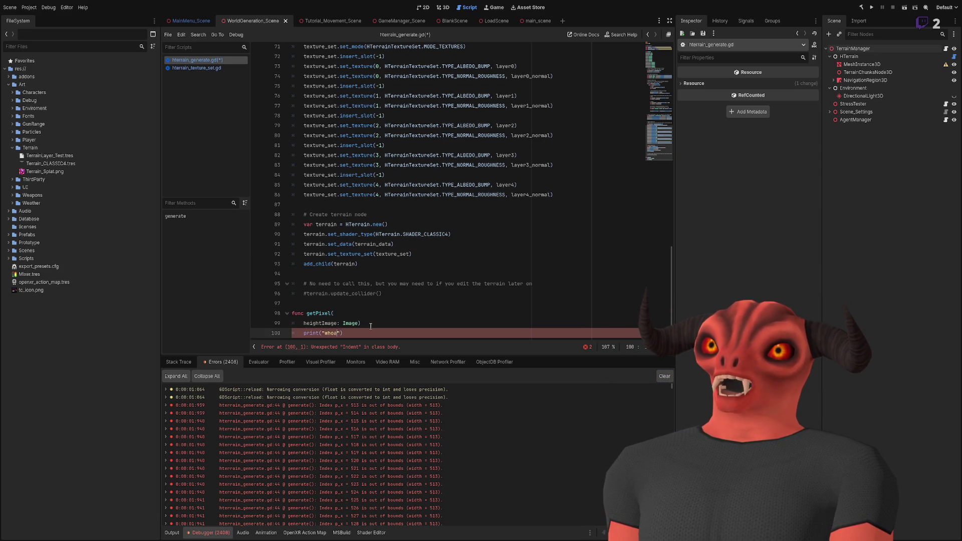
Compare with generate's header and add the colon after 'heightImage: Image)'.
click(370, 326)
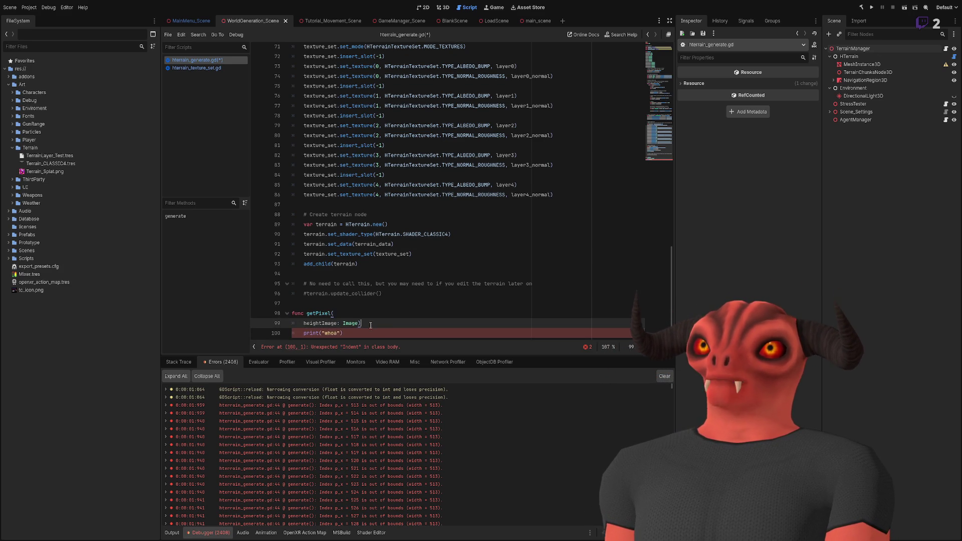
scroll(407, 336, up, 20)
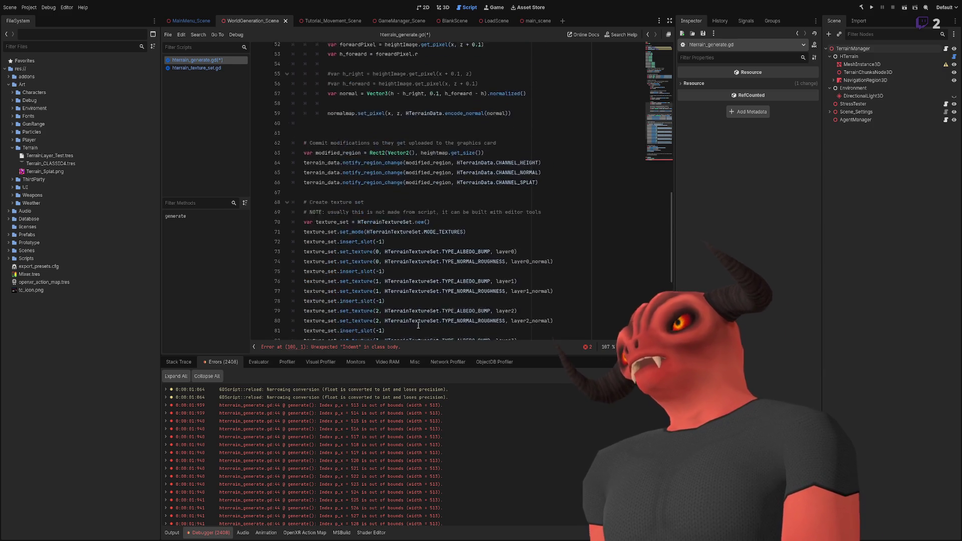
click(320, 117)
scroll(363, 243, down, 8)
scroll(405, 304, down, 15)
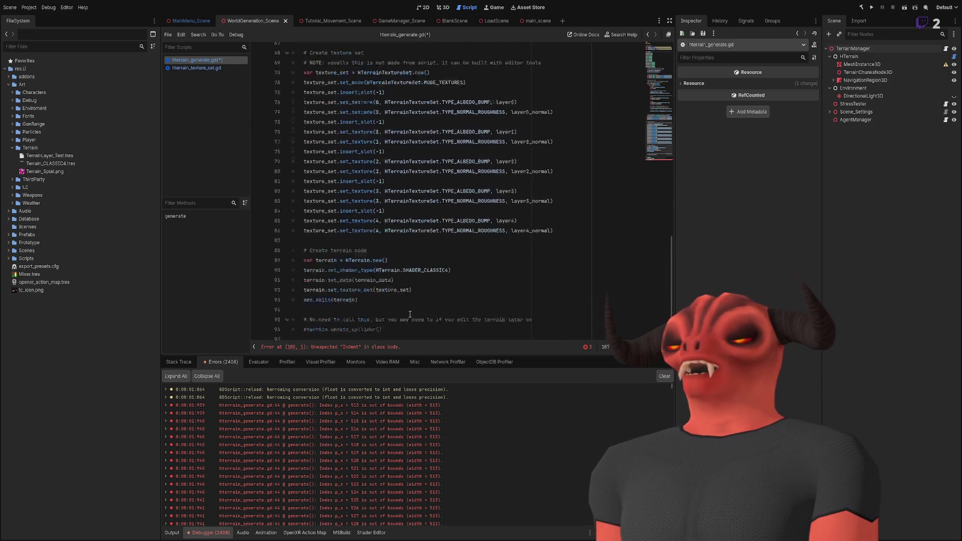
text(: Image):)
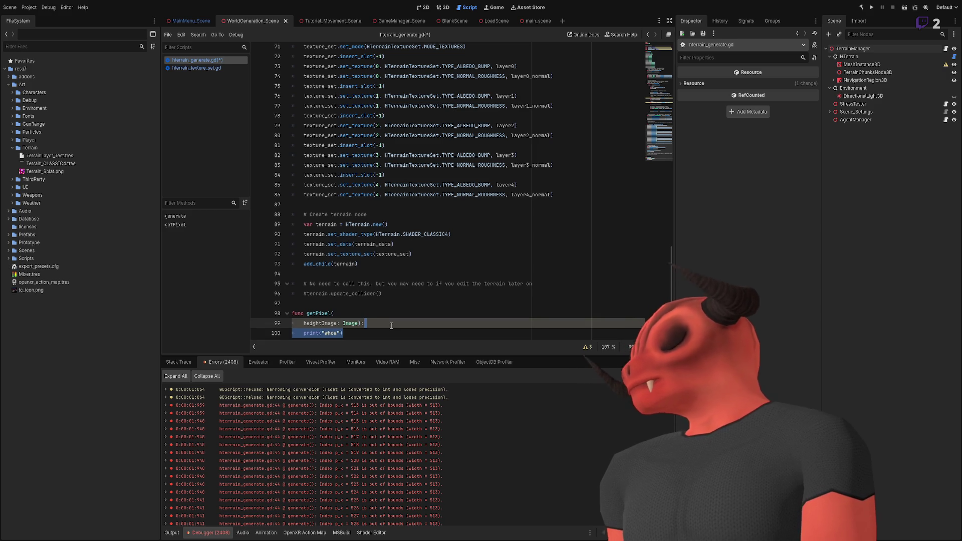
Delete the test print line from the getPixel body.
key(BackSpace)
key(BackSpace)
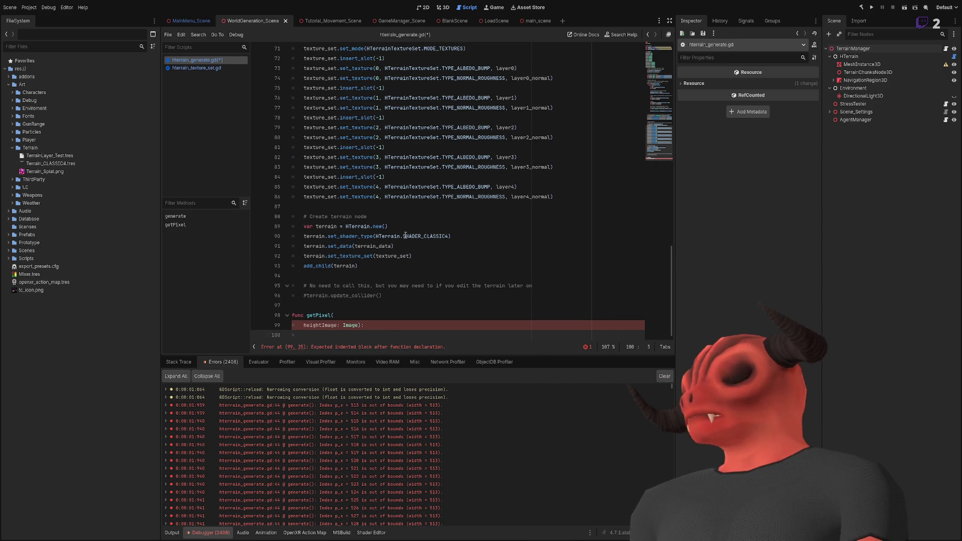
scroll(408, 240, up, 13)
scroll(410, 224, up, 3)
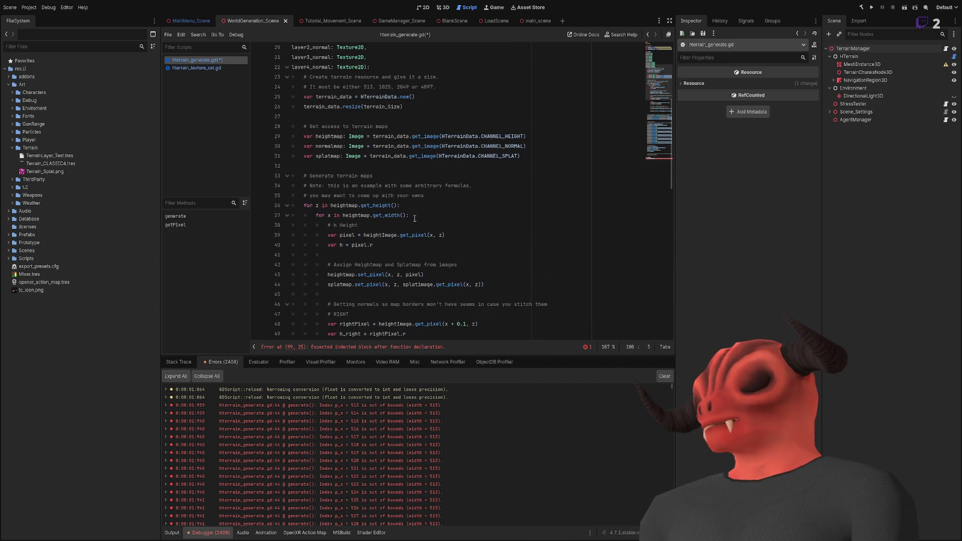
scroll(431, 192, up, 5)
scroll(432, 192, up, 3)
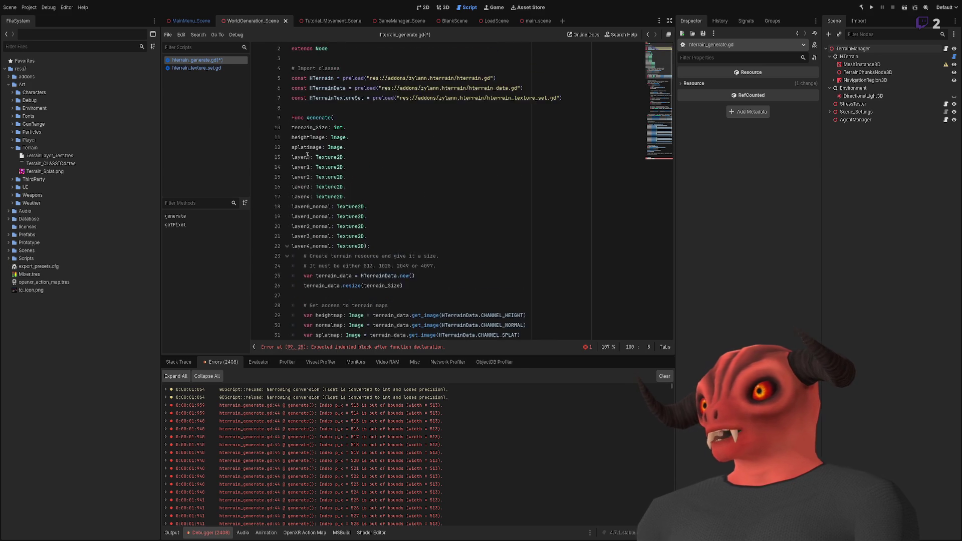
scroll(353, 155, down, 4)
scroll(339, 175, down, 2)
scroll(370, 195, down, 7)
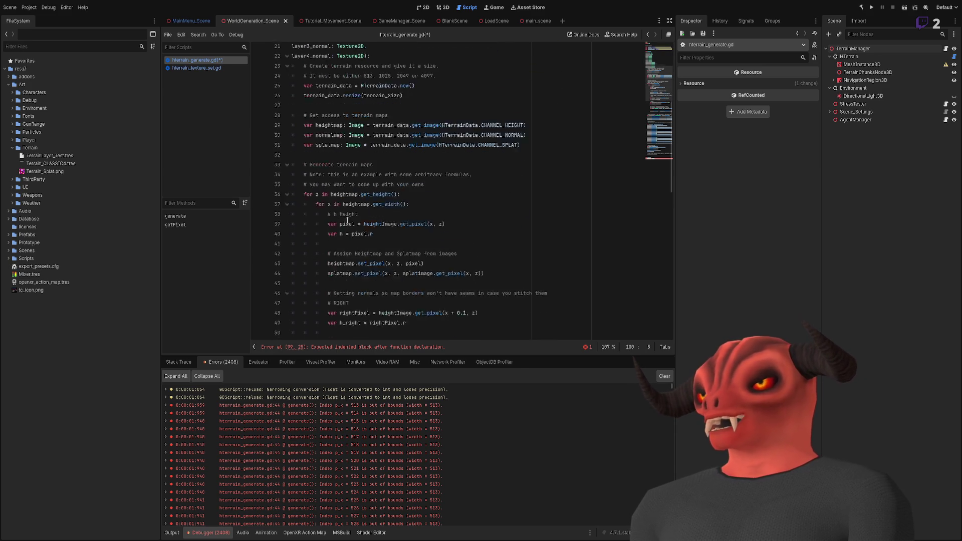
scroll(353, 148, up, 3)
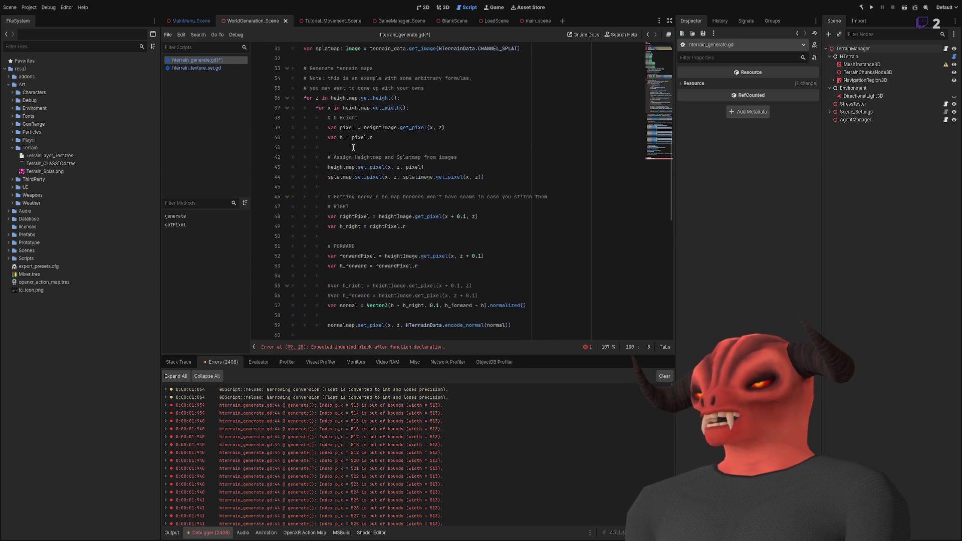
scroll(391, 158, down, 13)
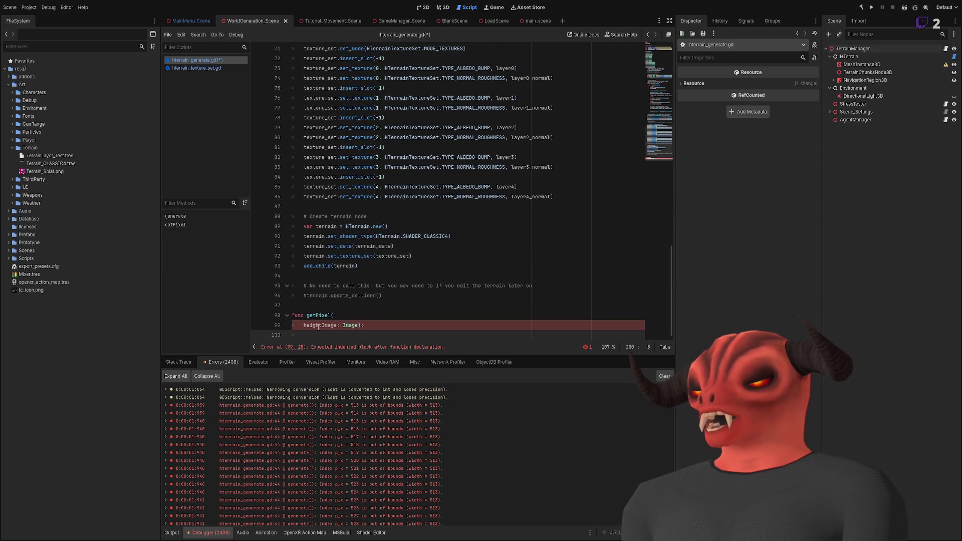
Add 'x: int' and 'z: int' parameters after heightImage: Image on separate lines.
click(359, 325)
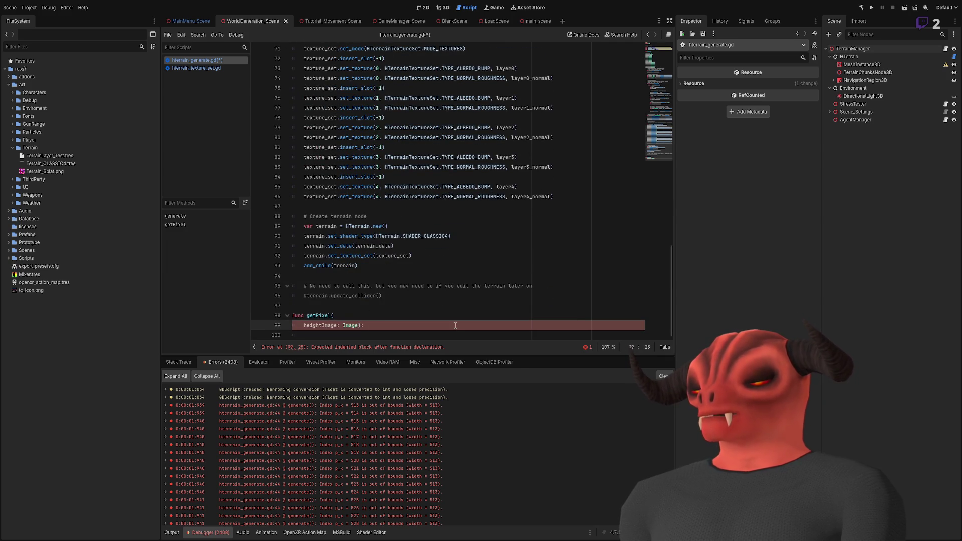
text(,)
key(Return)
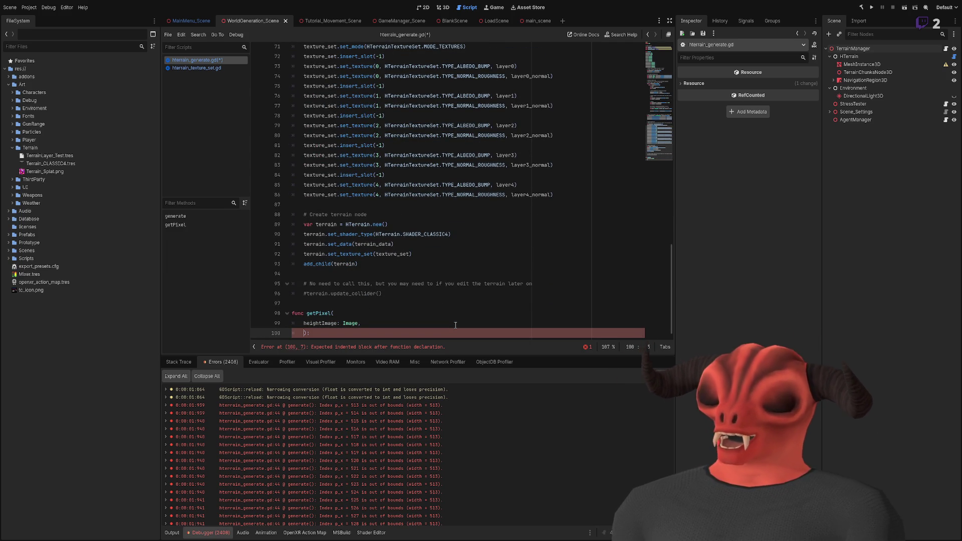
text(x,)
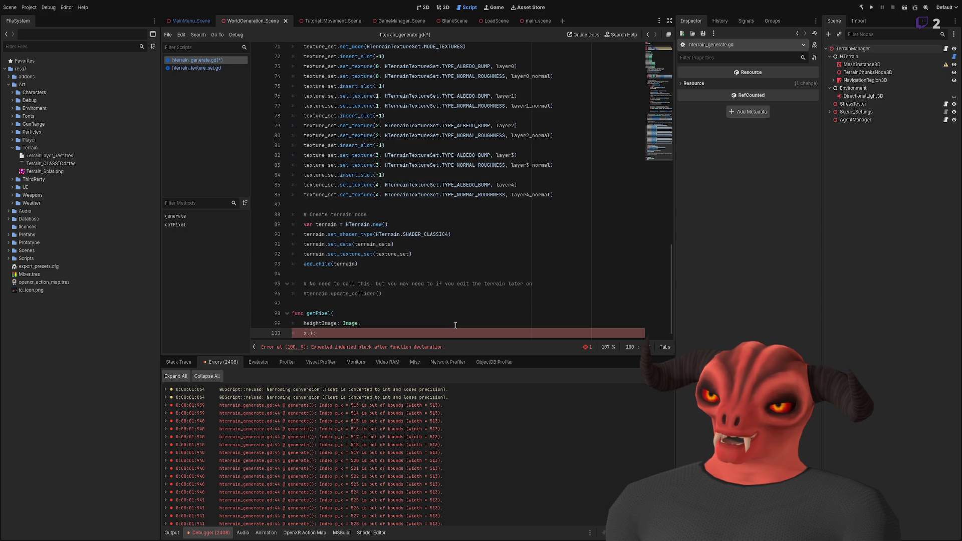
text( int,H)
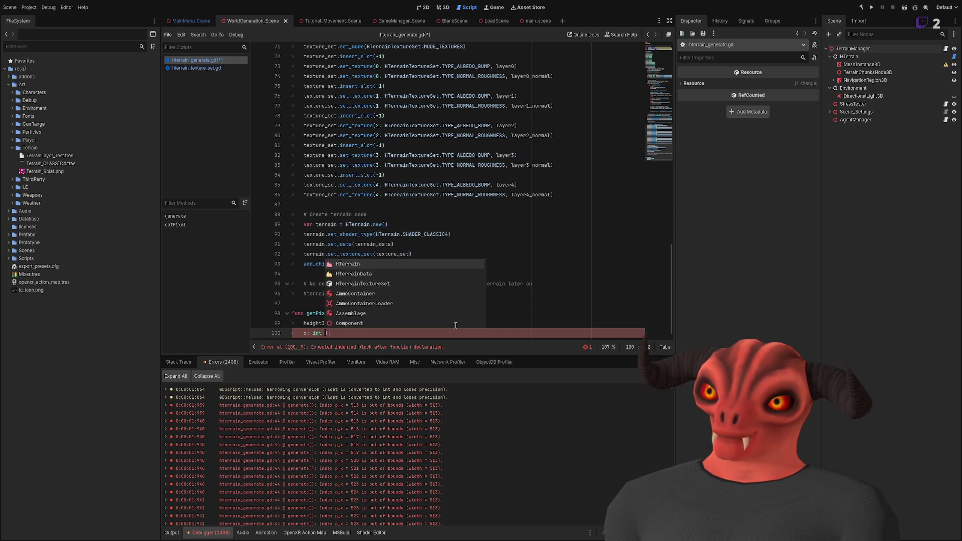
key(Return)
key(BackSpace)
key(BackSpace)
key(BackSpace)
key(Return)
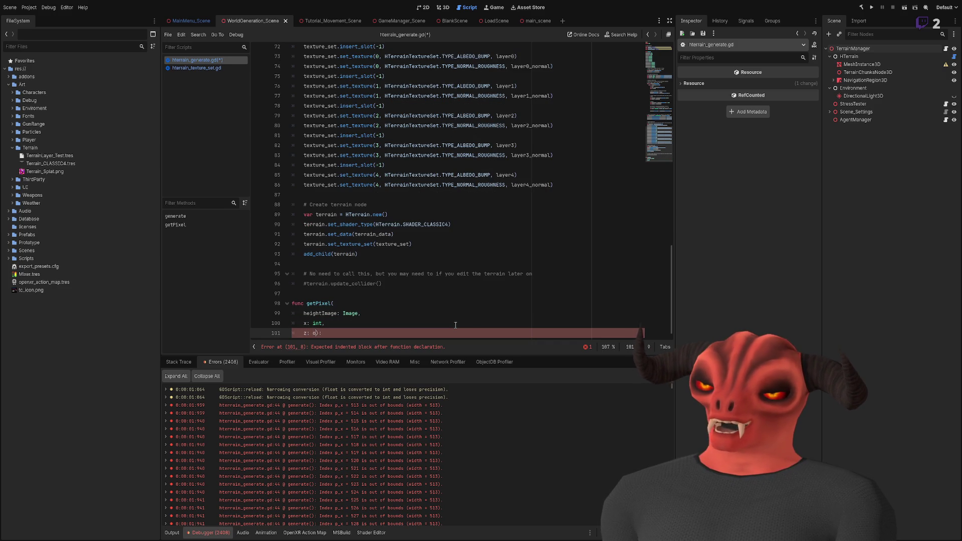
text(i)
key(Escape)
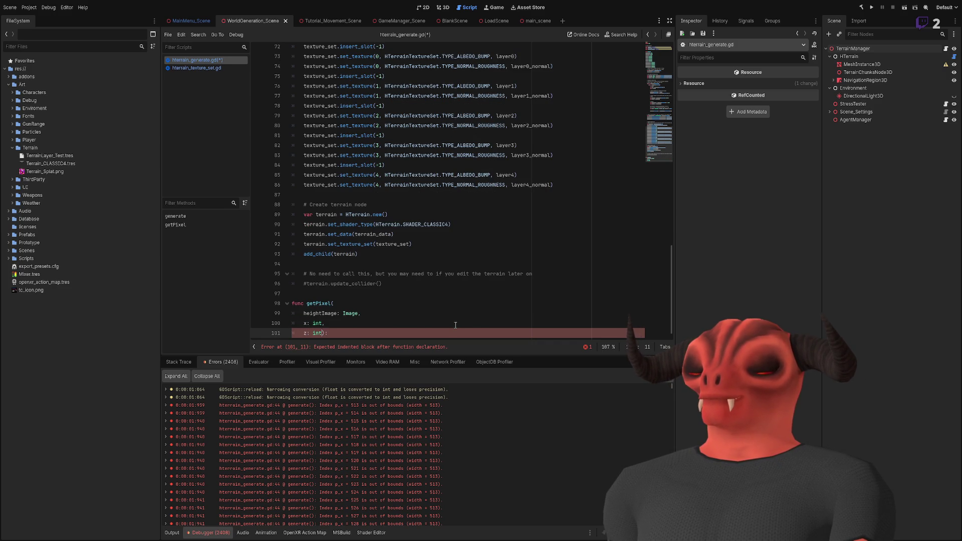
key(Escape)
key(End)
key(Return)
Change the x parameter's type to float and select z's type.
scroll(440, 280, up, 6)
scroll(457, 257, up, 8)
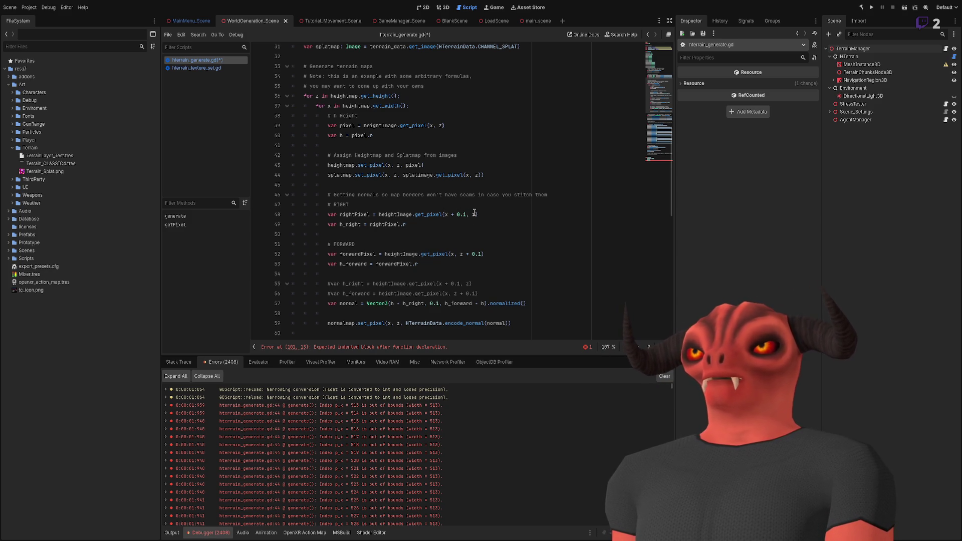
scroll(474, 213, down, 9)
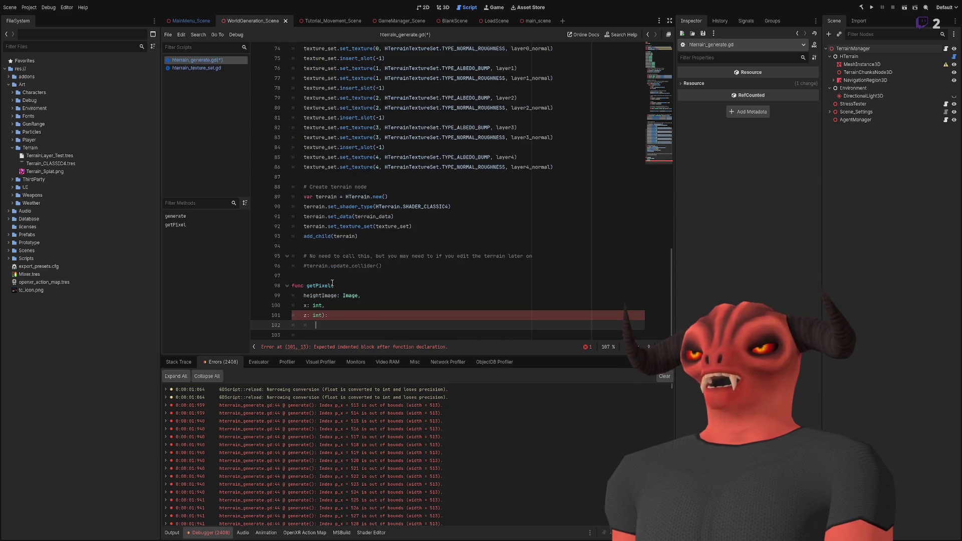
scroll(370, 266, up, 10)
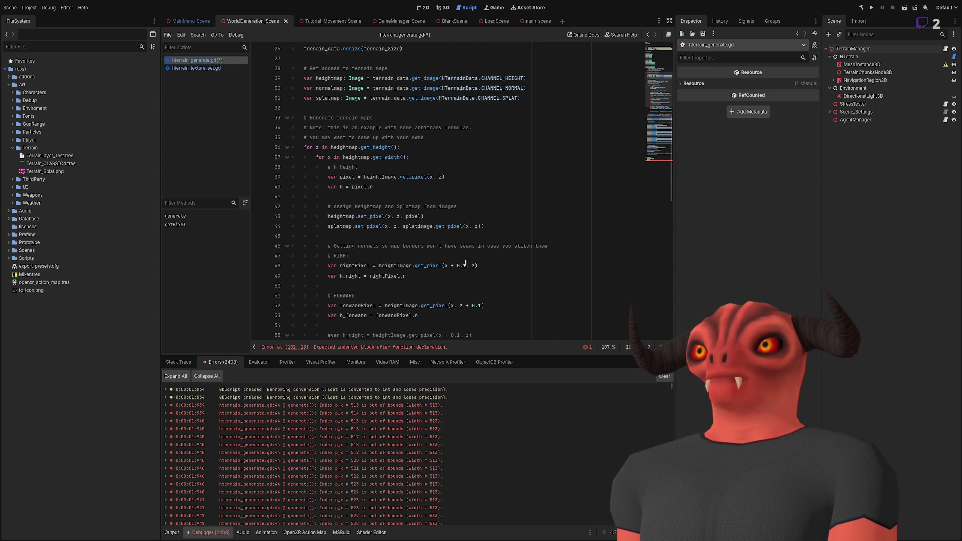
scroll(465, 264, down, 16)
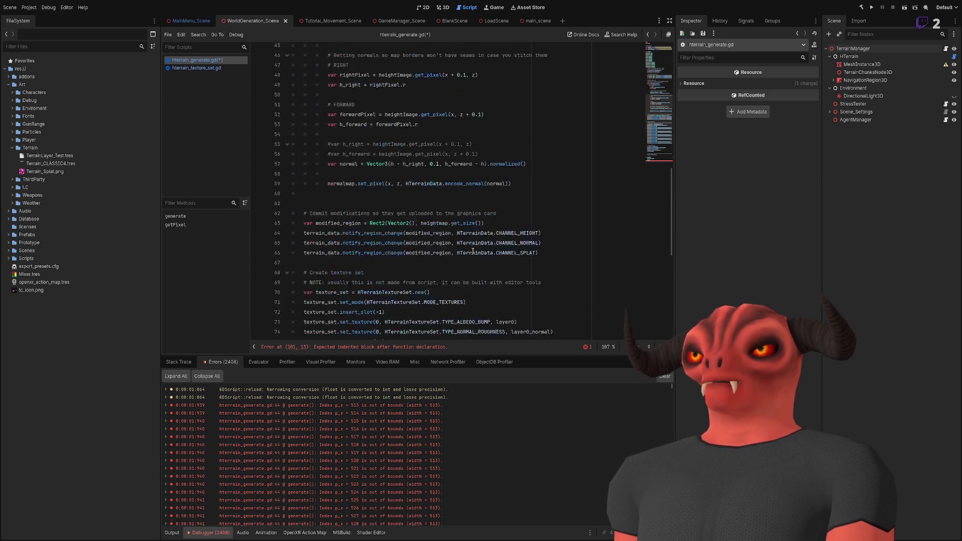
double_click(317, 305)
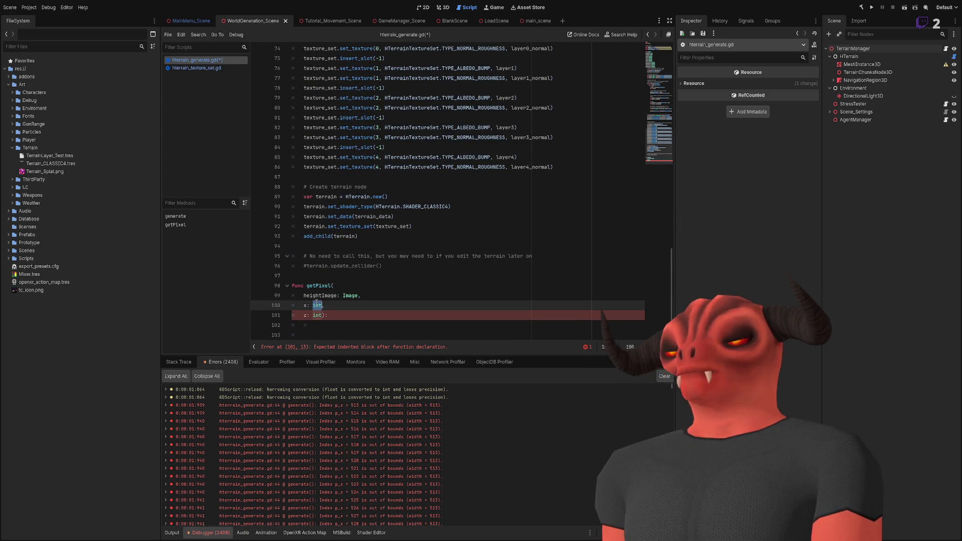
text(float)
double_click(317, 315)
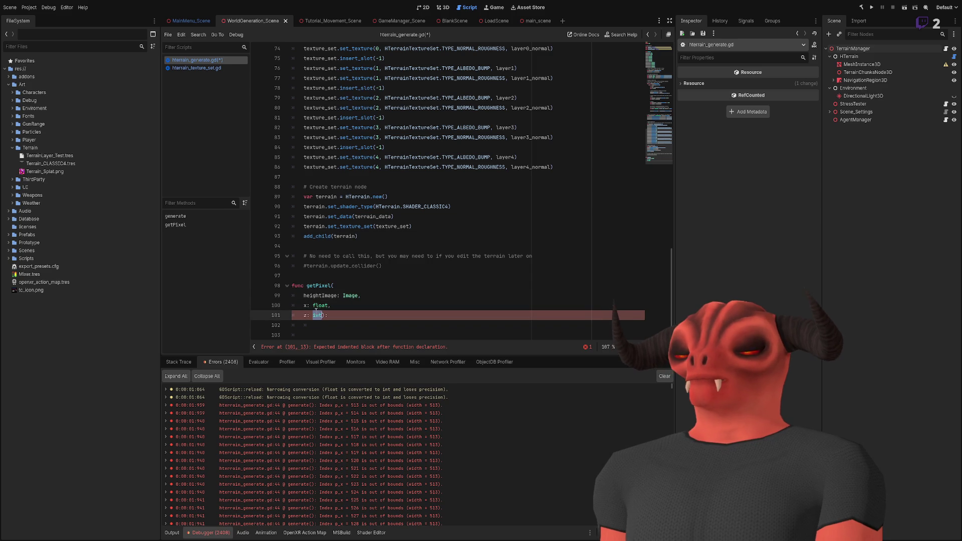
Retype z as float and change the right-pixel offset on line 48 from 0.1 to 1.
text(float)
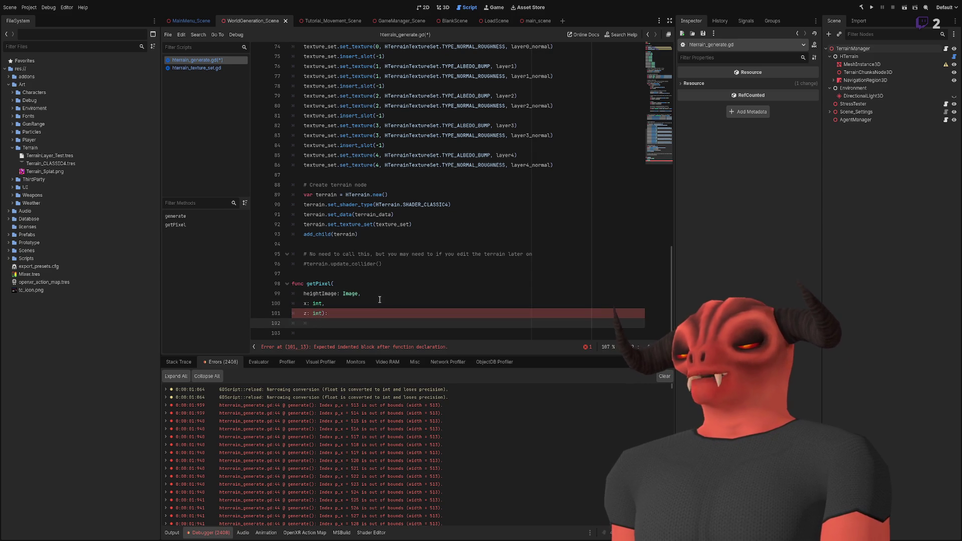
scroll(475, 245, up, 7)
scroll(475, 244, up, 7)
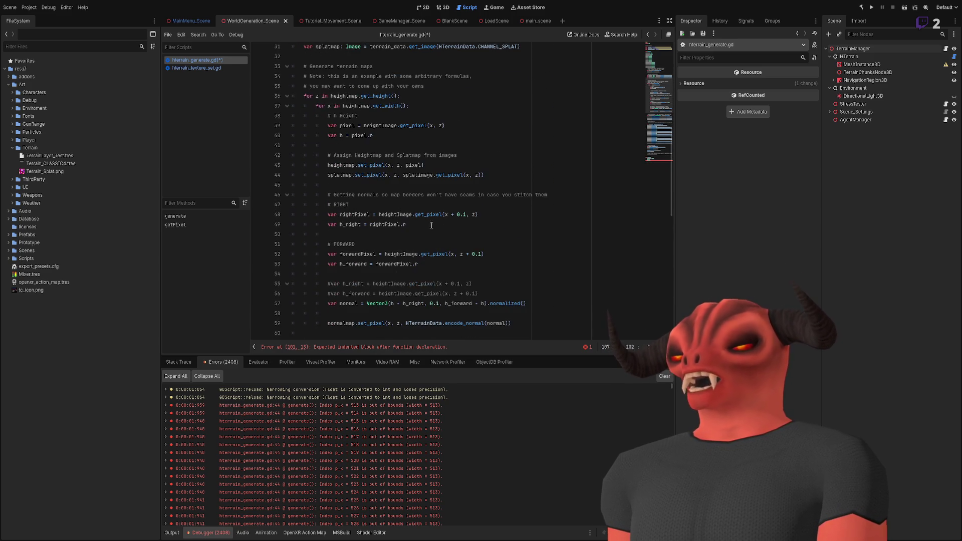
double_click(462, 214)
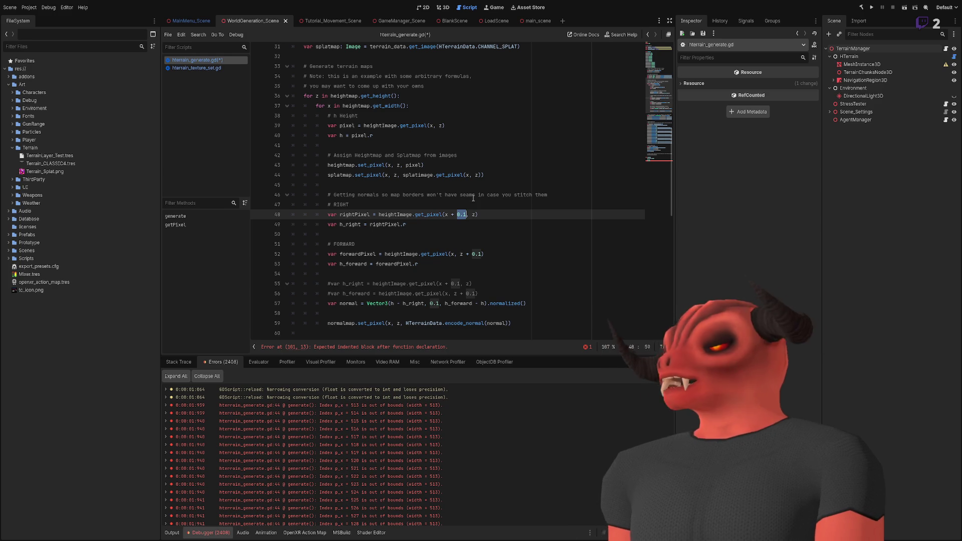
click(464, 214)
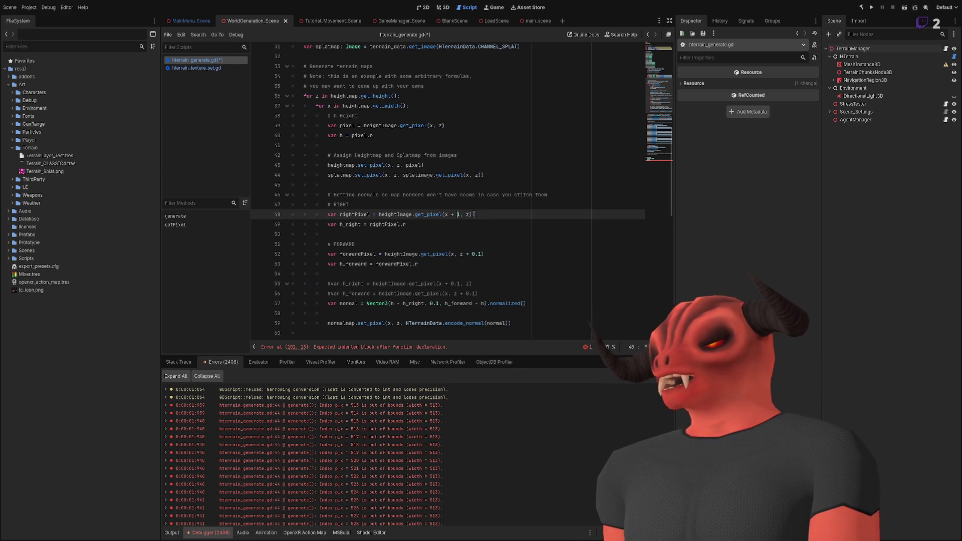
scroll(466, 210, down, 10)
scroll(427, 198, up, 4)
scroll(427, 198, up, 10)
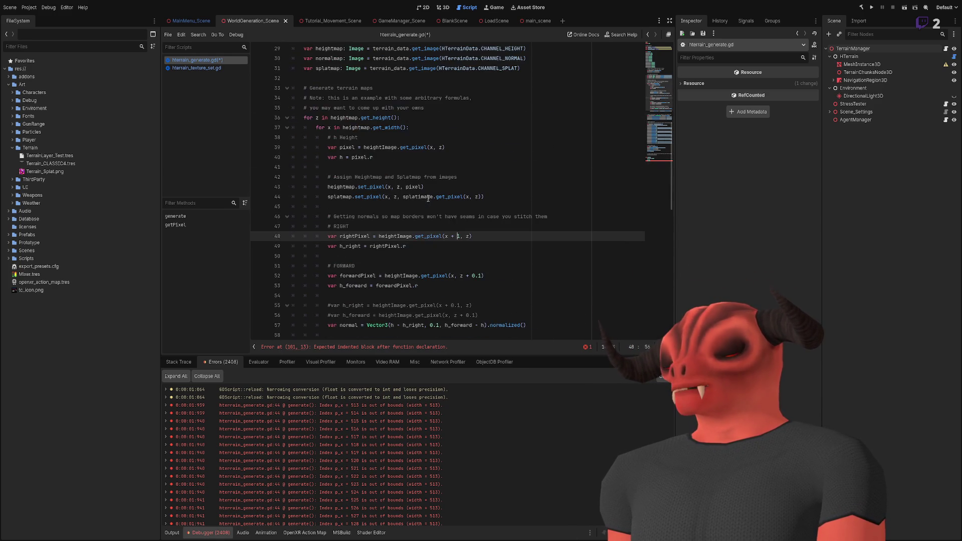
Change the forward-pixel offset on line 52 from 0.1 to 1, then return to getPixel's body.
drag(466, 277, 483, 276)
text(1')
key(ctrl+z)
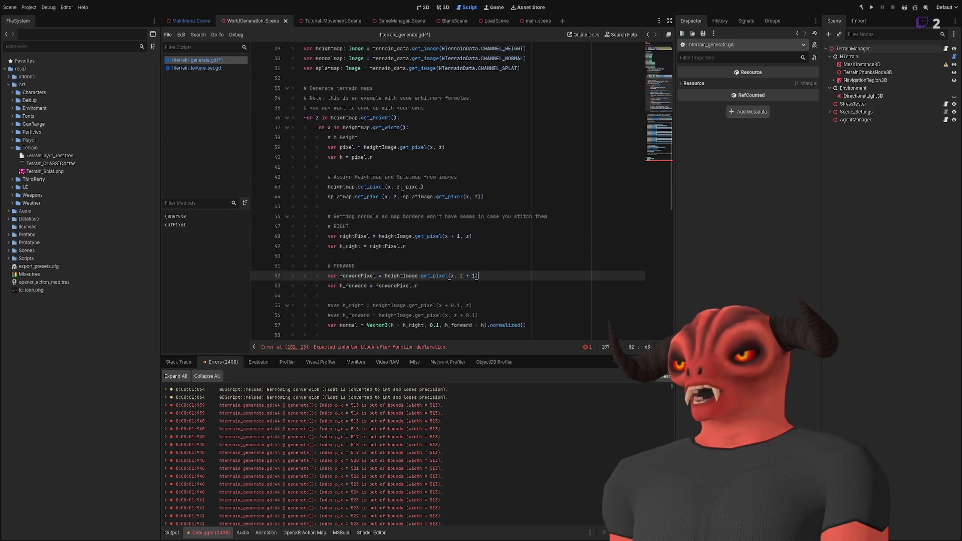
scroll(403, 207, down, 6)
scroll(403, 207, down, 9)
click(335, 325)
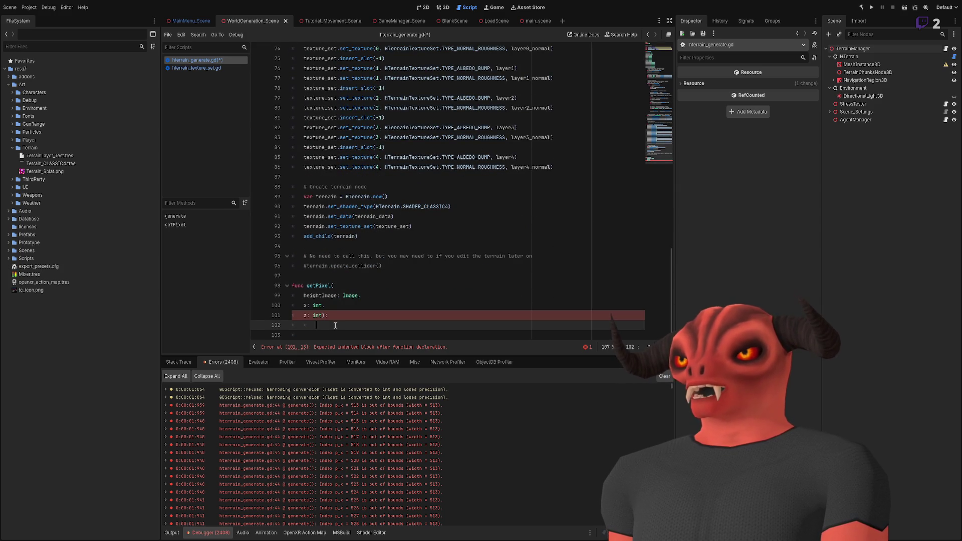
Remove the stray Q and rename getPixel's heightImage parameter to image.
text(Q)
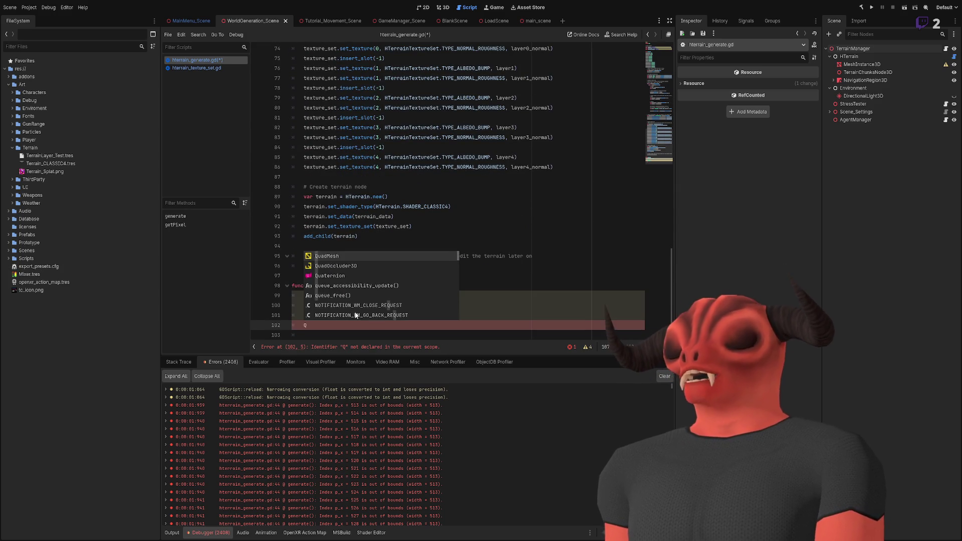
key(BackSpace)
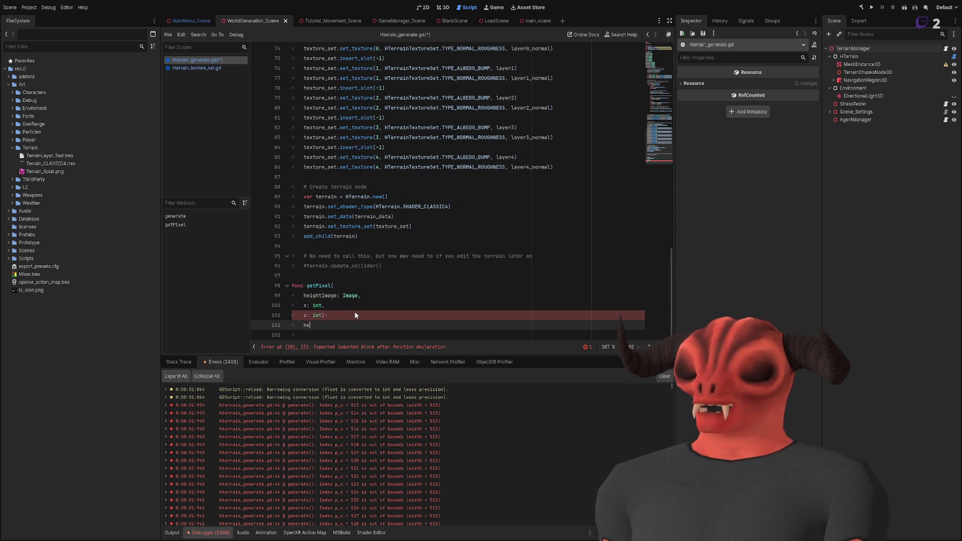
key(ctrl+space)
click(349, 237)
double_click(320, 295)
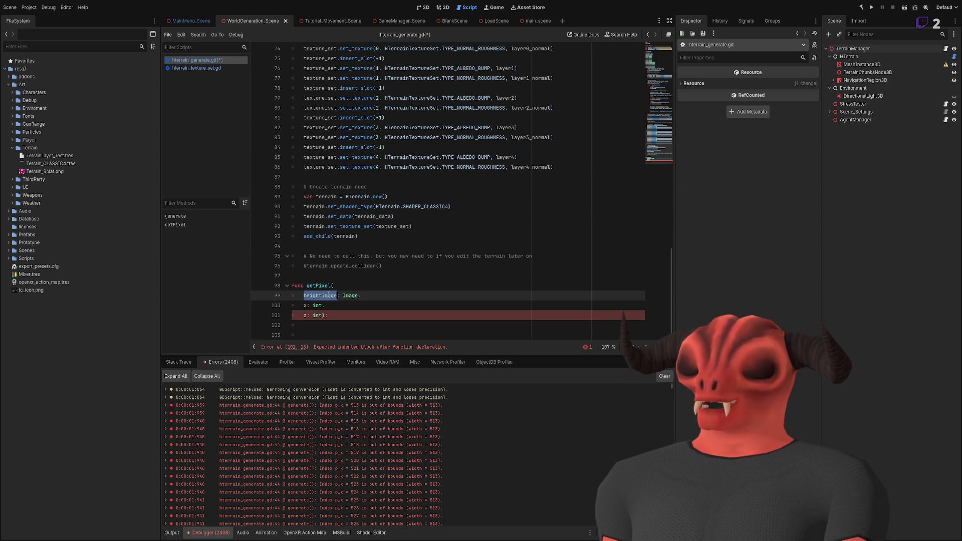
text(image)
Add an image.get_size() call in the getPixel body, leaving blank lines above it.
click(329, 325)
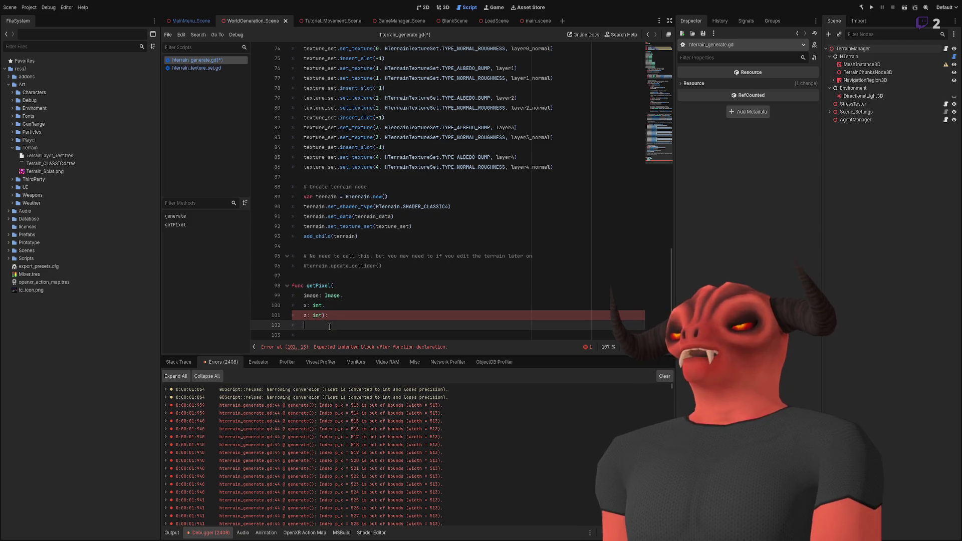
text(image.get)
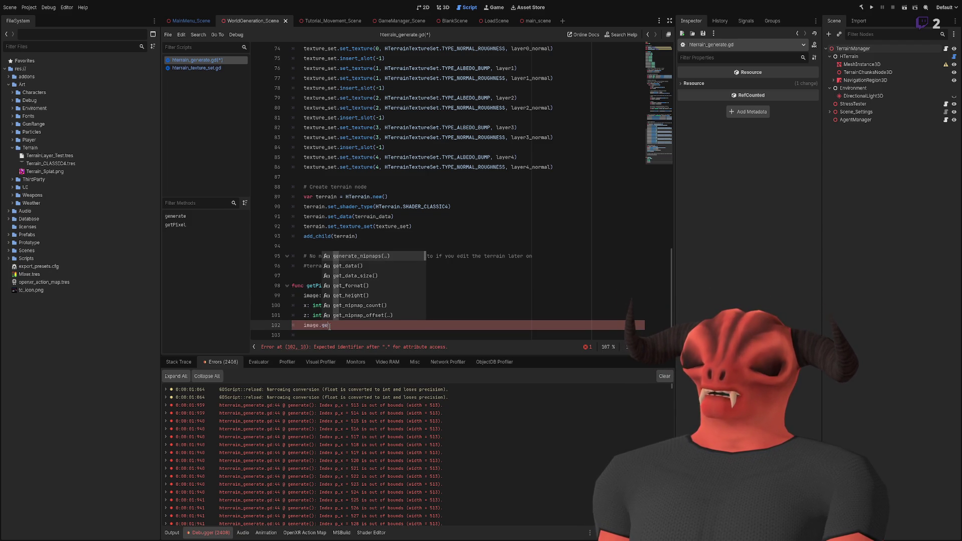
text(_si)
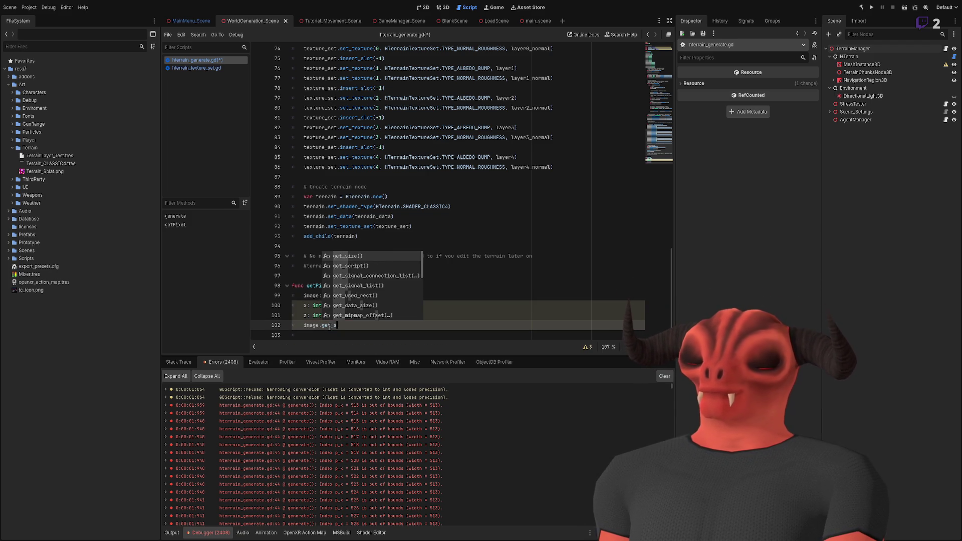
key(Return)
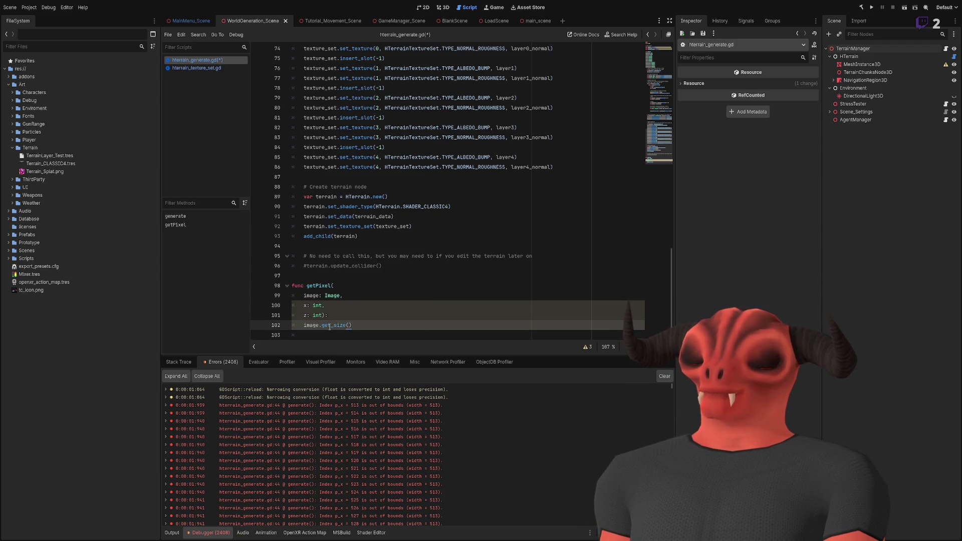
scroll(479, 229, up, 14)
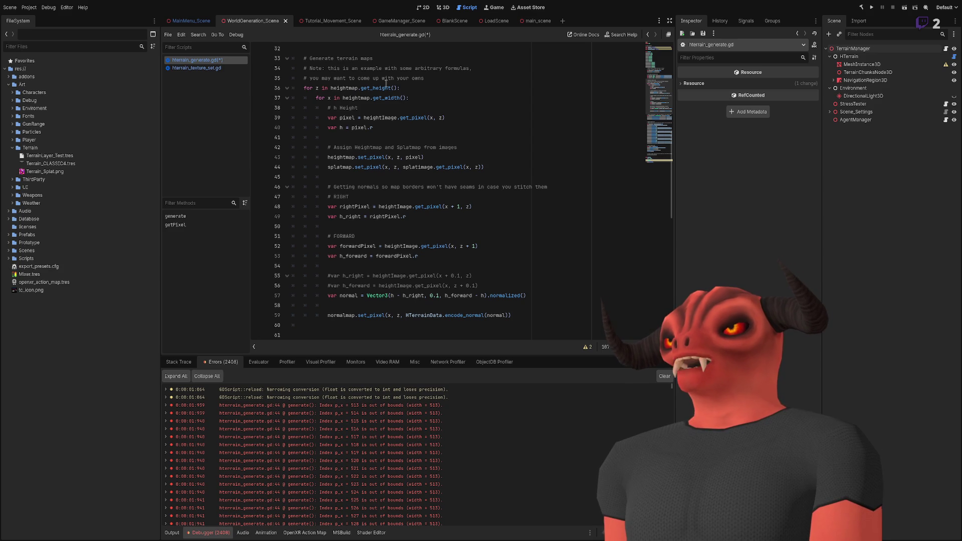
double_click(379, 87)
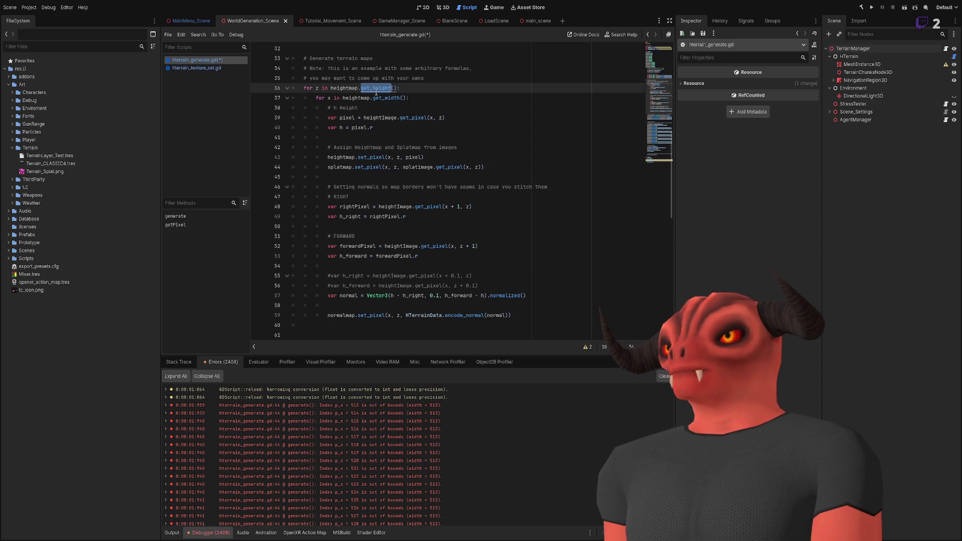
scroll(376, 186, down, 2)
scroll(376, 185, down, 12)
click(350, 315)
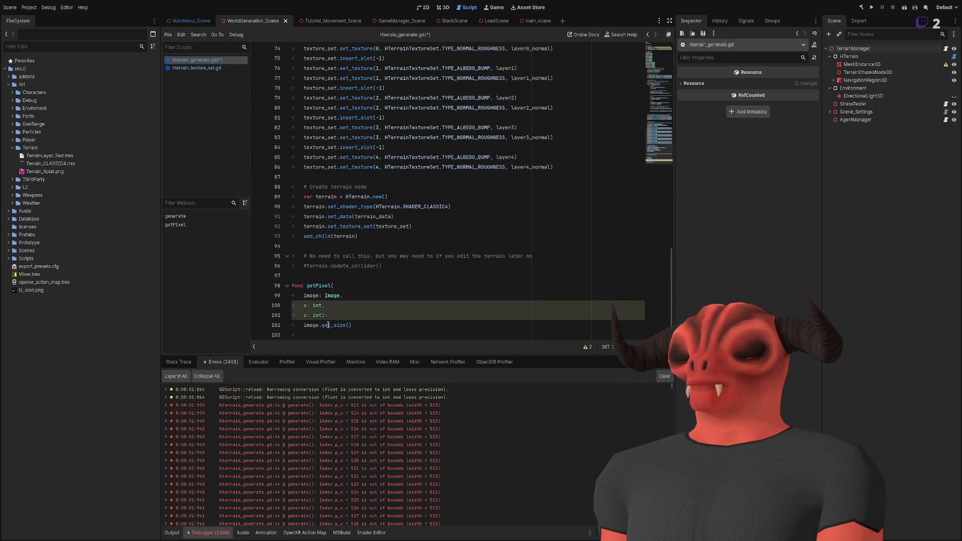
key(ctrl+z)
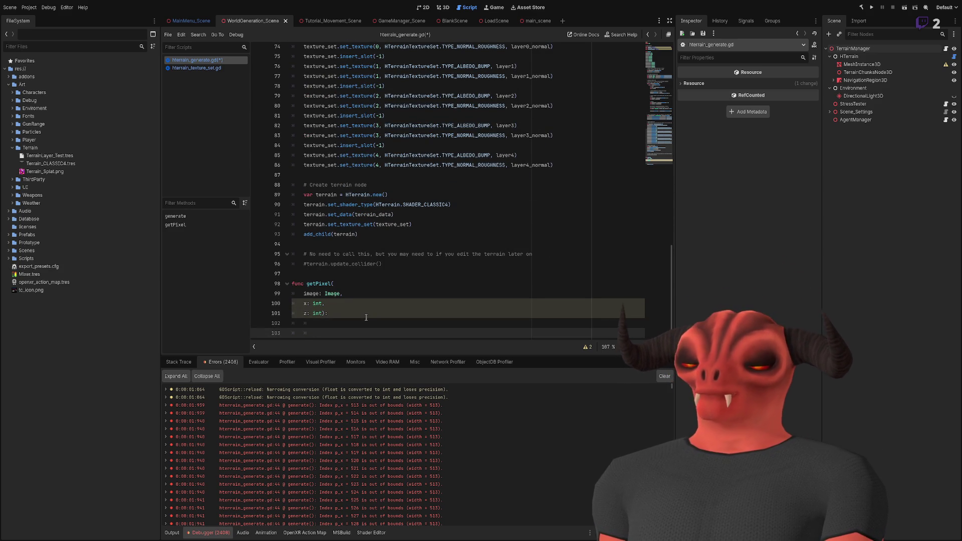
scroll(376, 276, up, 17)
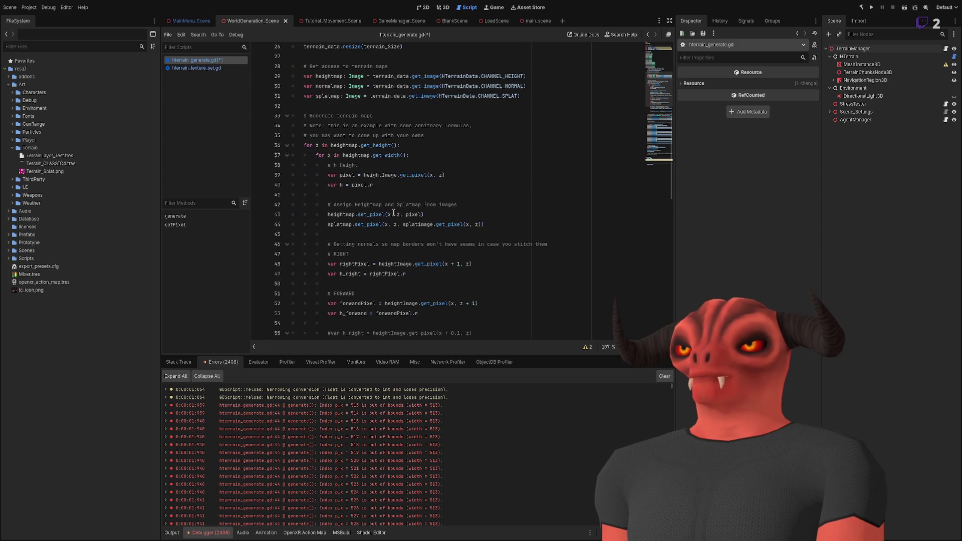
scroll(393, 213, down, 17)
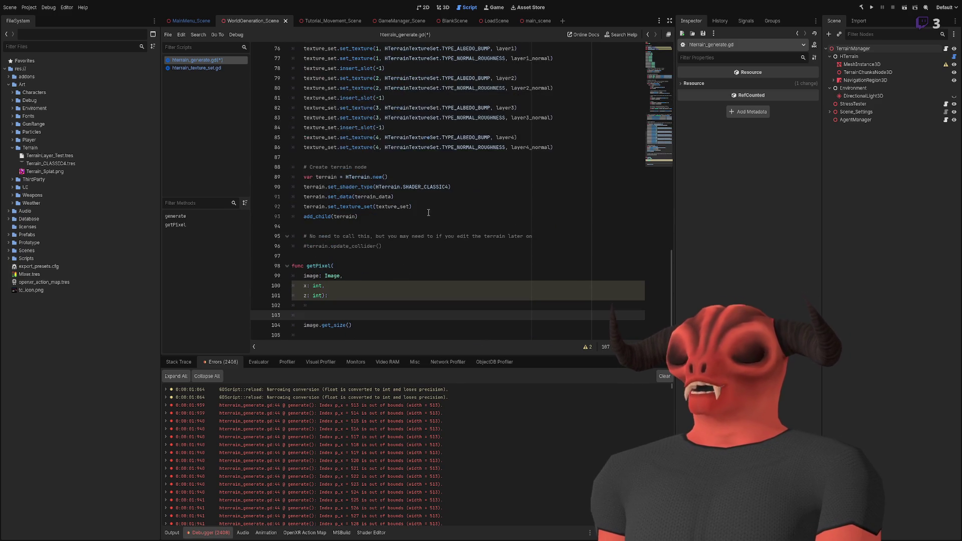
Write the condition 'if image.get_height >= z:' in getPixel.
text(if())
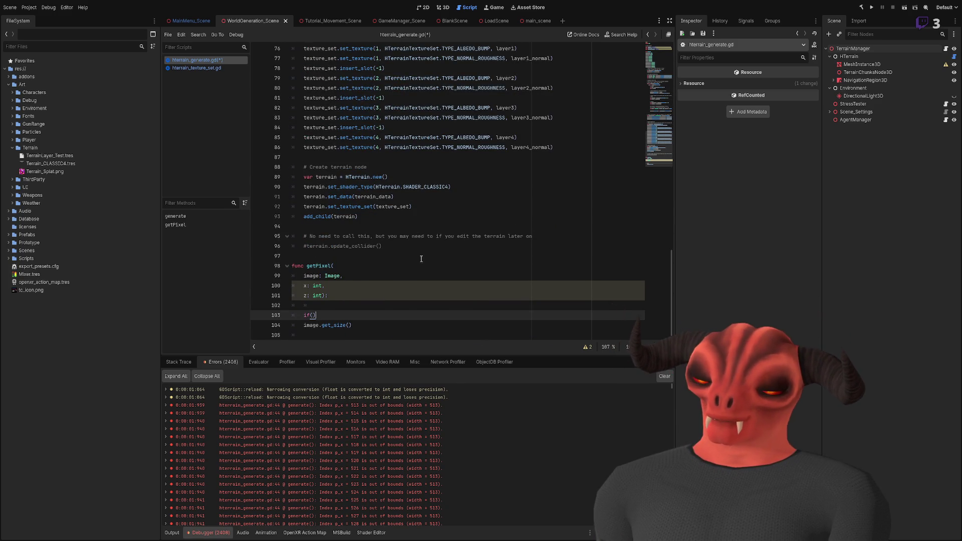
text(get_height)
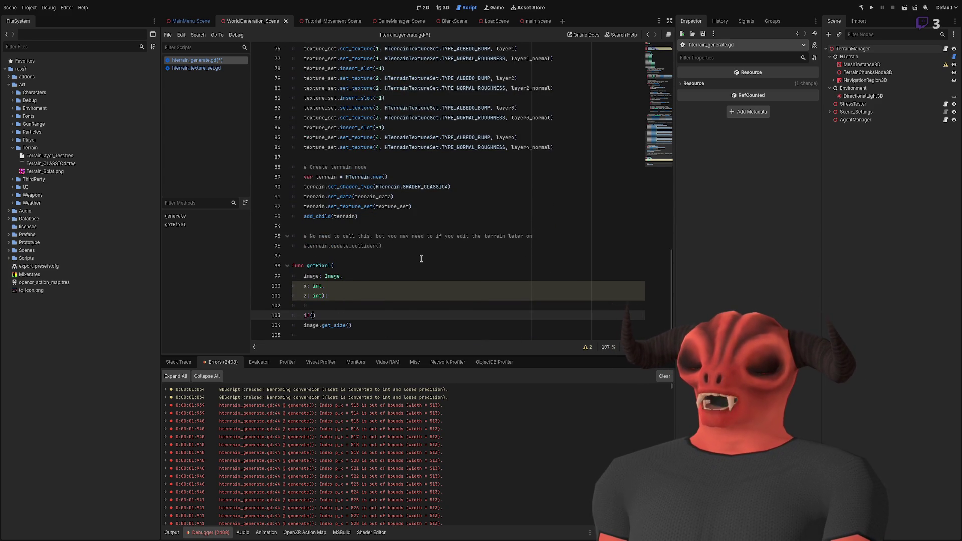
text(get_height >)
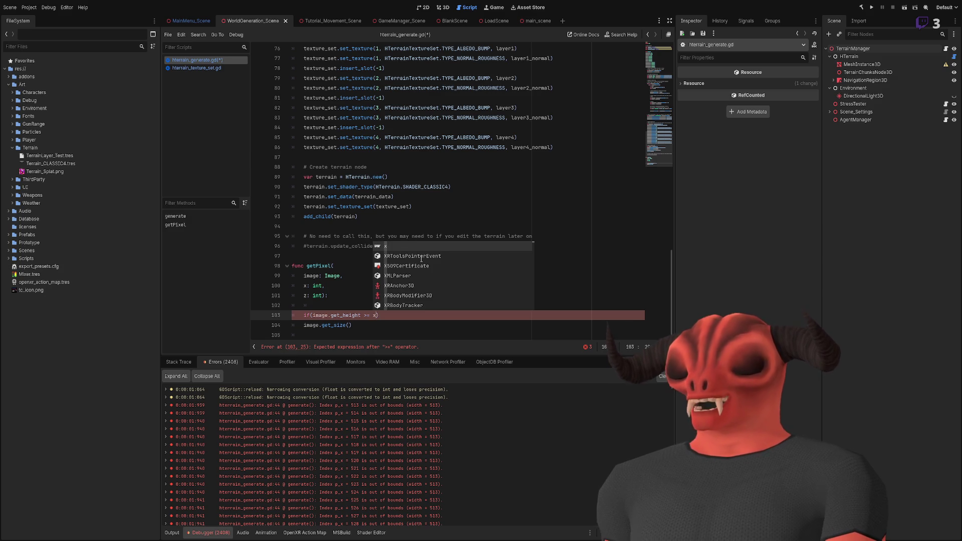
text(z)
scroll(352, 229, up, 15)
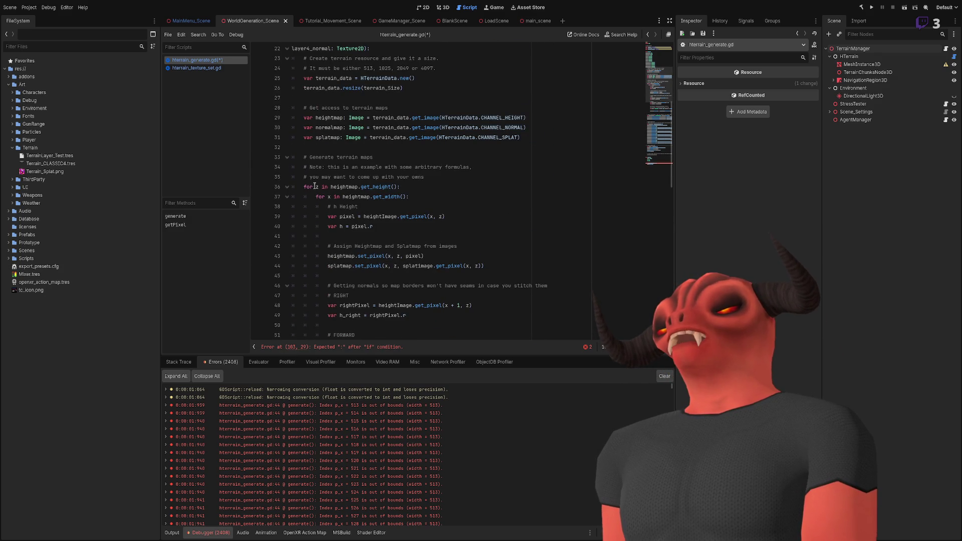
scroll(339, 242, down, 3)
scroll(338, 242, down, 15)
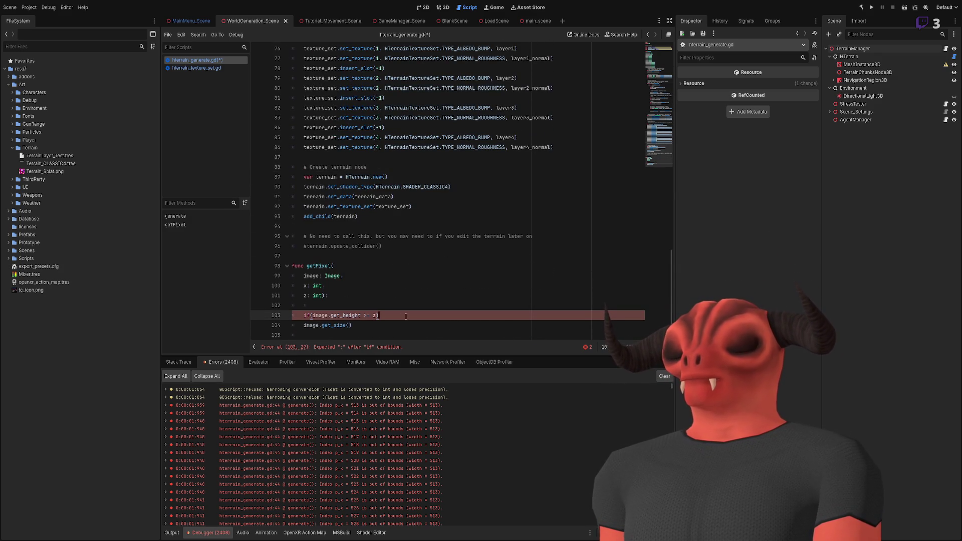
Set z = image.get_height on the indented line under the if check.
key(Return)
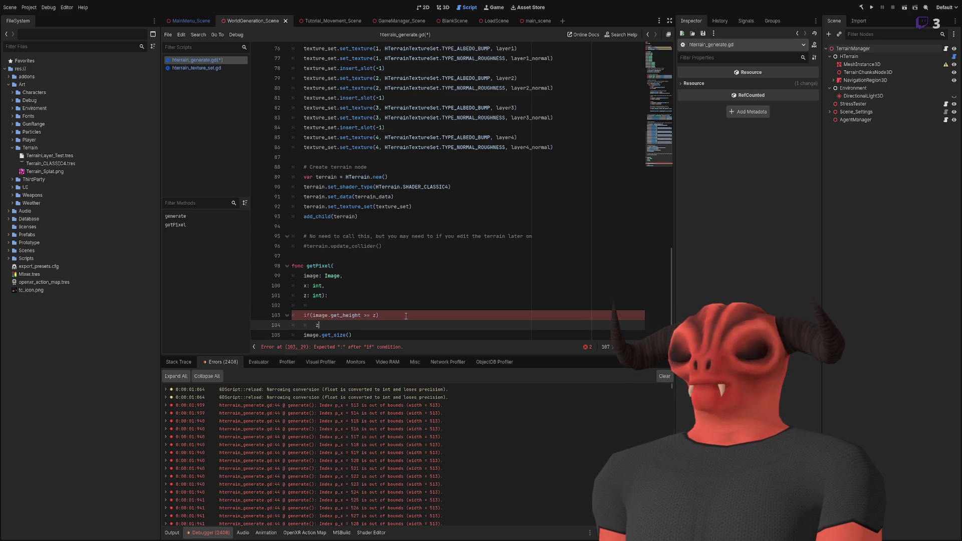
text( =)
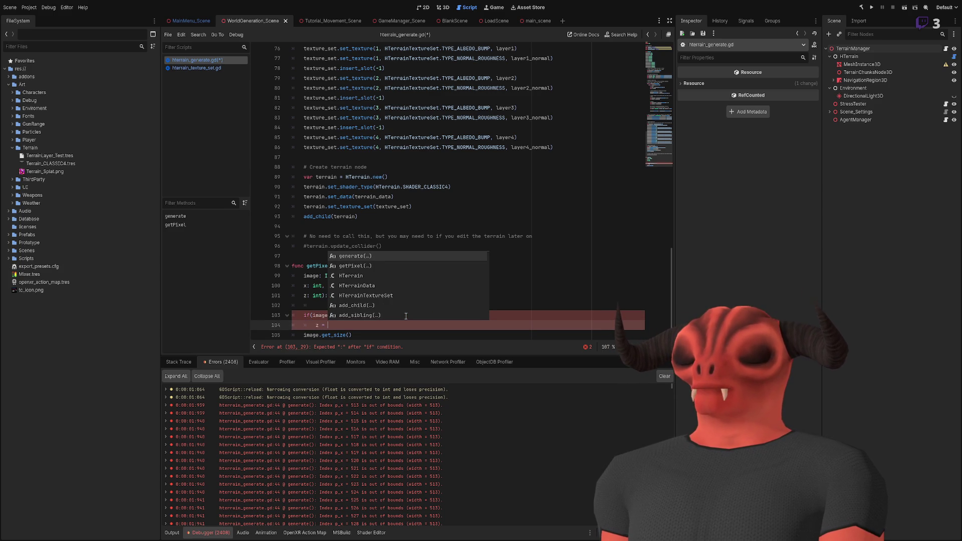
key(Escape)
mouse_move(310, 315)
mouse_down()
mouse_move(364, 316)
mouse_move(330, 325)
mouse_up()
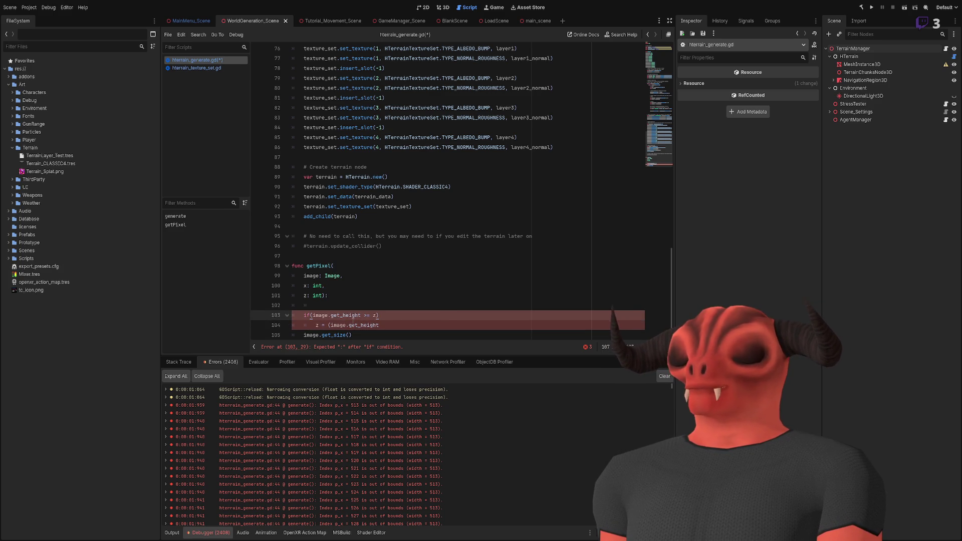
key(Return)
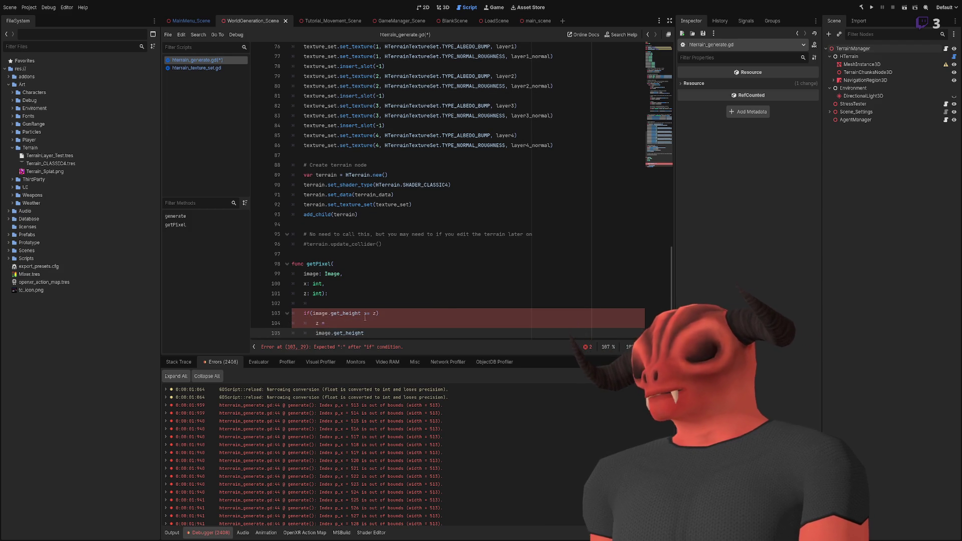
key(ctrl+z)
click(458, 302)
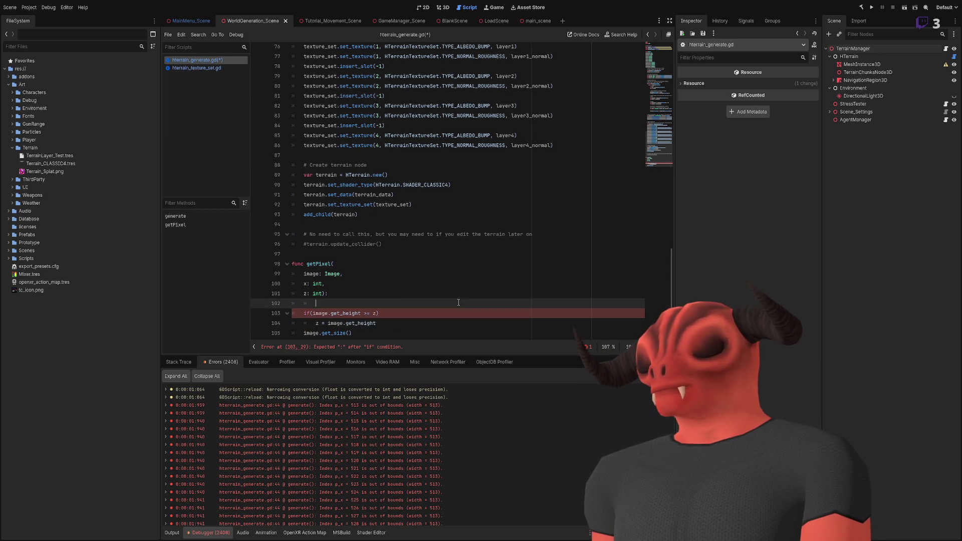
scroll(364, 291, down, 1)
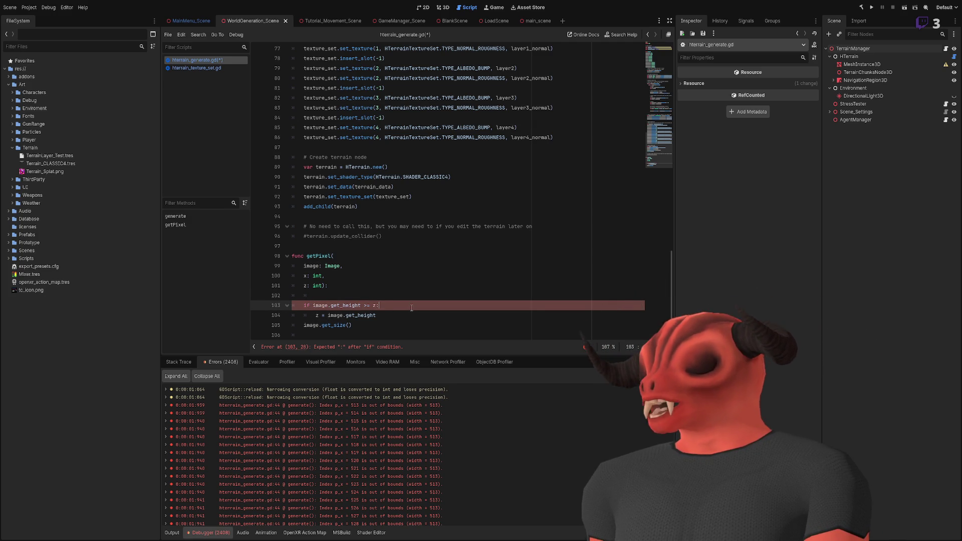
text(:)
key(Down)
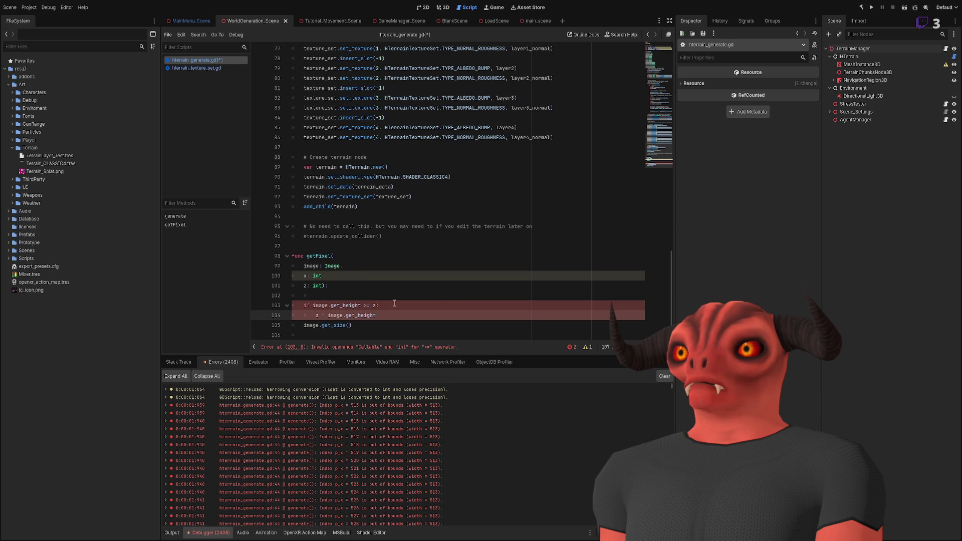
click(379, 303)
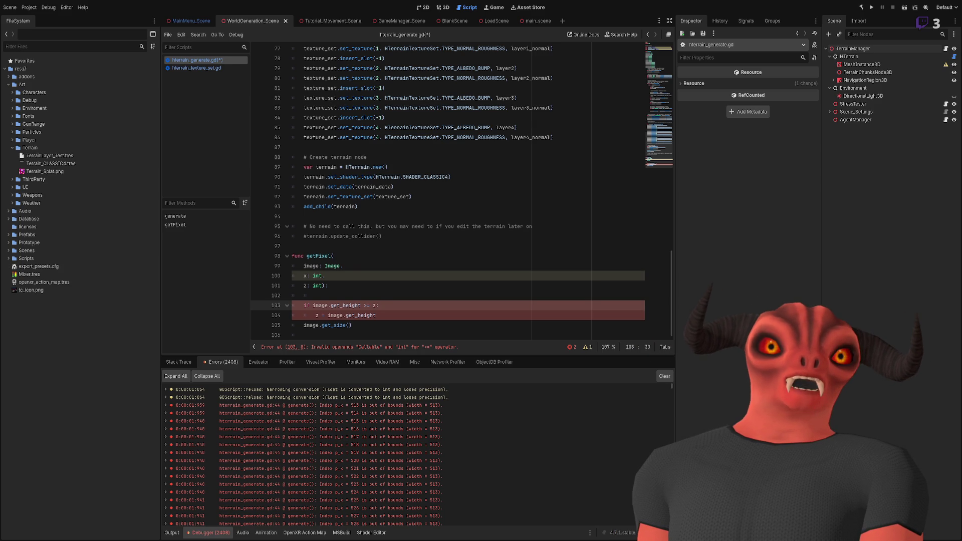
click(315, 315)
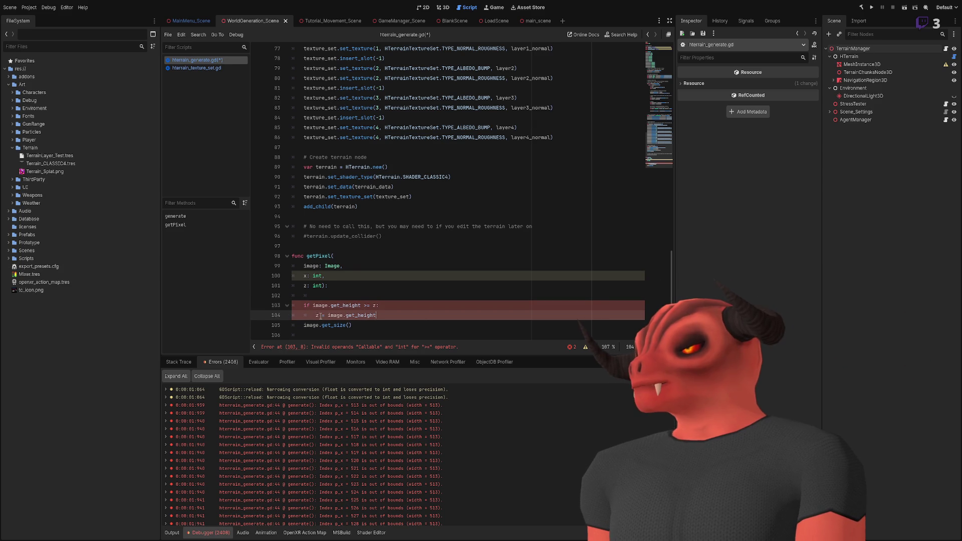
key(Tab)
key(Tab)
key(shift+Home)
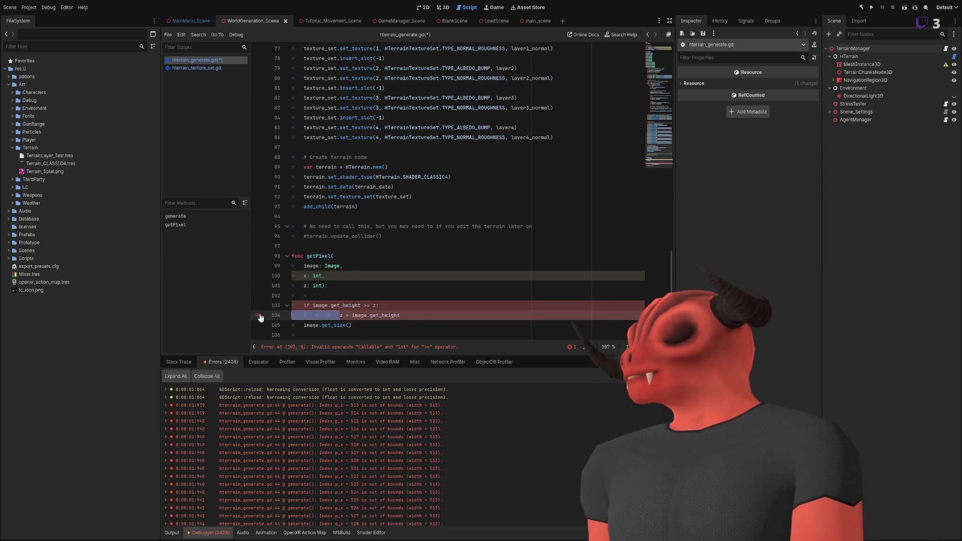
key(shift+Tab)
key(shift+Tab)
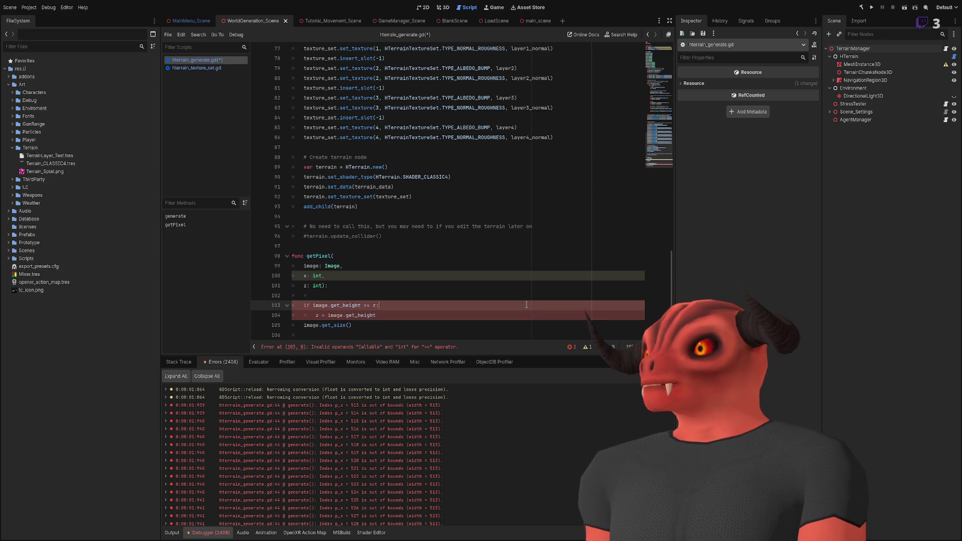
click(451, 306)
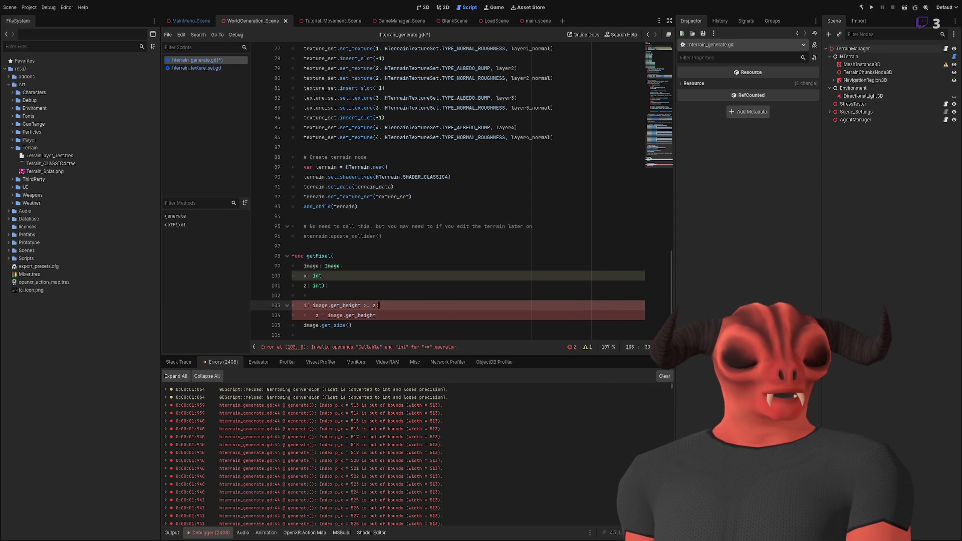
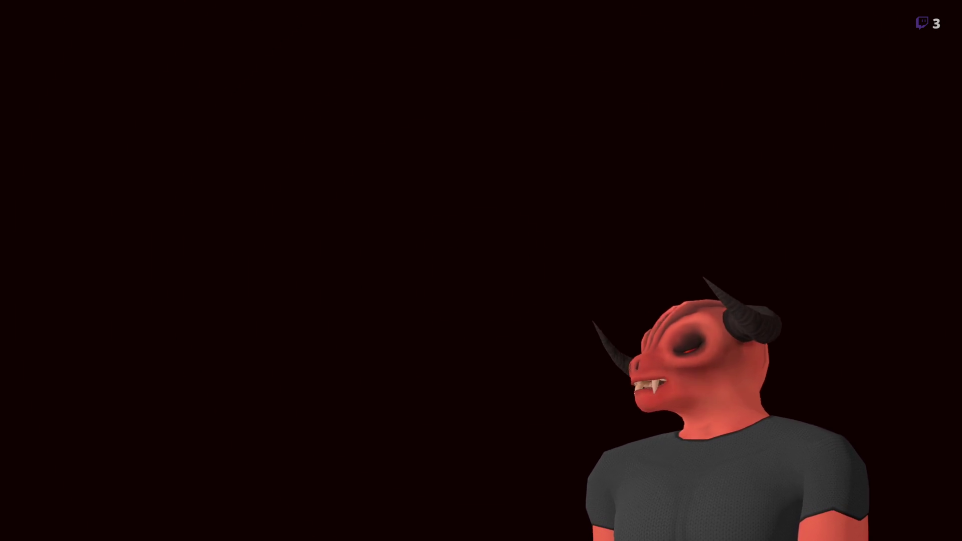
Inspect the getPixel helper and its height check on lines 103-105.
scroll(337, 271, up, 15)
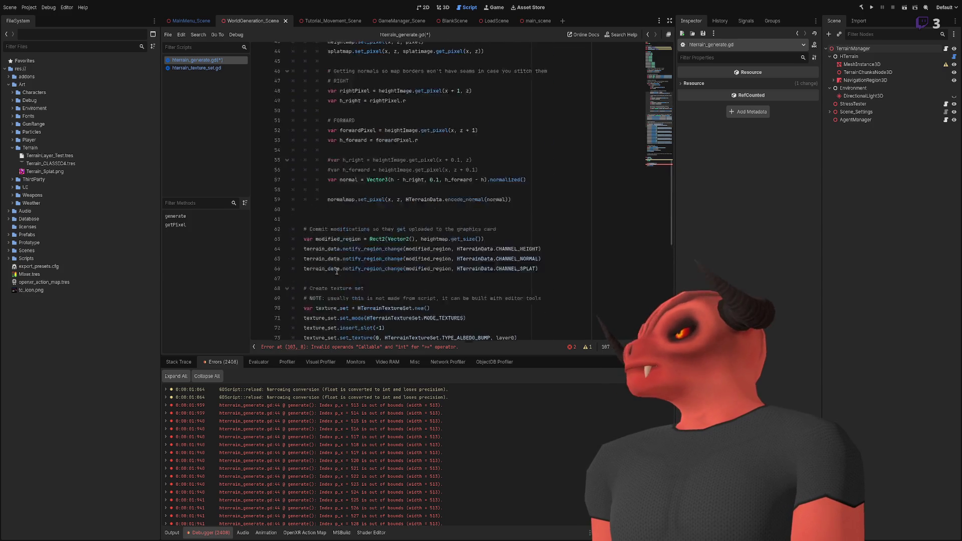
scroll(337, 271, up, 4)
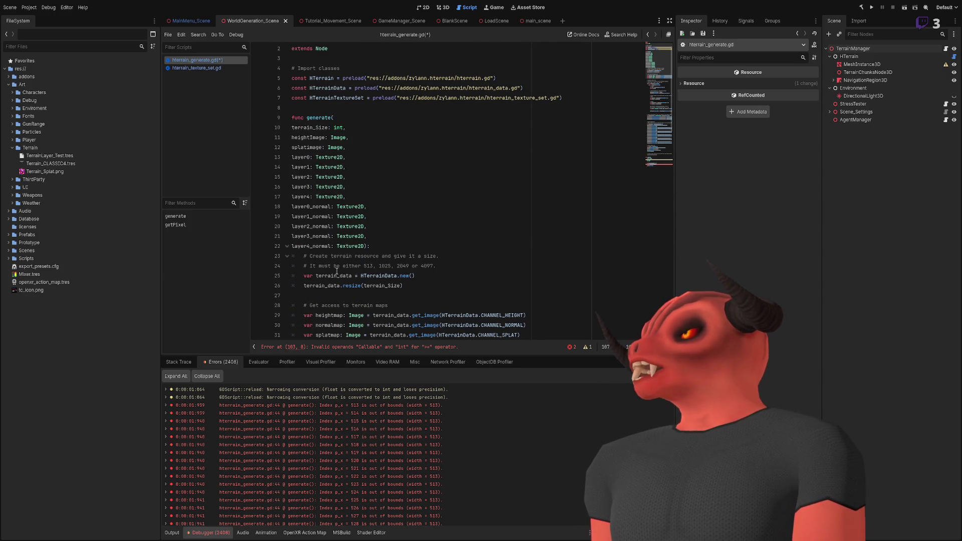
scroll(337, 270, down, 20)
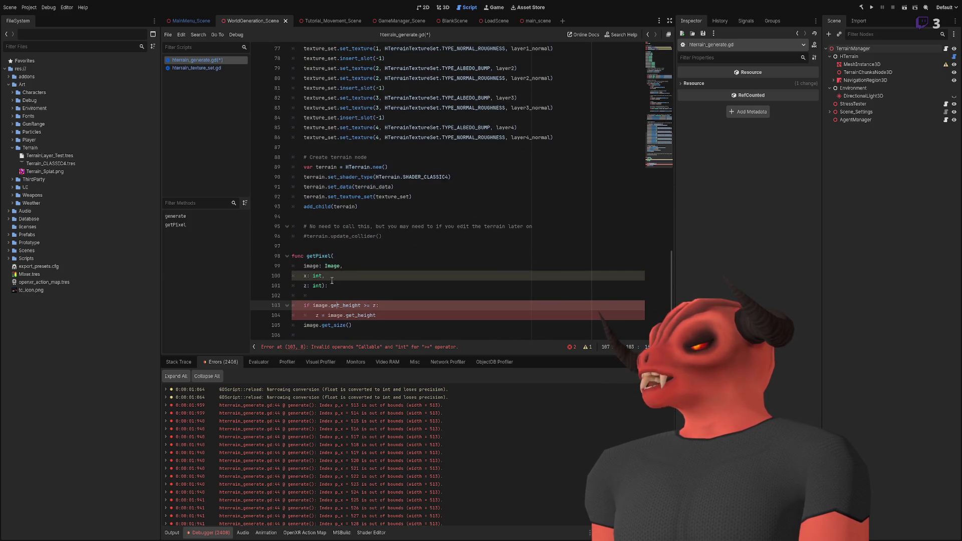
double_click(310, 257)
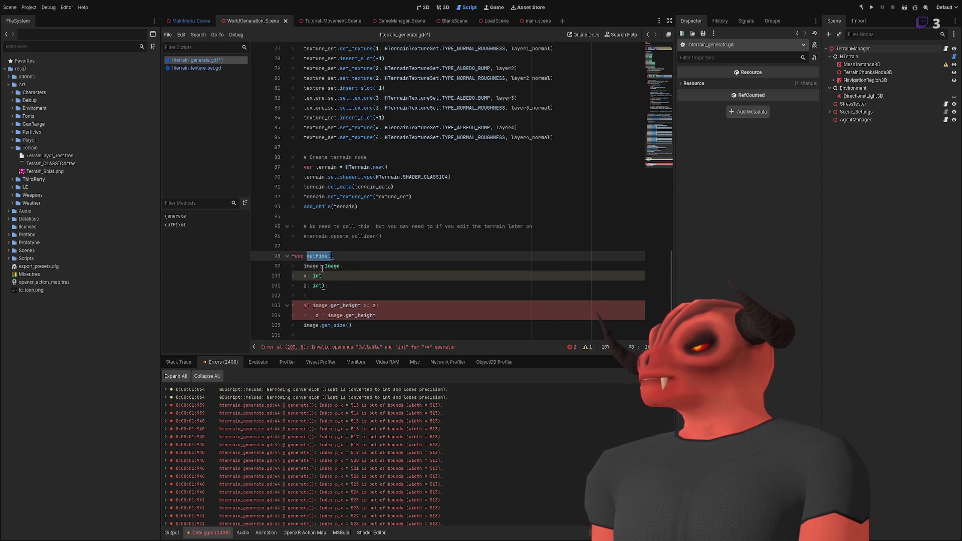
double_click(315, 305)
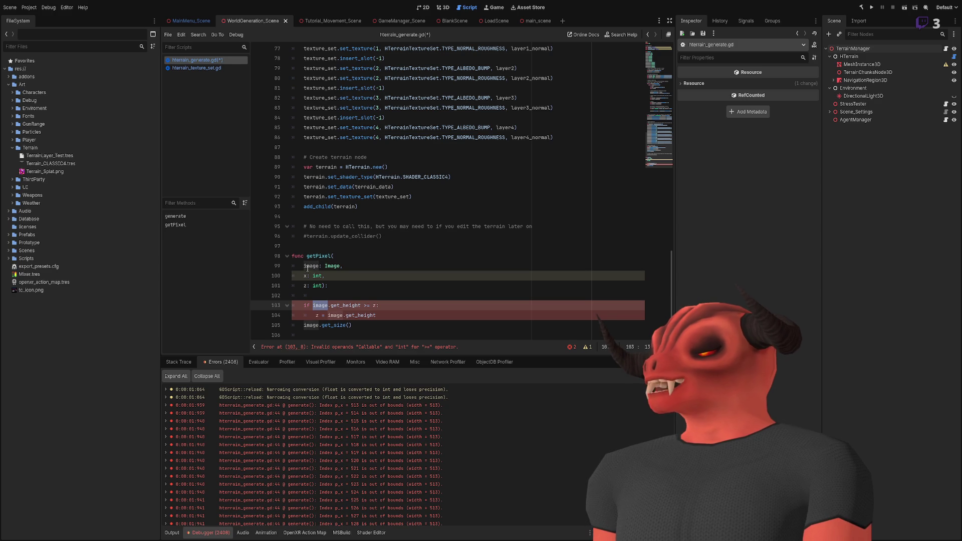
double_click(344, 306)
click(368, 306)
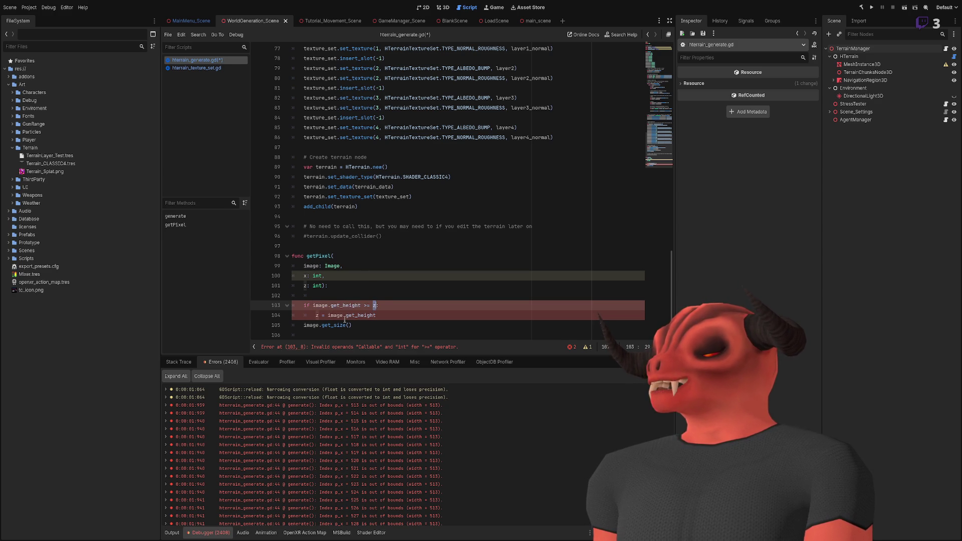
click(308, 315)
click(426, 323)
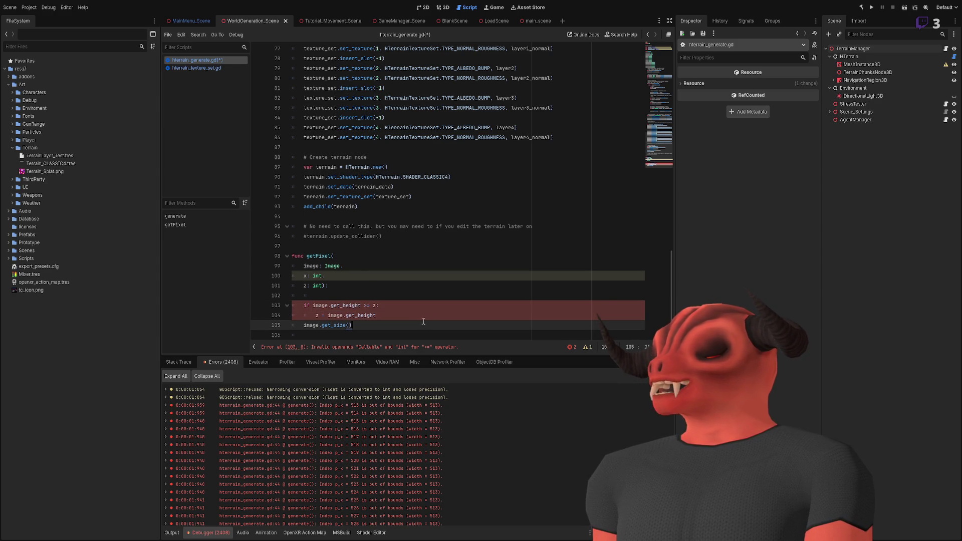
shift+click(411, 315)
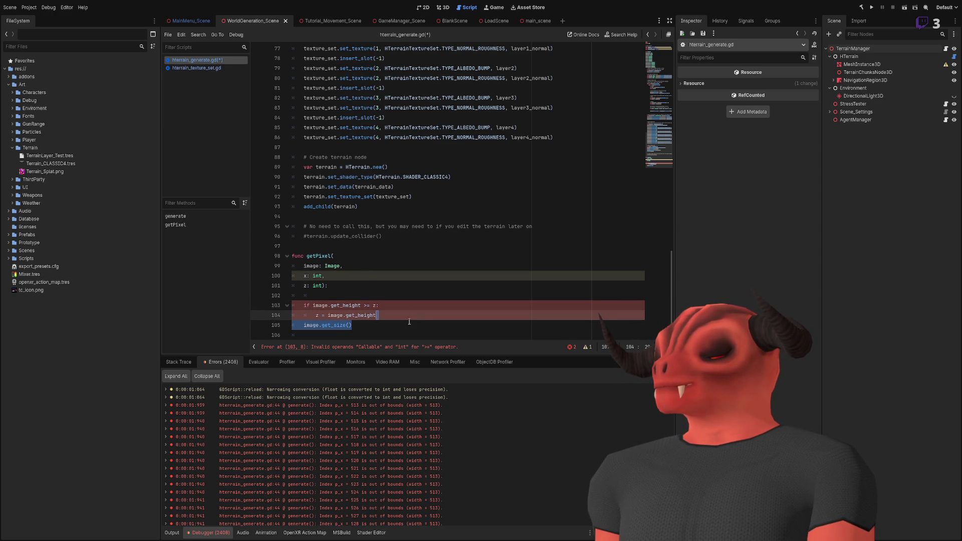
click(409, 324)
Replace get_size on line 105 with return image.get_pixel(x, z), dropping the extra parenthesis.
double_click(345, 325)
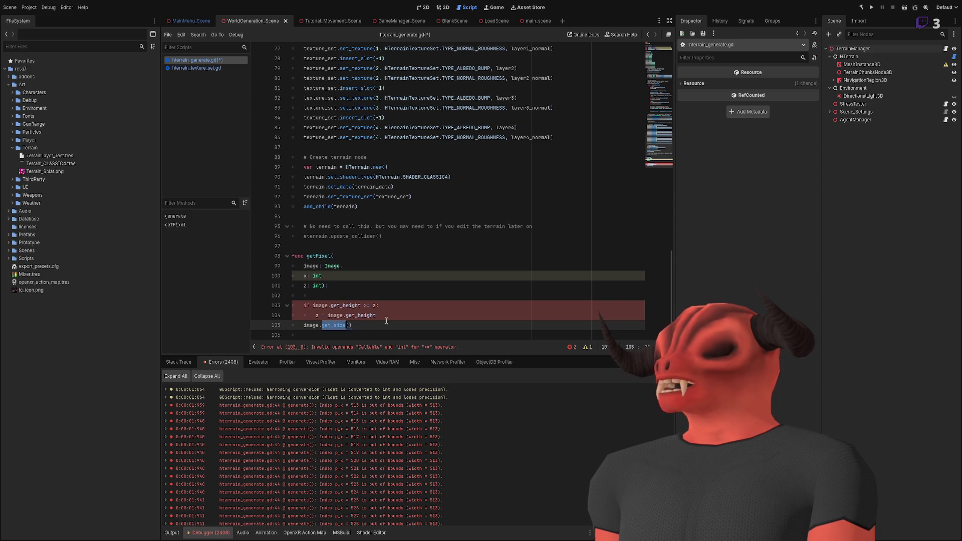
text(get_pixel(x)
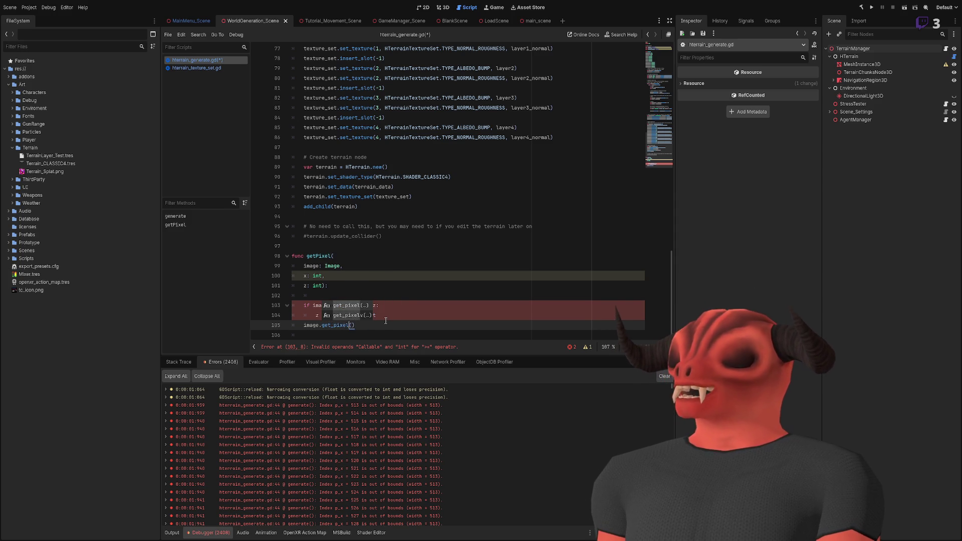
text(,)
key(BackSpace)
text(z)
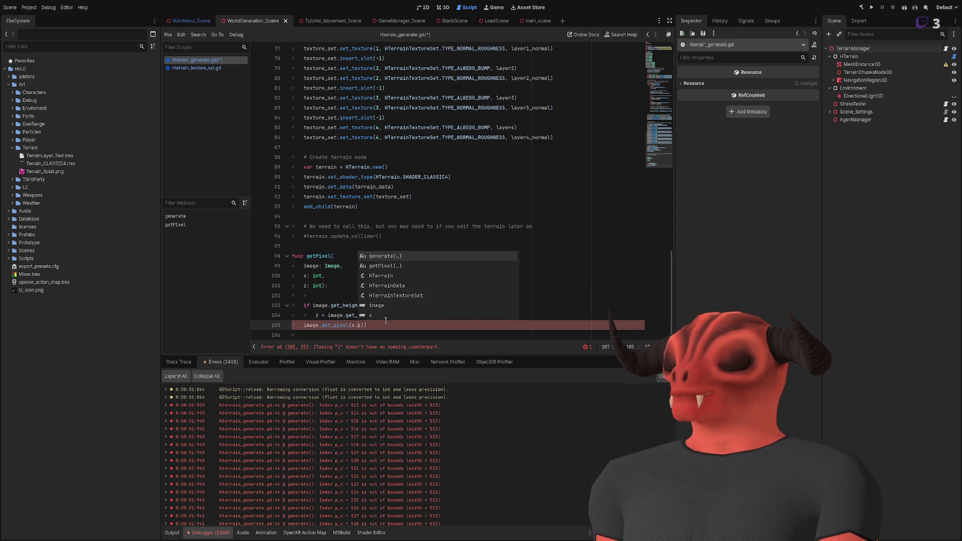
text())
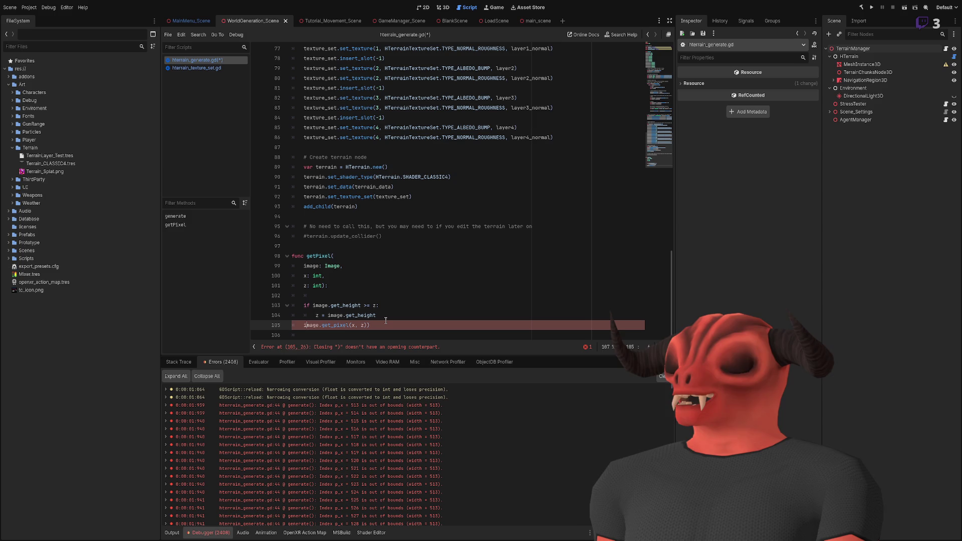
text(eturn)
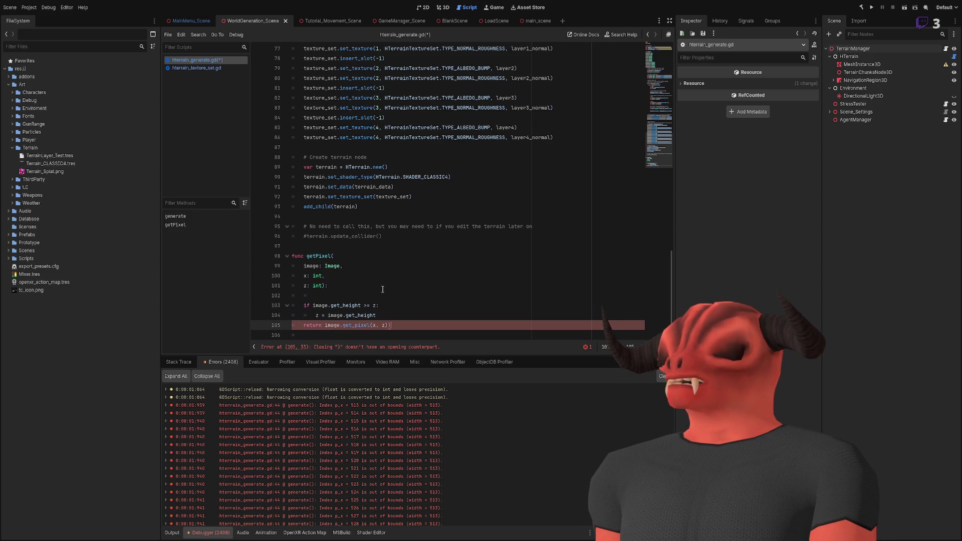
key(BackSpace)
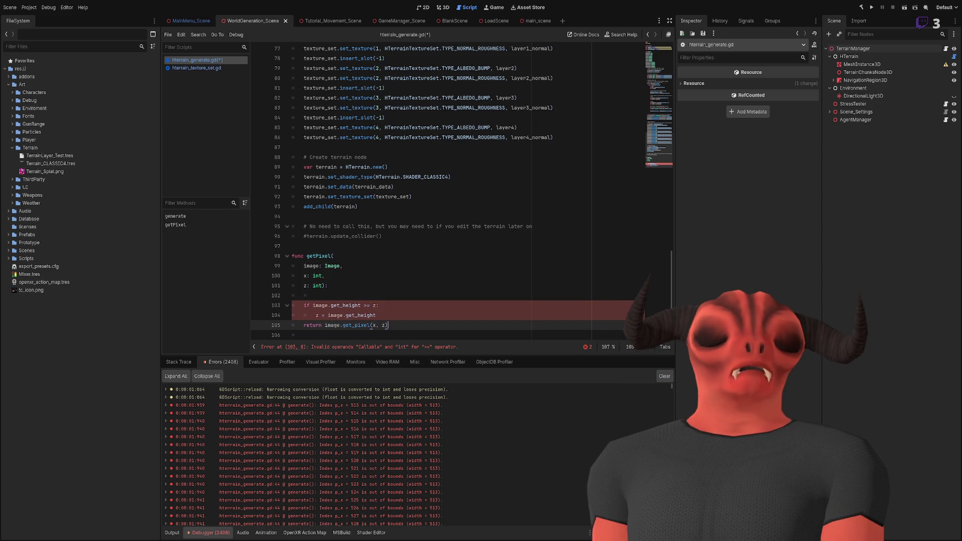
Add the missing parentheses to the get_height calls on lines 103 and 104.
click(406, 313)
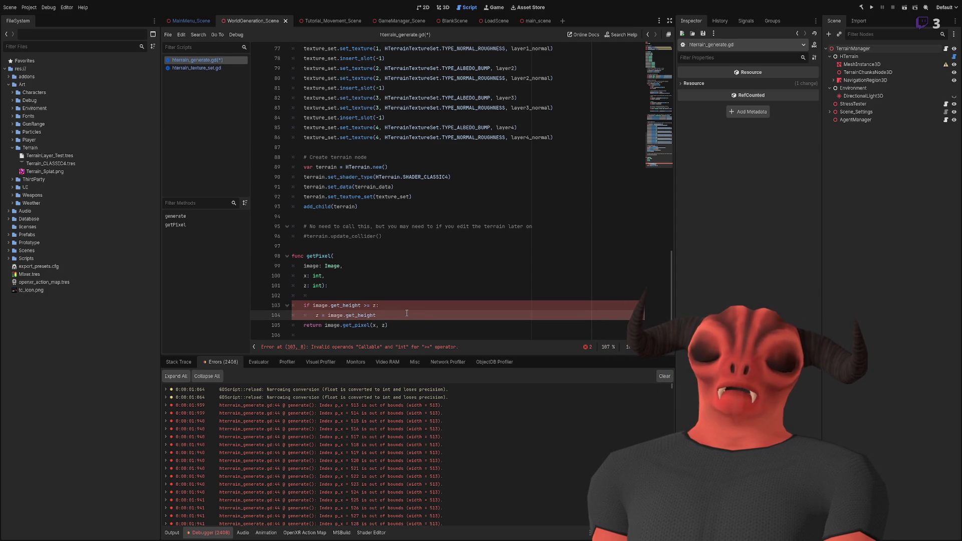
double_click(323, 305)
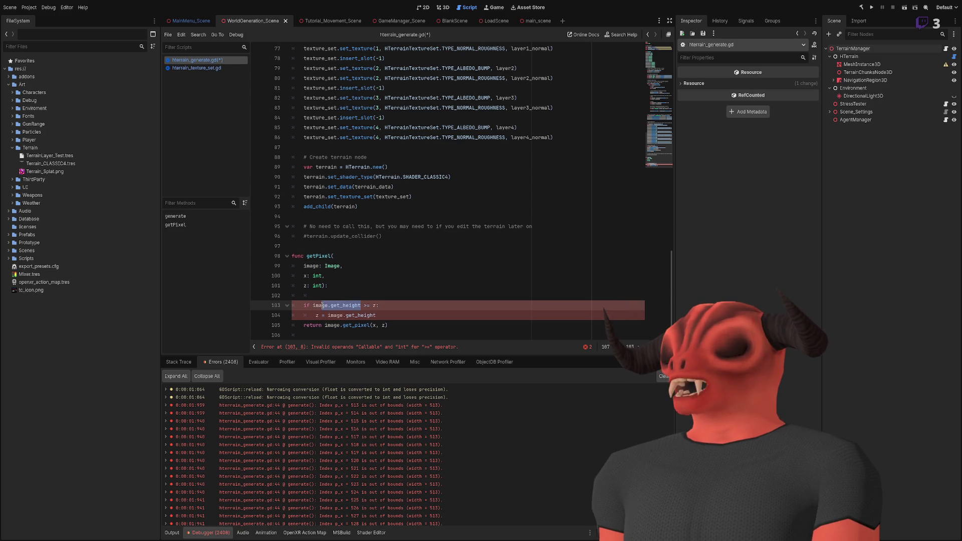
click(362, 305)
text(())
click(391, 312)
text(())
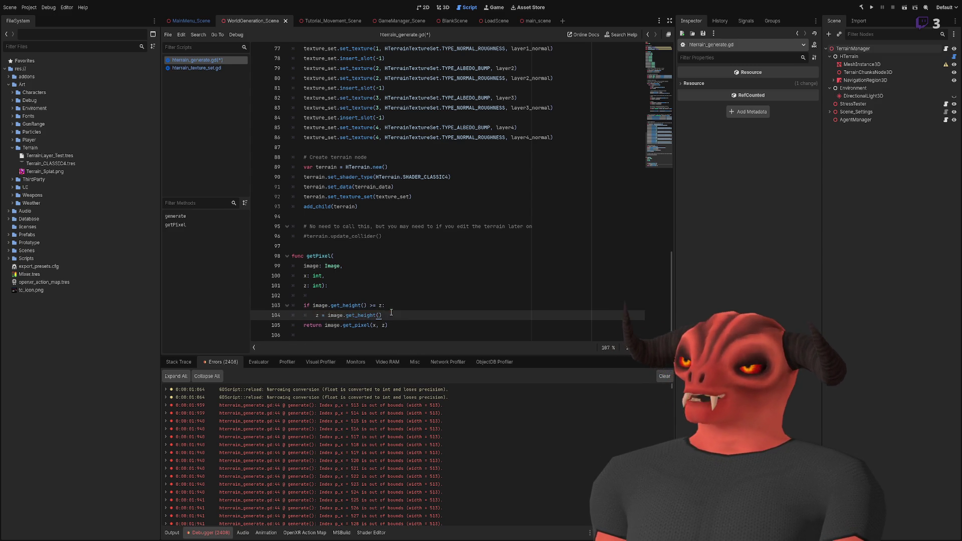
click(435, 304)
Open a new line above the return statement and start an if condition.
key(Down)
key(Return)
key(Return)
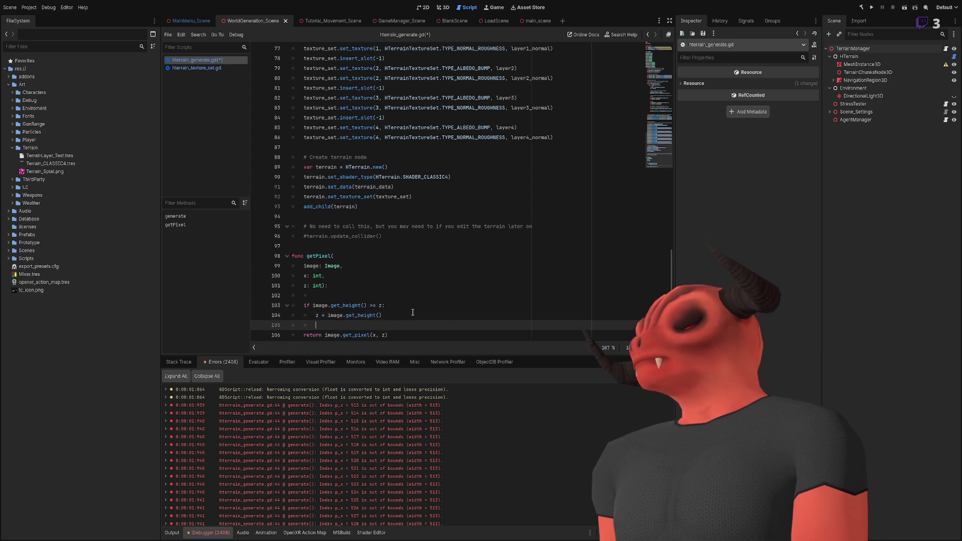
key(BackSpace)
text(if)
key(Delete)
key(Return)
key(Up)
key(Down)
key(Up)
Write the width check's condition using image.get_width().
text(iuamge)
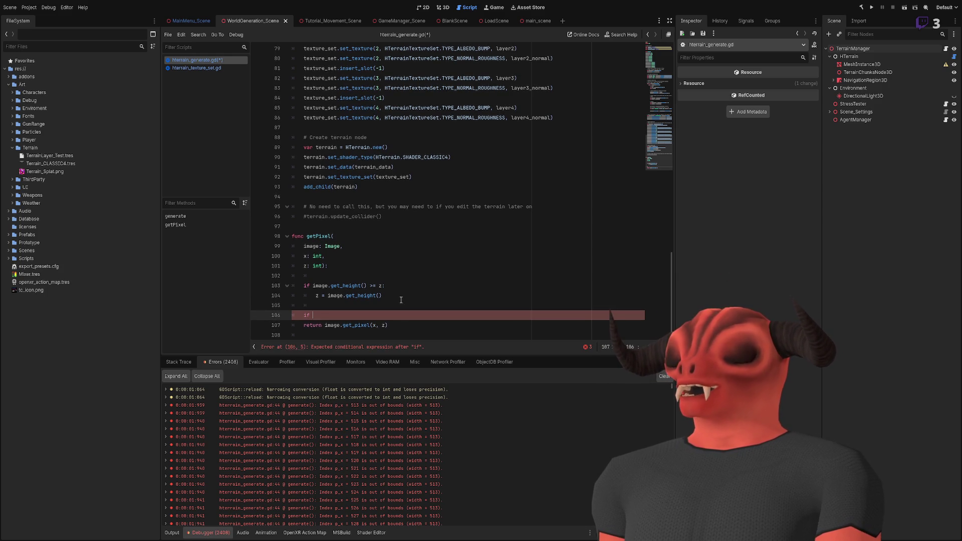
key(BackSpace)
key(BackSpace)
key(BackSpace)
text(mage.)
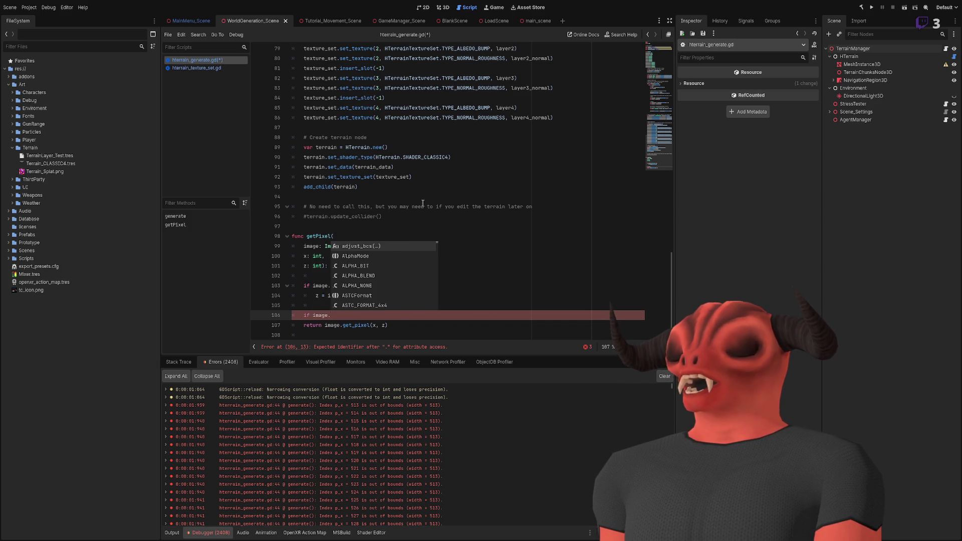
click(390, 196)
click(348, 313)
text(_width)
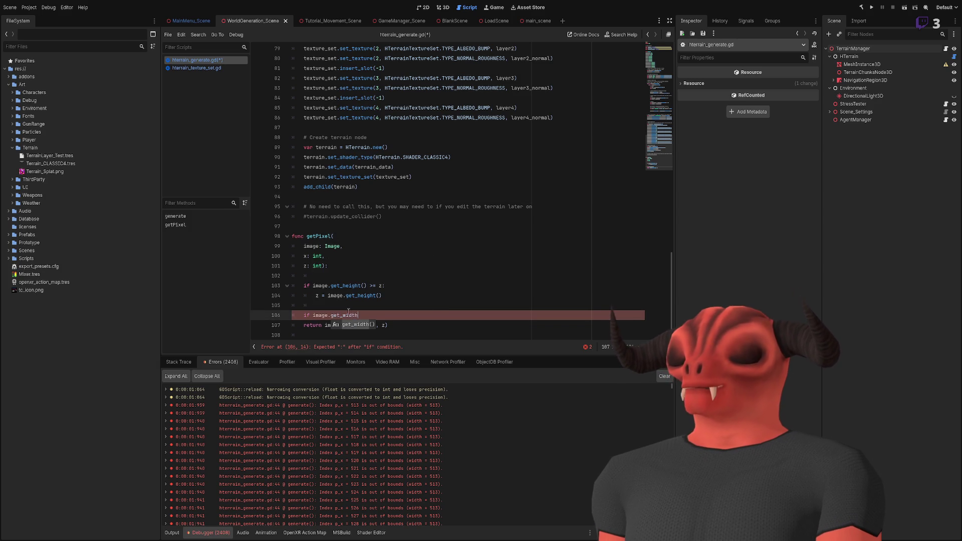
key(Return)
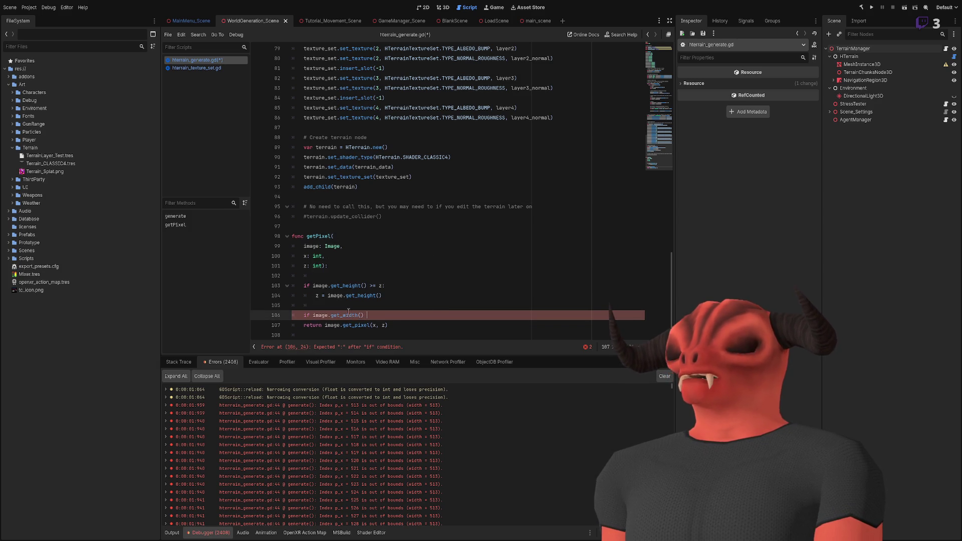
Complete the width check against x, add x = image.get_width() on line 107, and save.
text(= x)
key(Return)
text(x = )
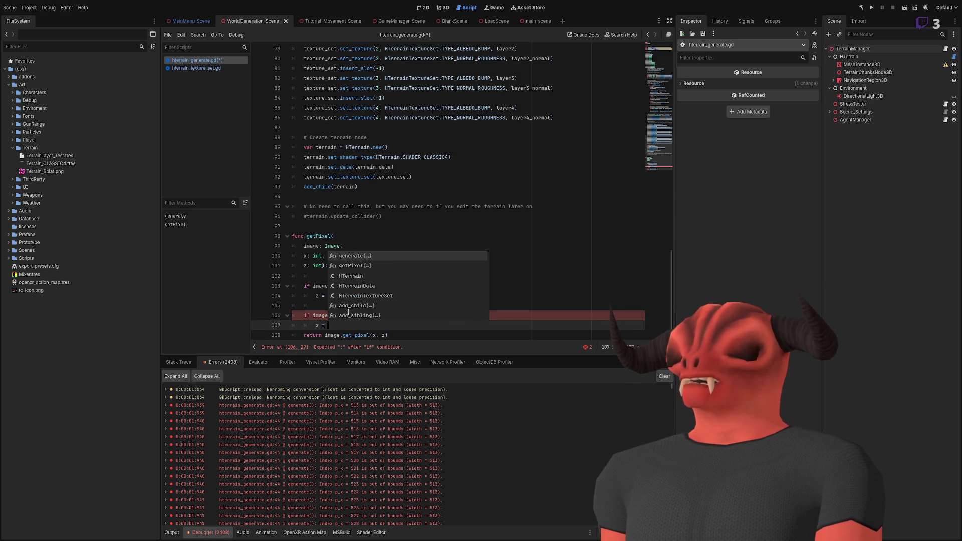
text(image.GetWidt)
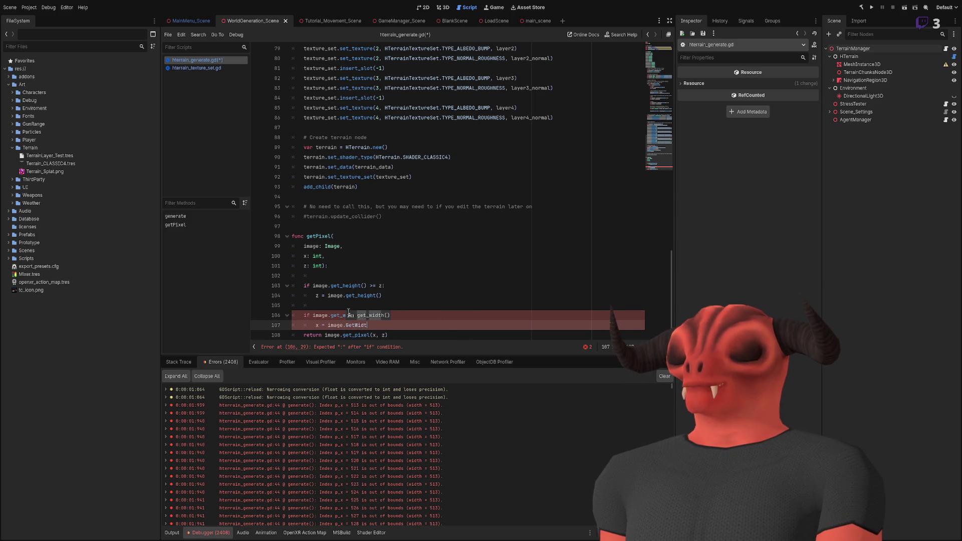
key(Return)
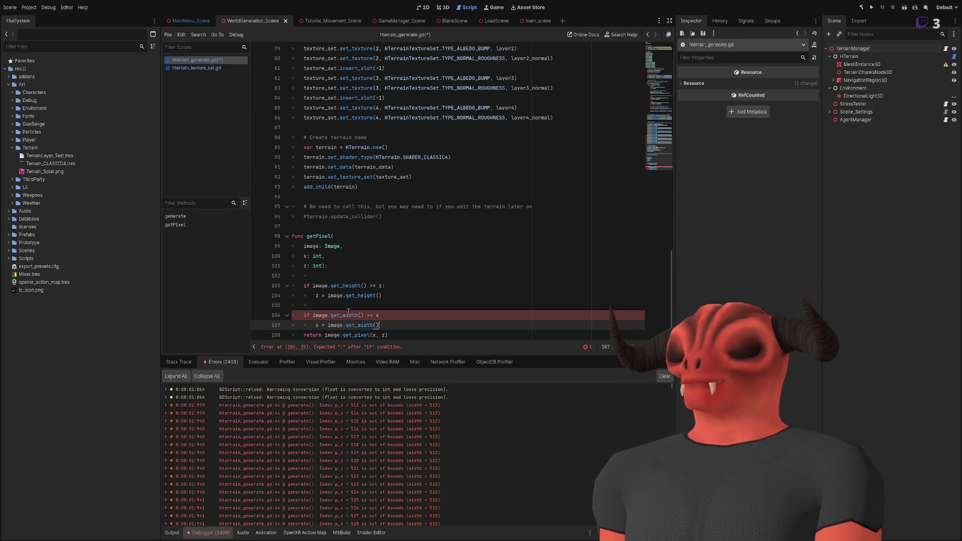
click(402, 314)
key(ctrl+s)
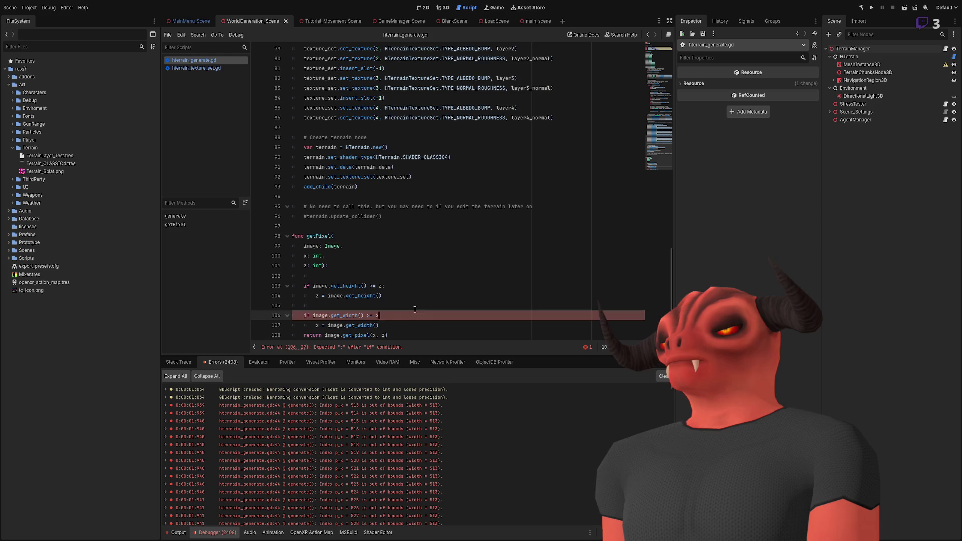
Add the missing colon after x at the end of line 106.
click(419, 305)
scroll(419, 304, down, 1)
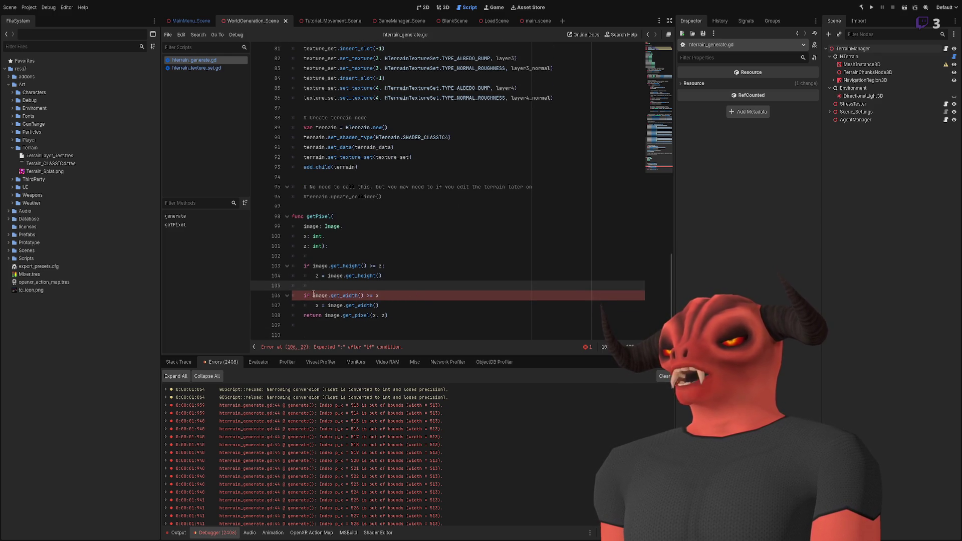
click(433, 298)
text(:)
key(Down)
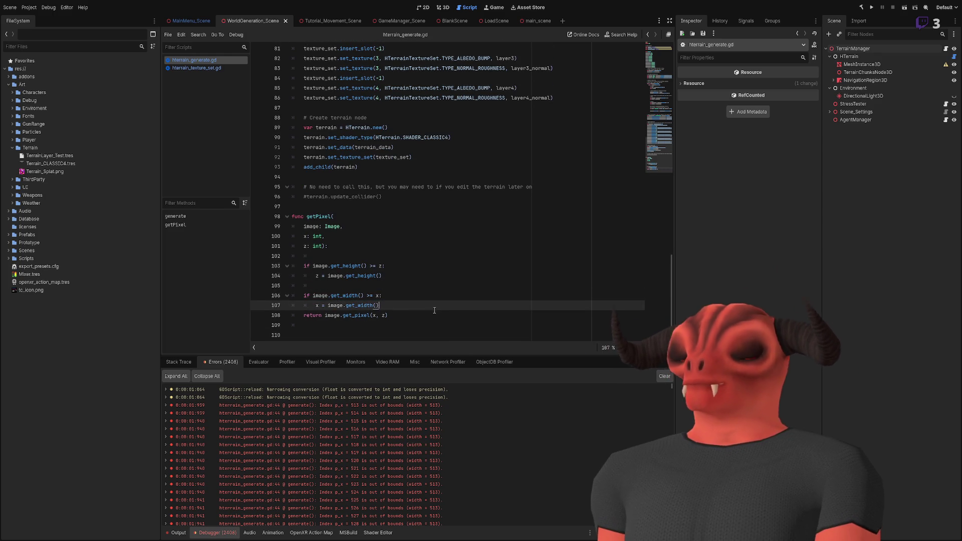
Make line 48's rightPixel call getPixel(heightImage, x + 1, z), commenting out the old read.
double_click(311, 218)
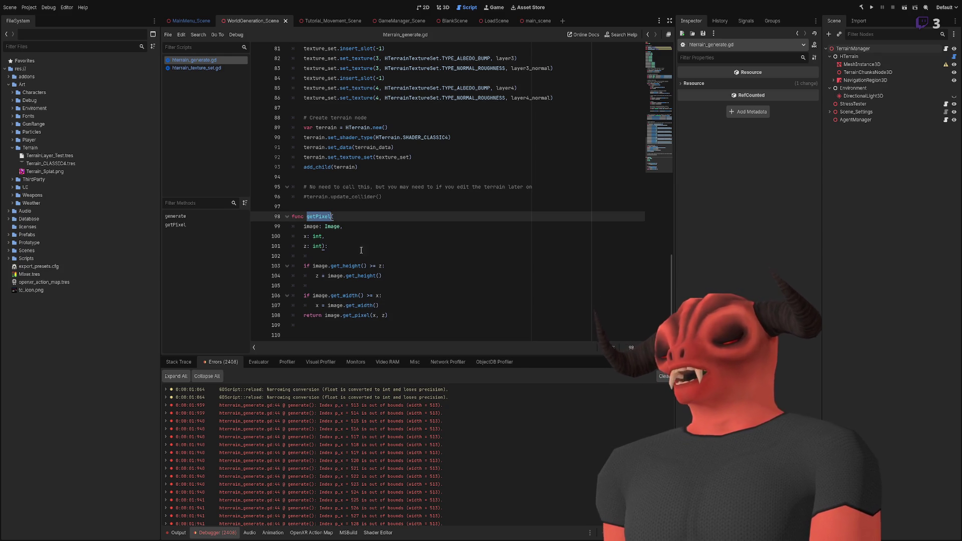
click(378, 260)
scroll(380, 263, up, 18)
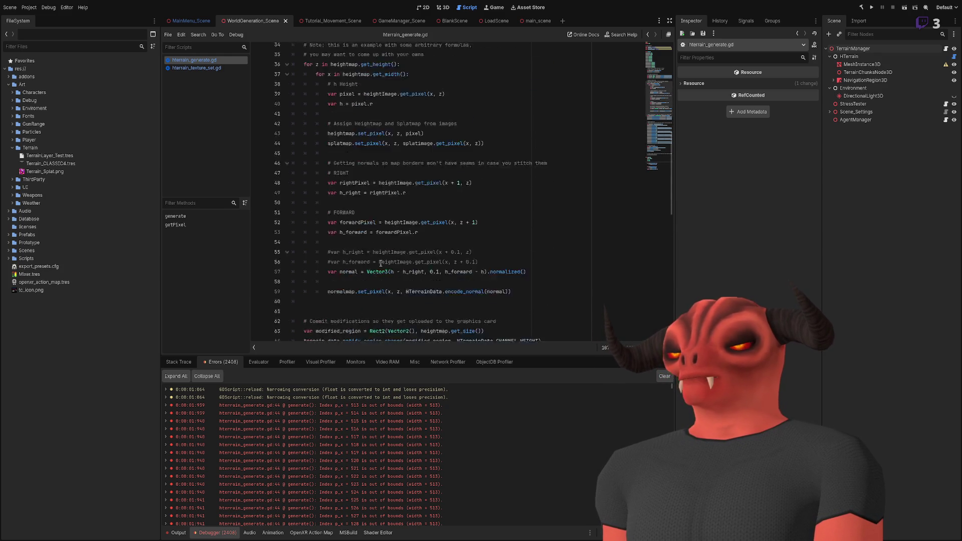
scroll(380, 267, down, 3)
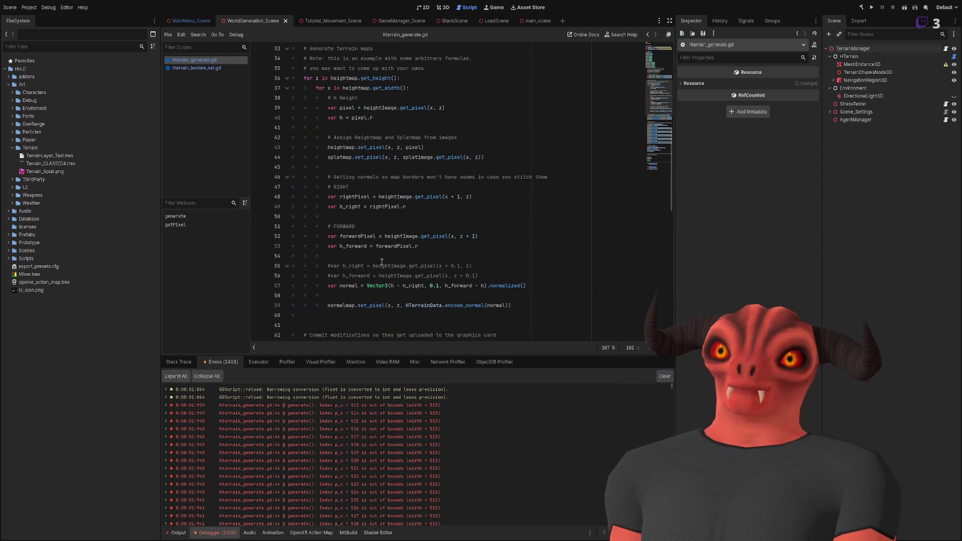
click(378, 196)
text(getPixel())
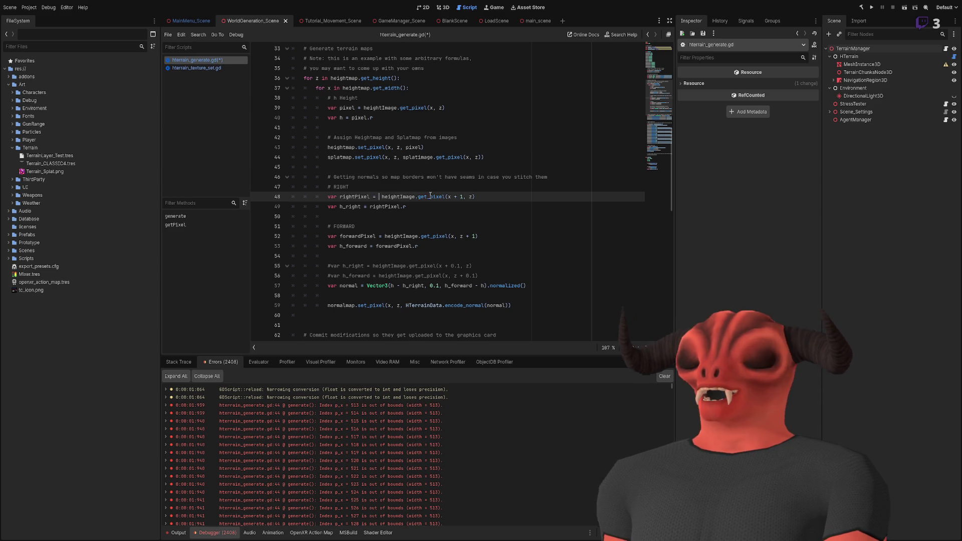
text(x + 1)
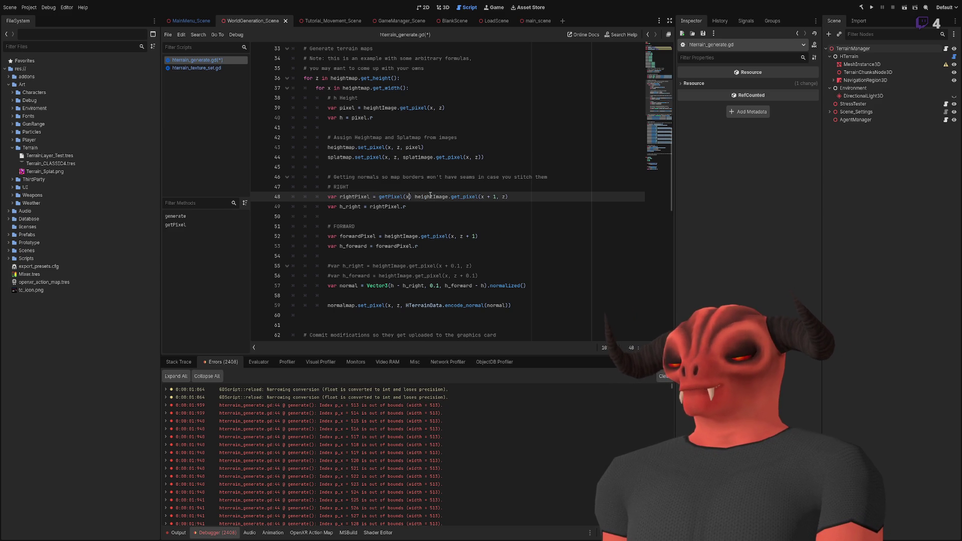
text(, z)
key(Left)
text(getPixel()
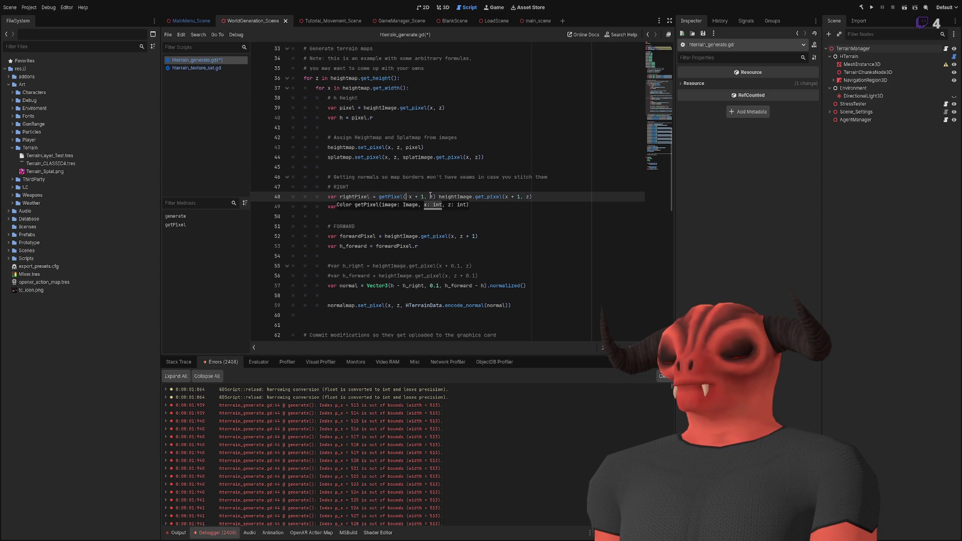
text(heightImage)
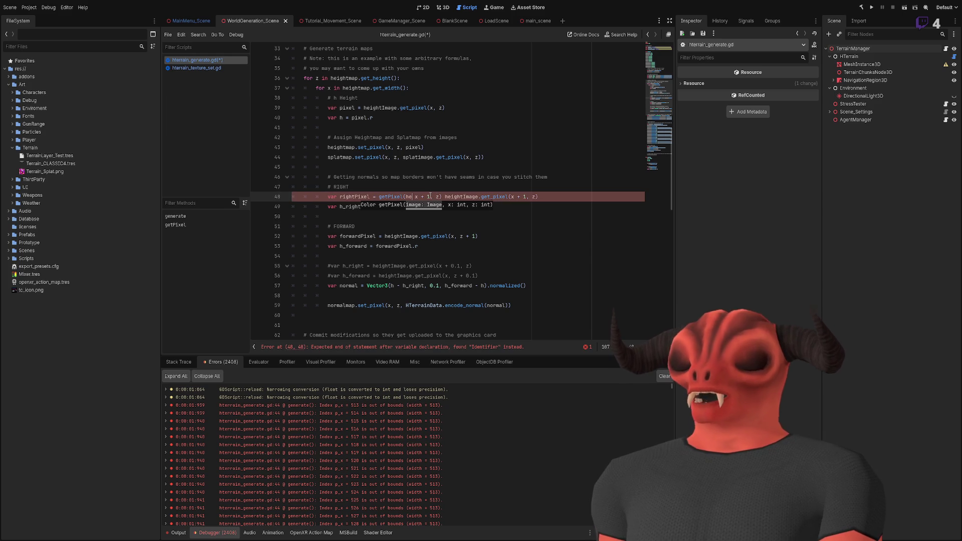
text(,)
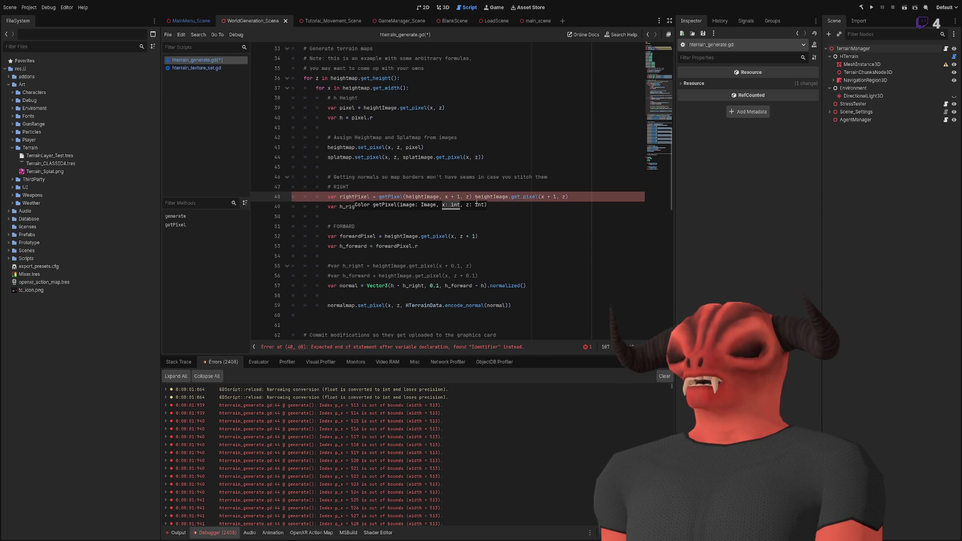
key(Right)
key(Right)
key(Right)
text(#)
Tidy line 48 while keeping the old heightImage.get_pixel call as a trailing # comment.
click(502, 208)
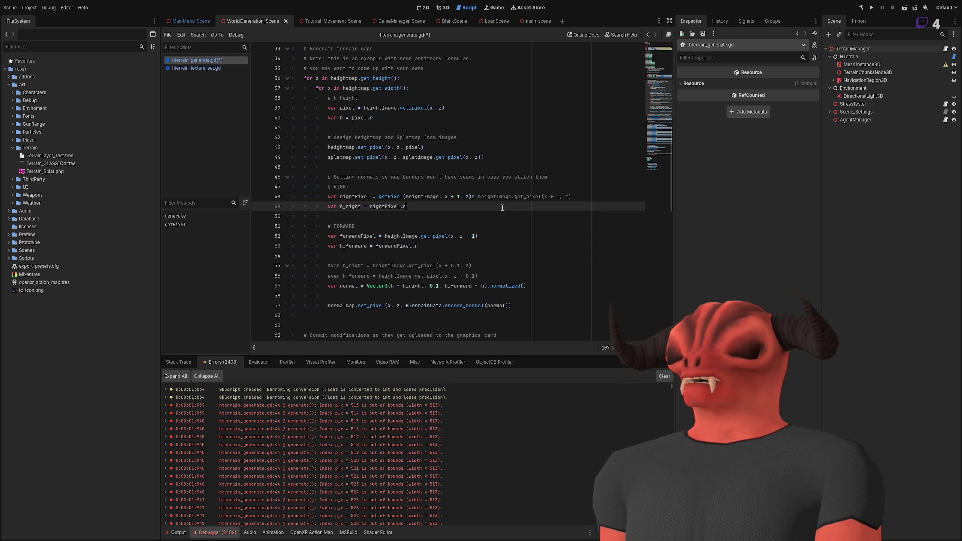
click(472, 197)
shift+click(584, 199)
key(Delete)
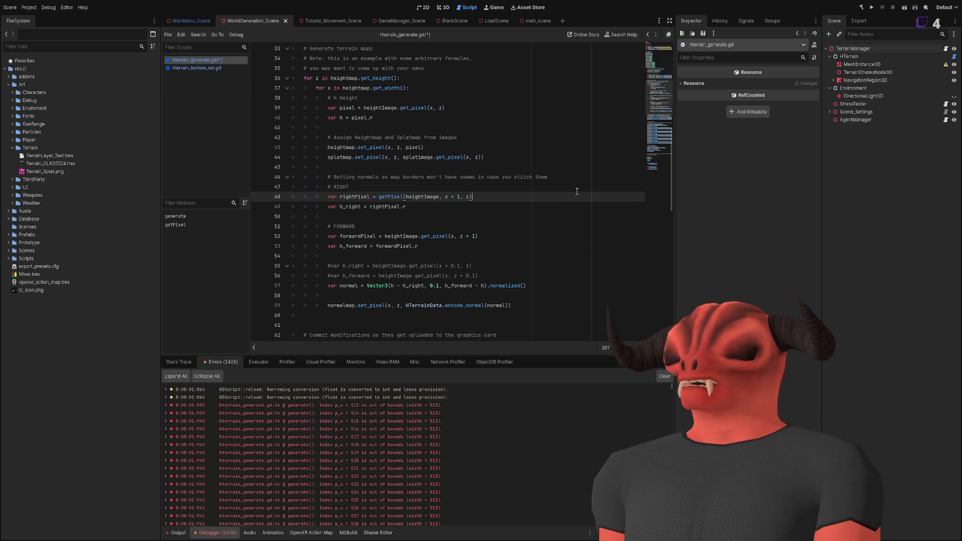
key(ctrl+z)
click(506, 207)
scroll(504, 208, up, 1)
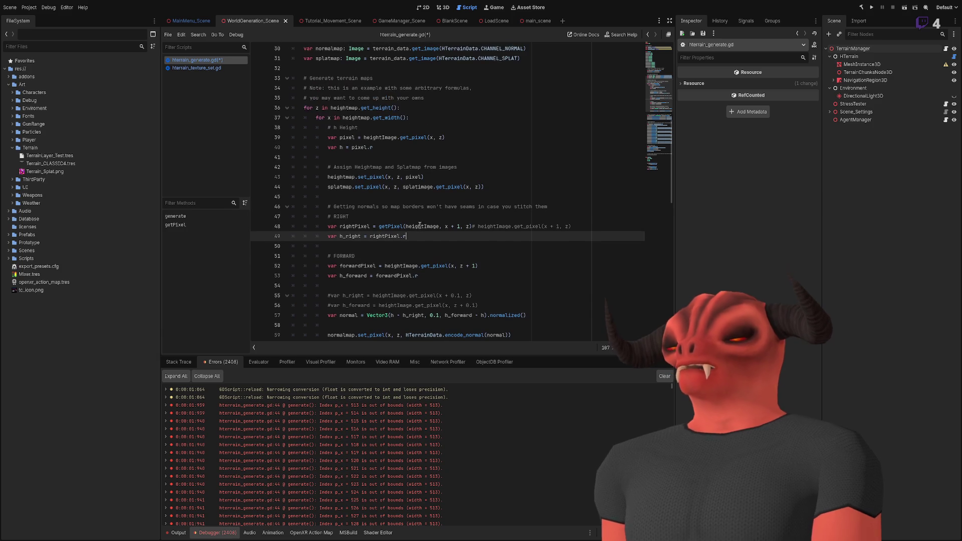
click(474, 226)
key(BackSpace)
click(442, 226)
key(ctrl+z)
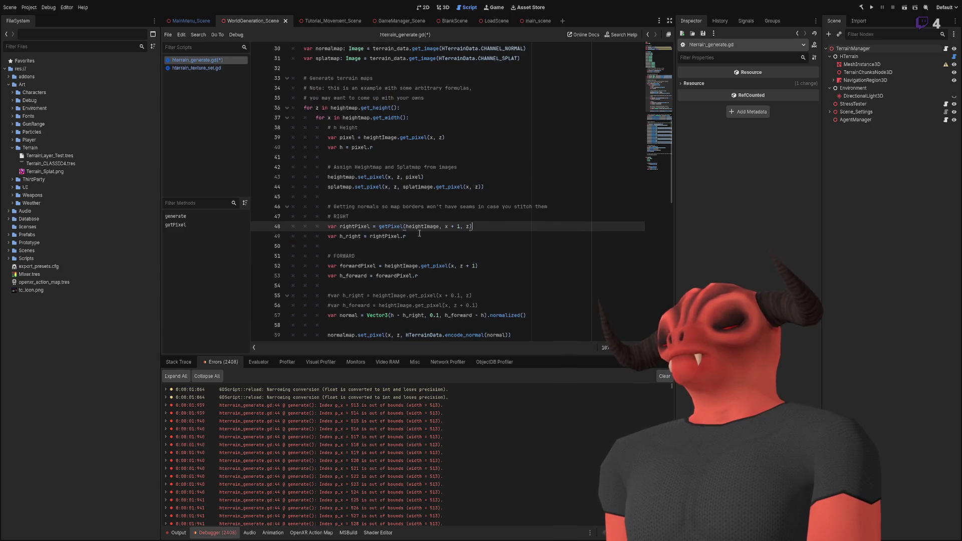
key(ctrl+y)
click(406, 226)
key(ctrl+z)
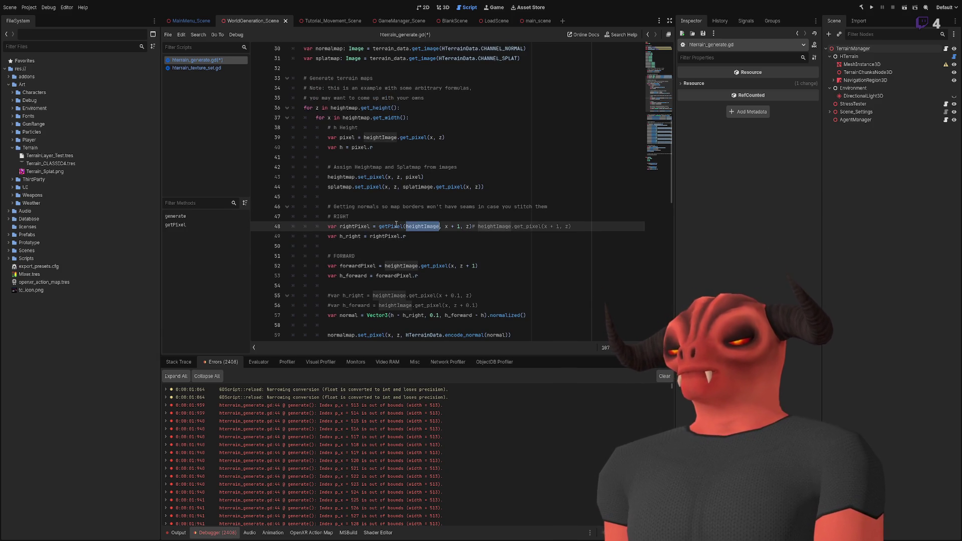
scroll(400, 230, down, 15)
scroll(395, 233, down, 1)
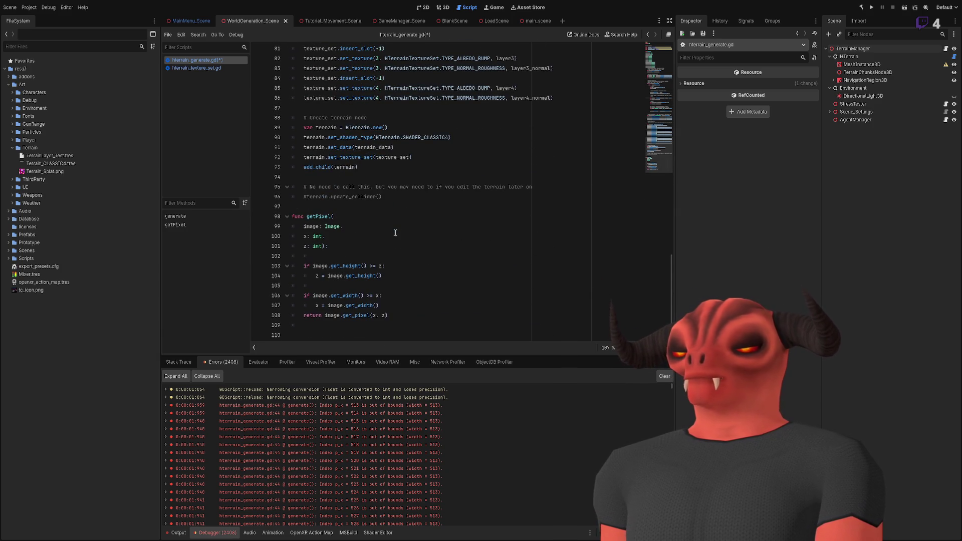
Rename the helper function's declaration from getPixel to get_pixel.
scroll(395, 233, up, 5)
scroll(335, 250, down, 5)
double_click(318, 216)
text(get_pixel)
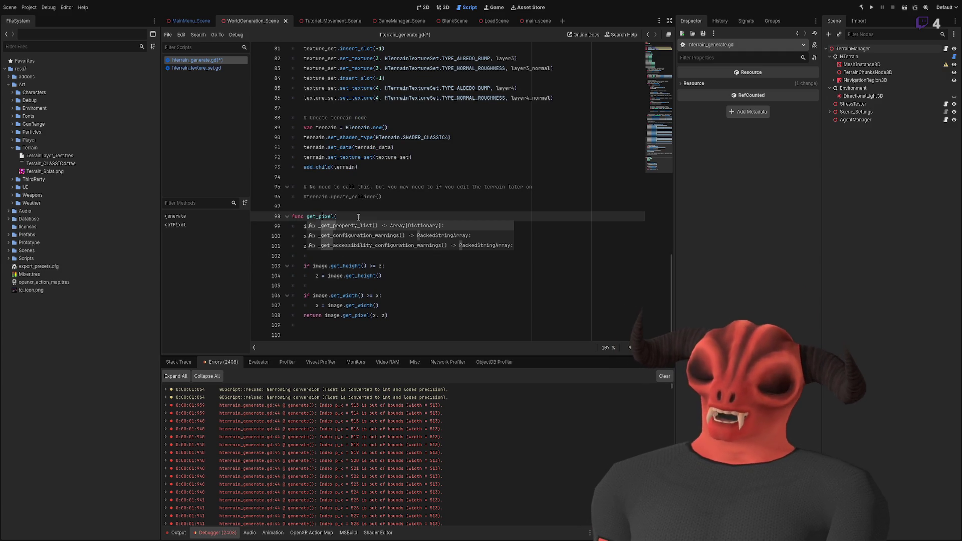
key(Escape)
key(Down)
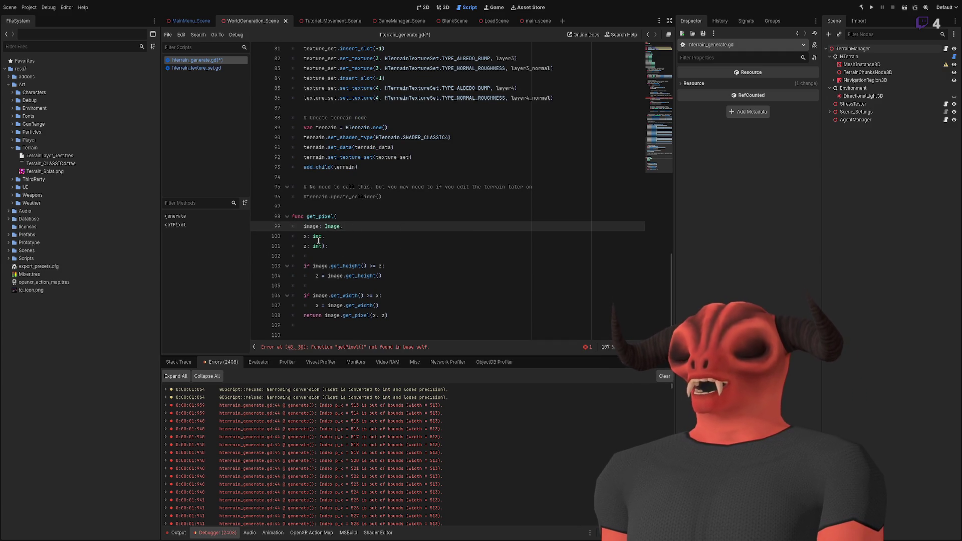
Update line 48 to call get_pixel(heightImage, x + 1, z).
scroll(314, 249, up, 15)
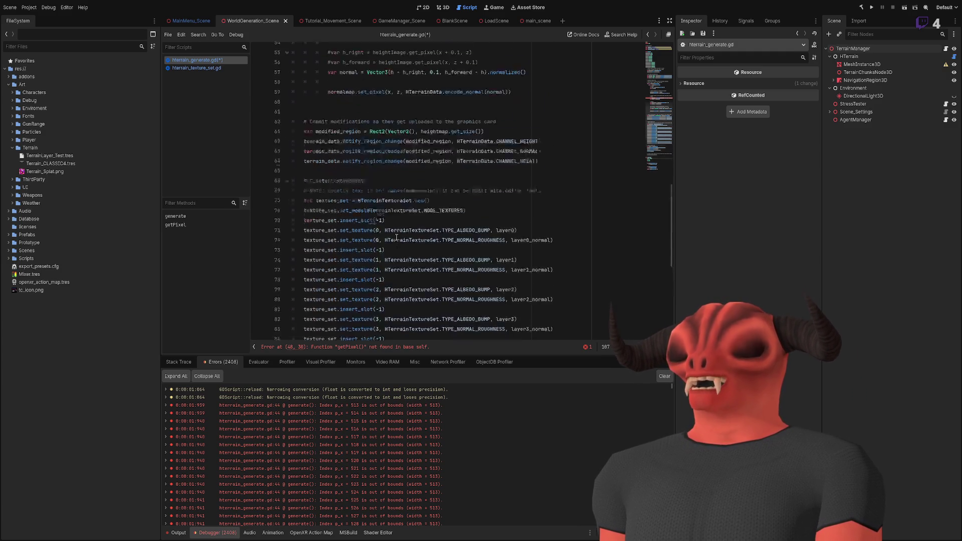
double_click(390, 167)
text(get_pixel)
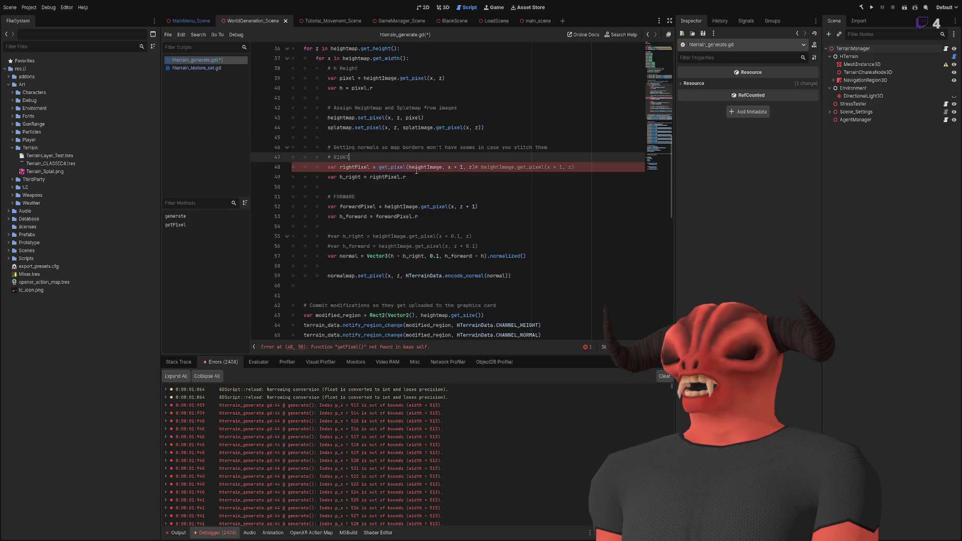
scroll(334, 227, up, 3)
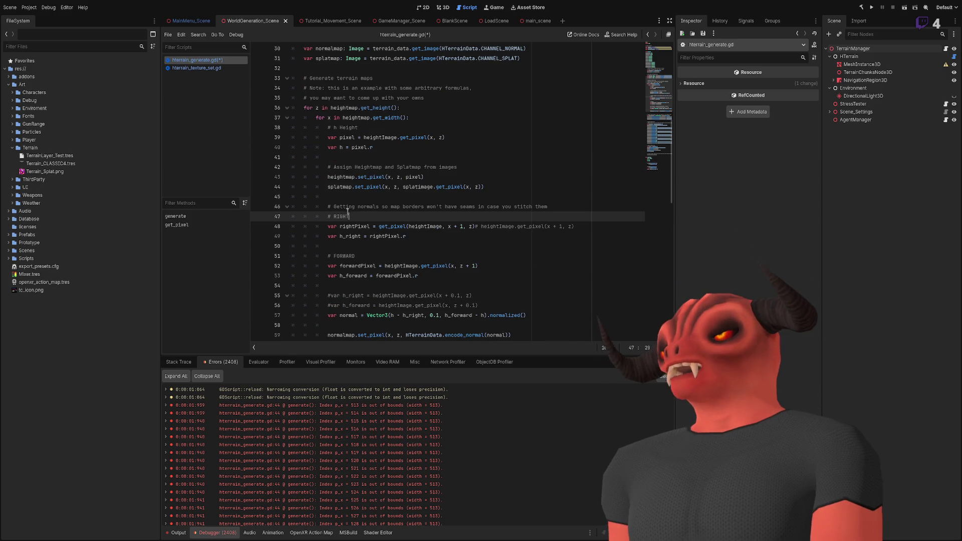
Copy line 48's get_pixel call into line 52's forwardPixel assignment.
drag(375, 227, 481, 226)
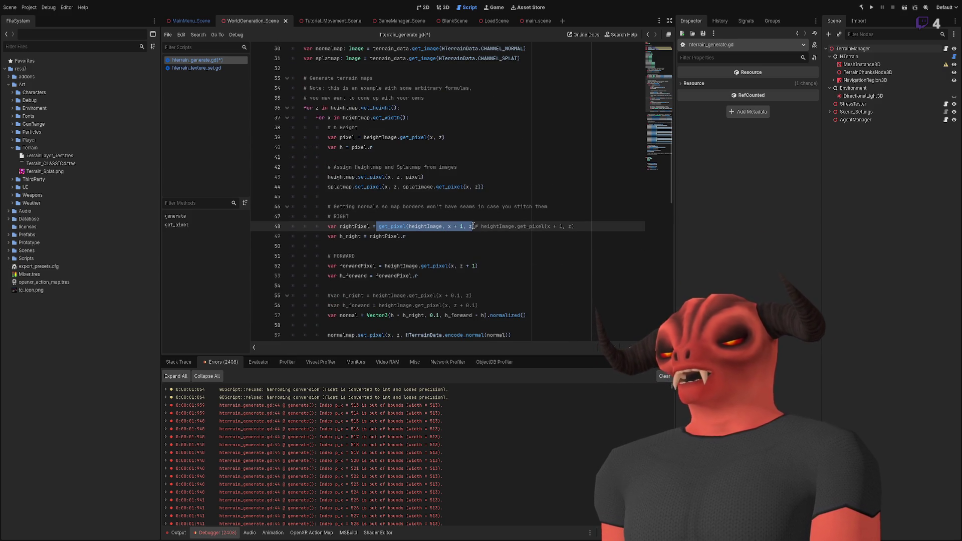
key(ctrl+c)
click(382, 266)
key(ctrl+v)
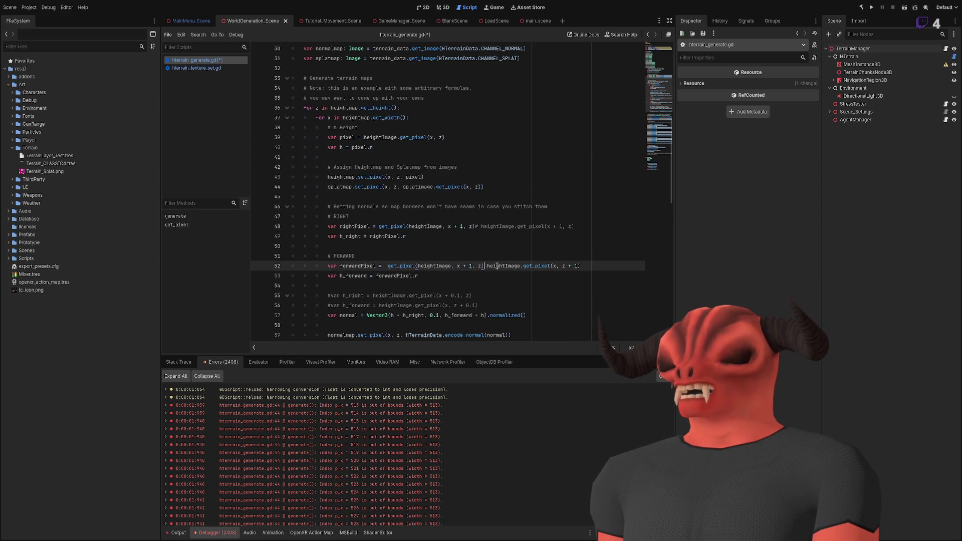
Change line 52's arguments to x, z + 1, comment out the old read, and save.
key(Delete)
key(Delete)
key(BackSpace)
key(BackSpace)
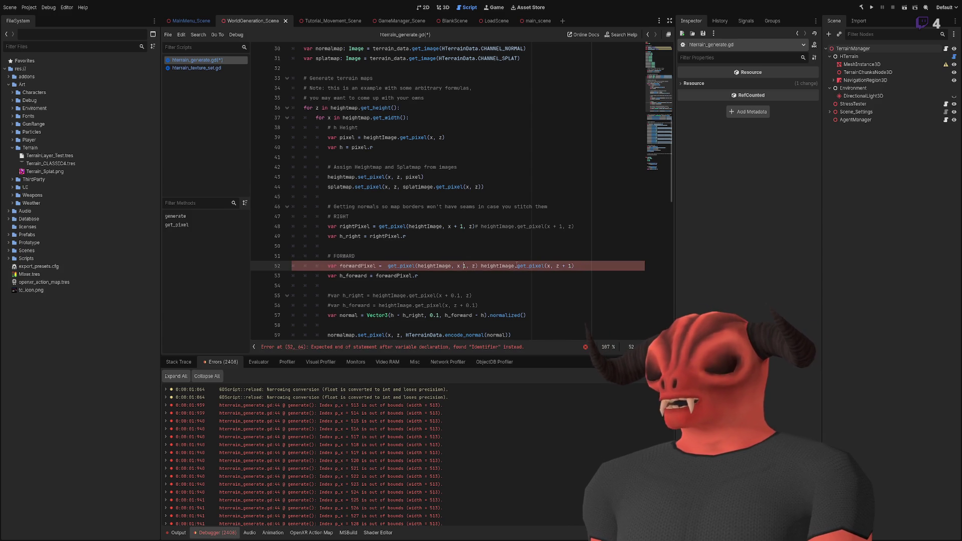
text(+ 1)
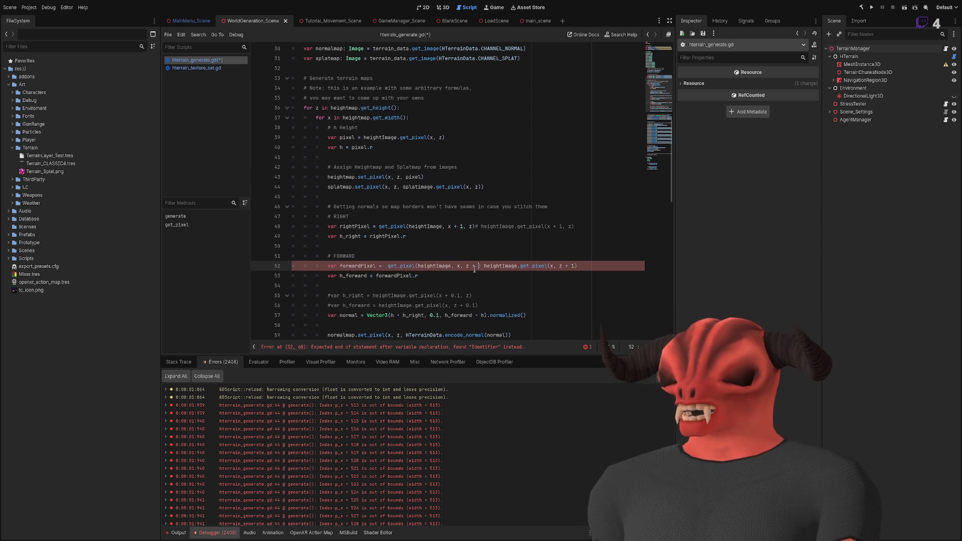
key(BackSpace)
key(Right)
text(#)
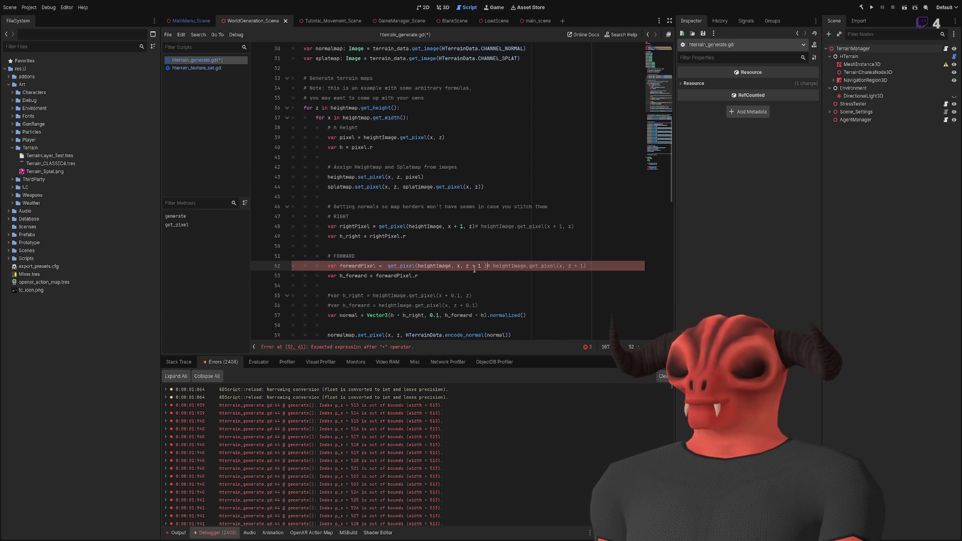
key(ctrl+s)
click(506, 252)
scroll(437, 229, down, 2)
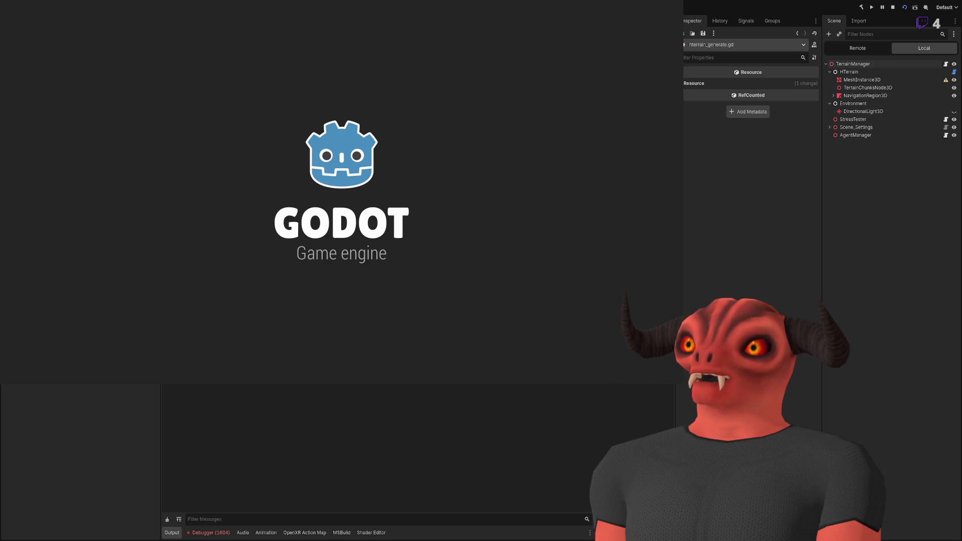
Stop the game, list the get_pixel out-of-bounds errors, and jump to line 108.
key(F8)
click(194, 533)
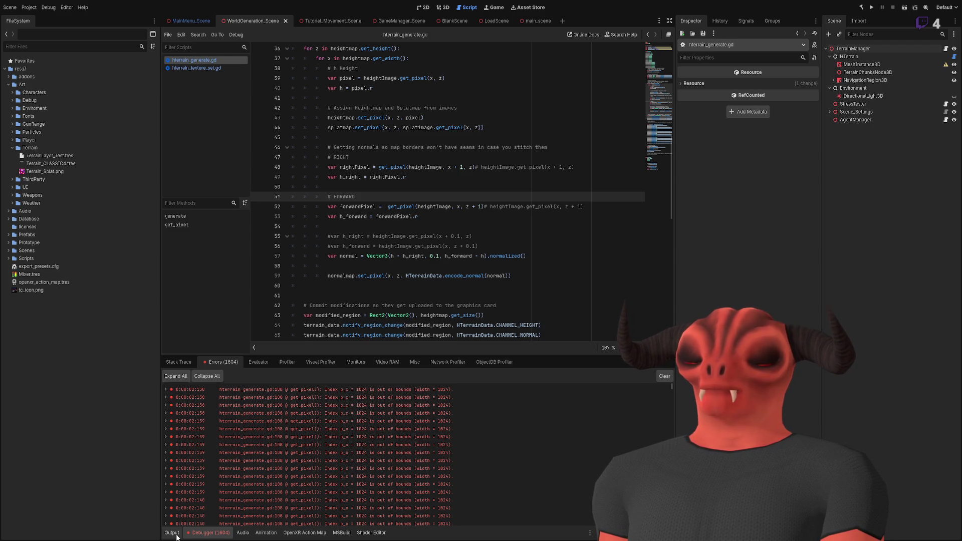
double_click(306, 406)
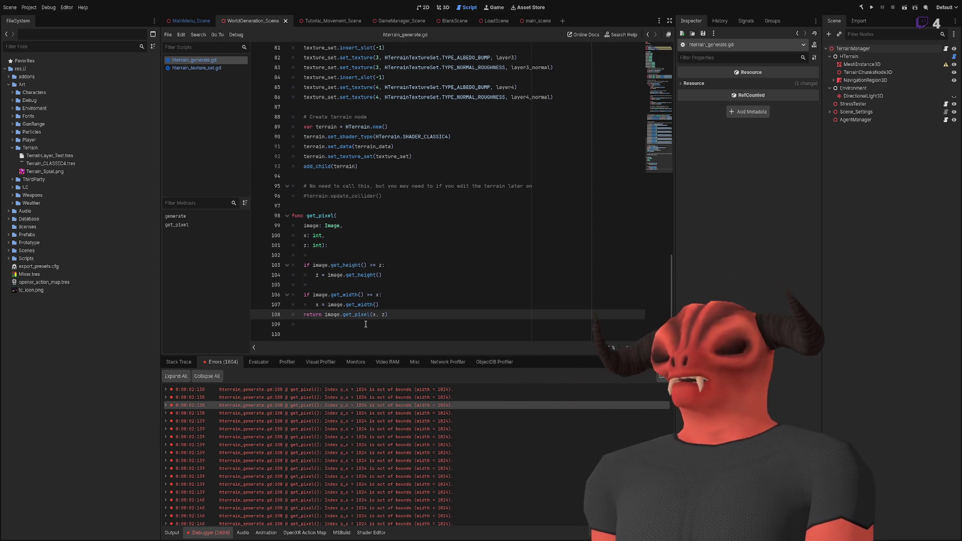
Subtract 1 in the width clamp and rewrite line 103's condition as z >= image.get_height().
click(379, 304)
text(-1)
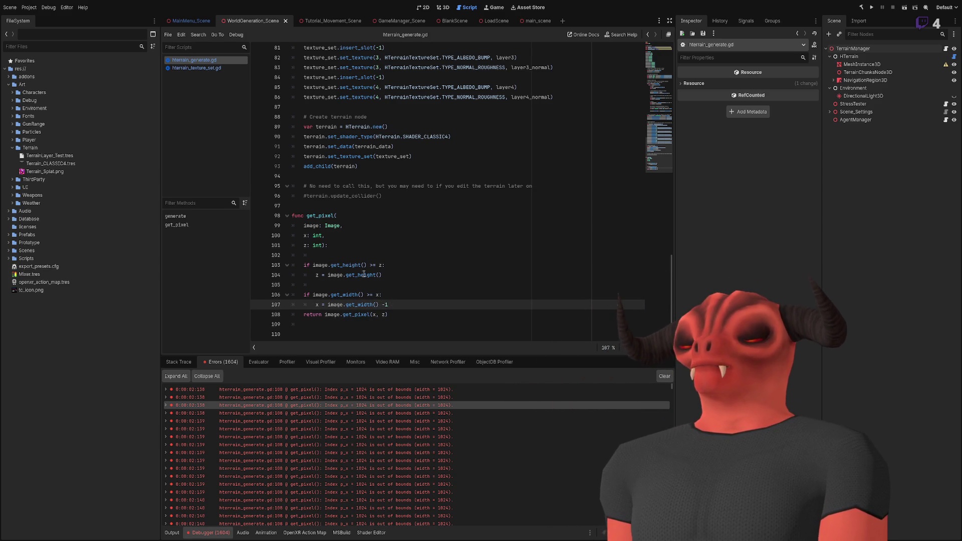
click(414, 274)
text(- 1)
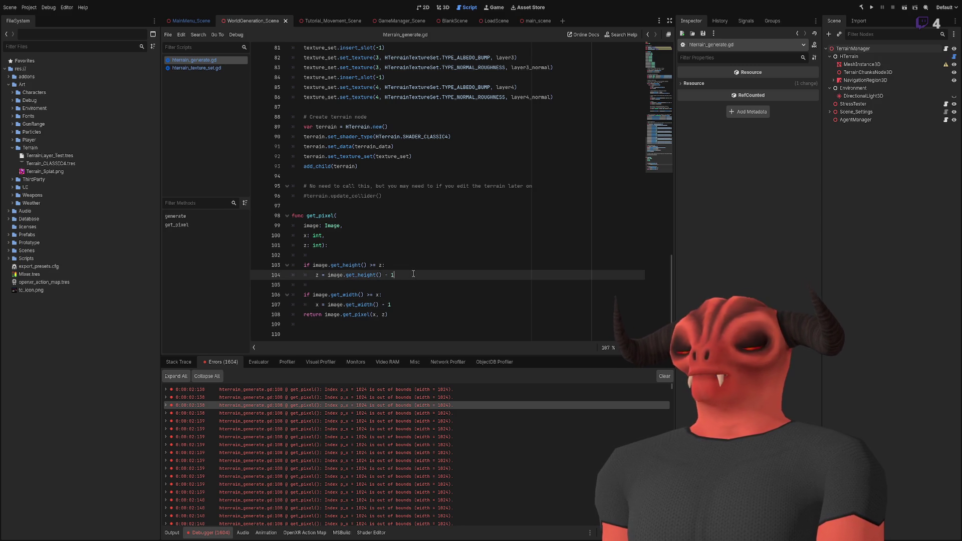
click(310, 265)
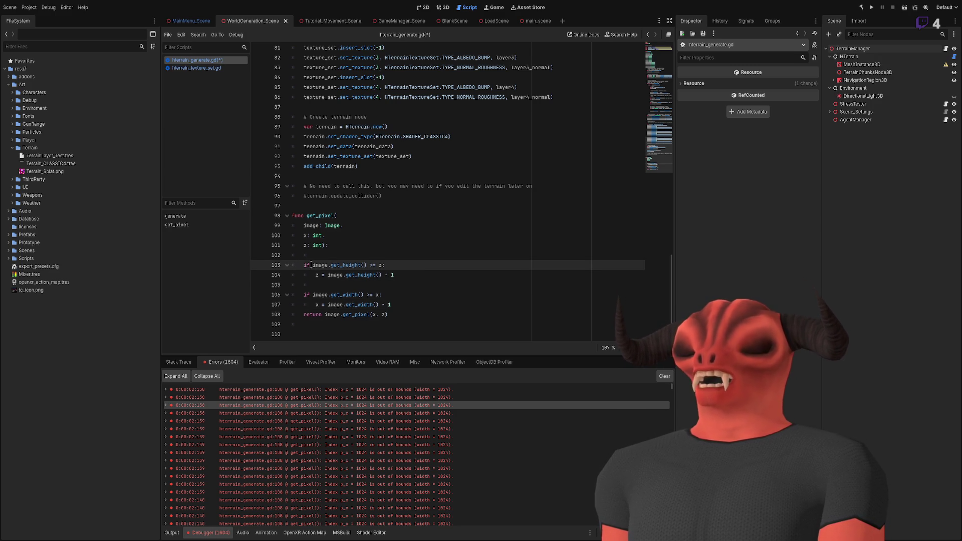
text(z >=)
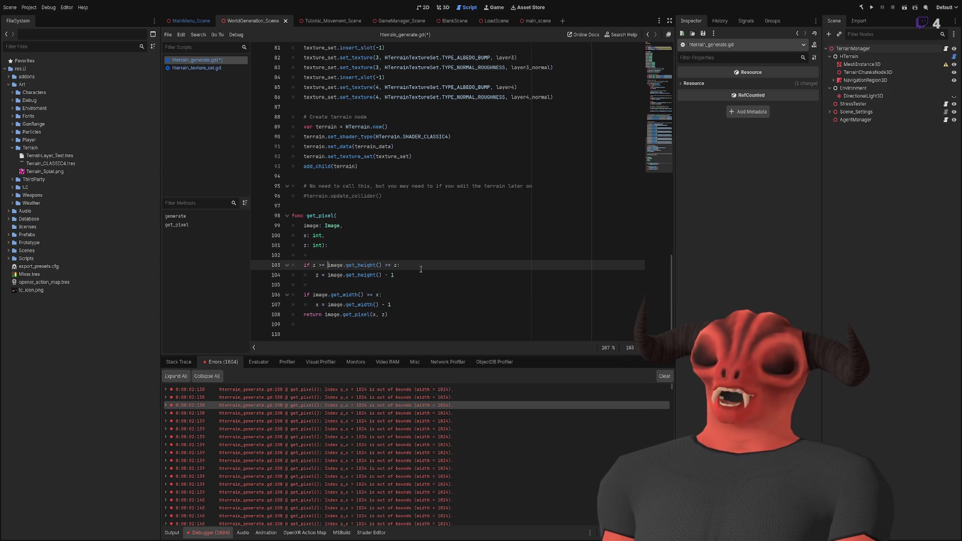
click(453, 264)
key(BackSpace)
key(BackSpace)
key(BackSpace)
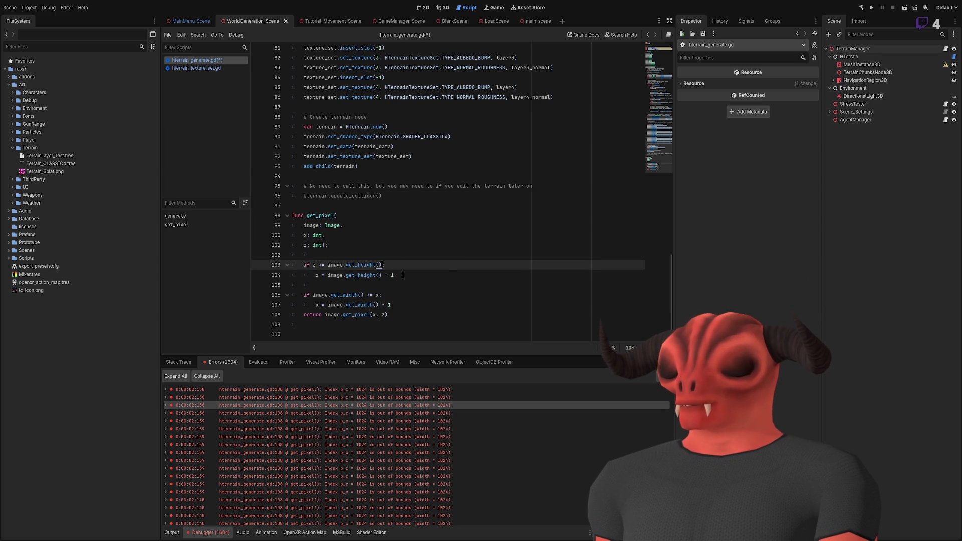
Rewrite line 106's condition as x >= image.get_width(), save, and rerun the scene.
click(313, 295)
text(x >=)
key(BackSpace)
key(BackSpace)
text(=)
click(401, 294)
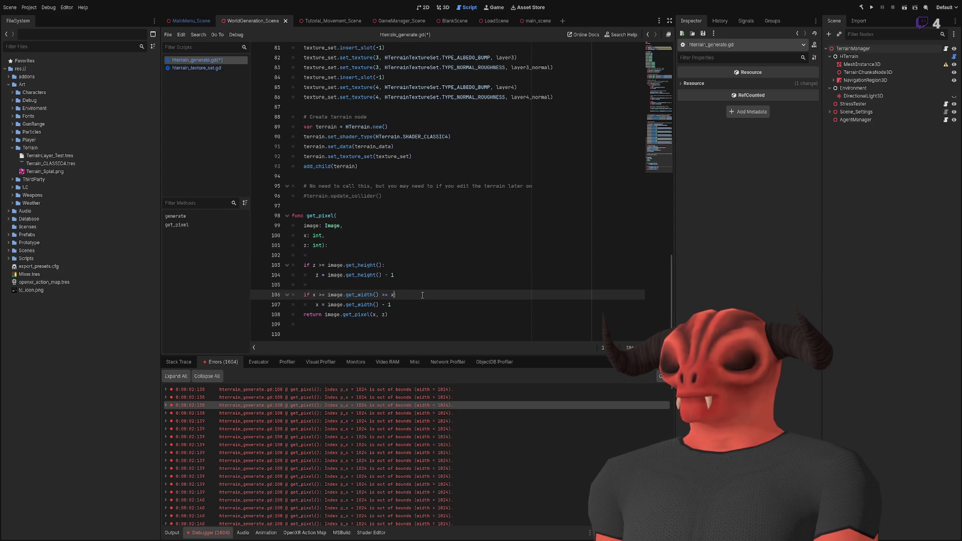
key(Left)
key(BackSpace)
key(BackSpace)
key(BackSpace)
click(426, 315)
key(ctrl+s)
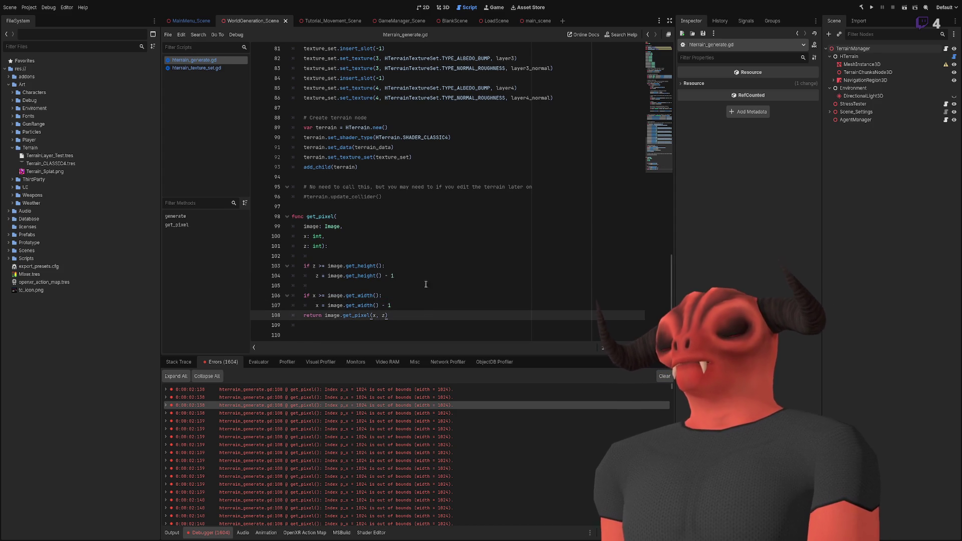
click(904, 7)
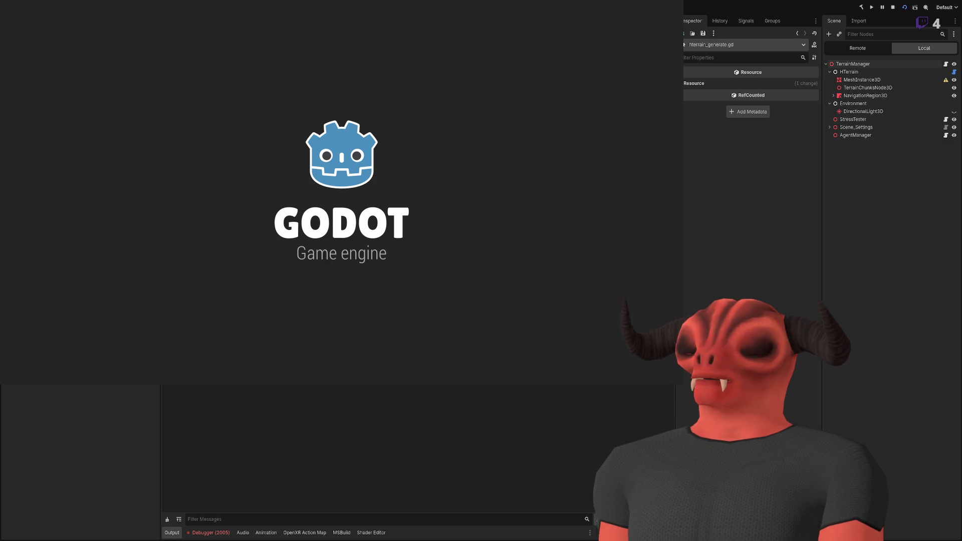
Stop the game and jump to the generate() out-of-bounds error at line 44.
click(209, 532)
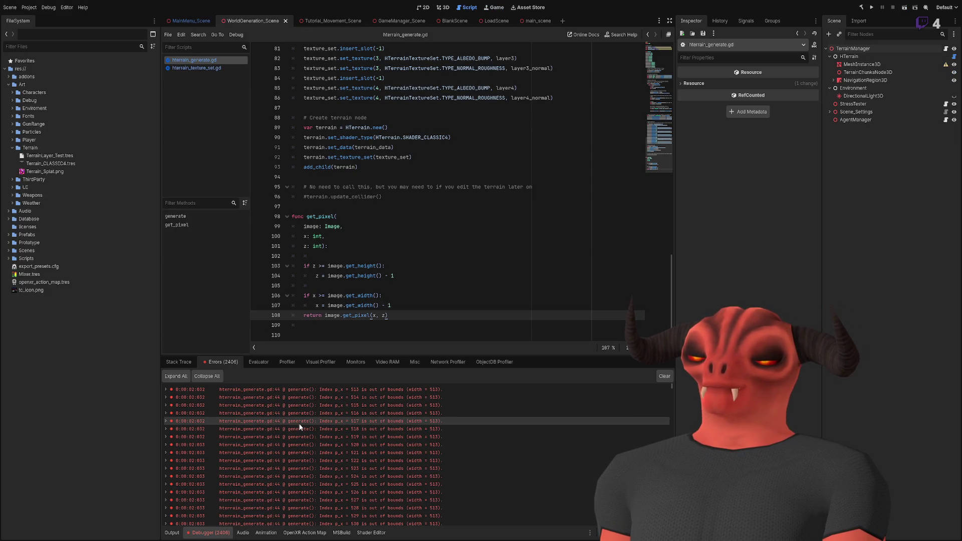
click(310, 396)
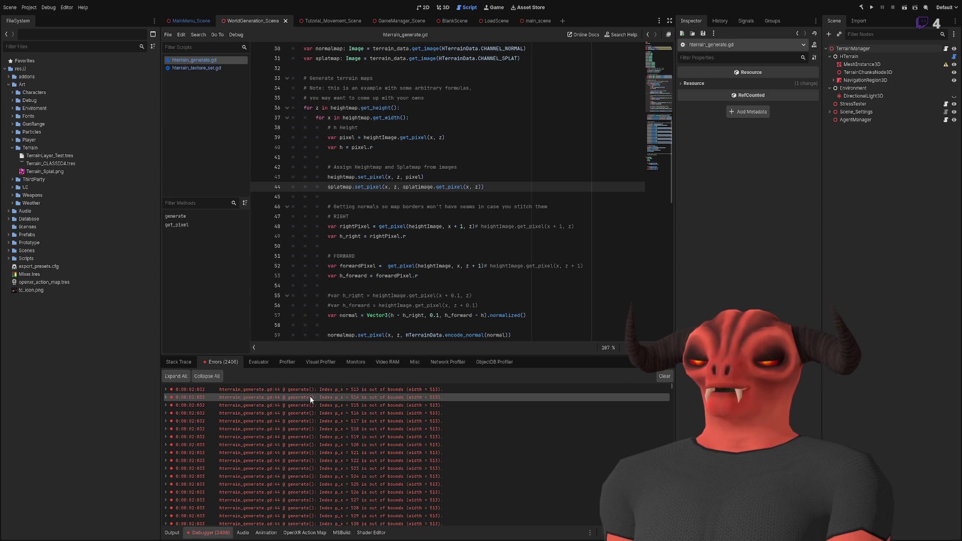
scroll(375, 260, up, 2)
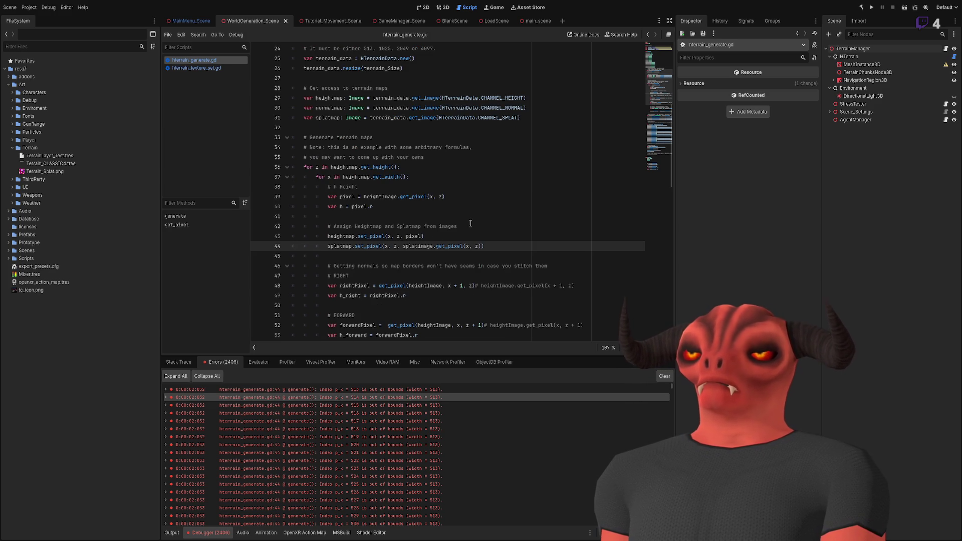
scroll(463, 224, down, 3)
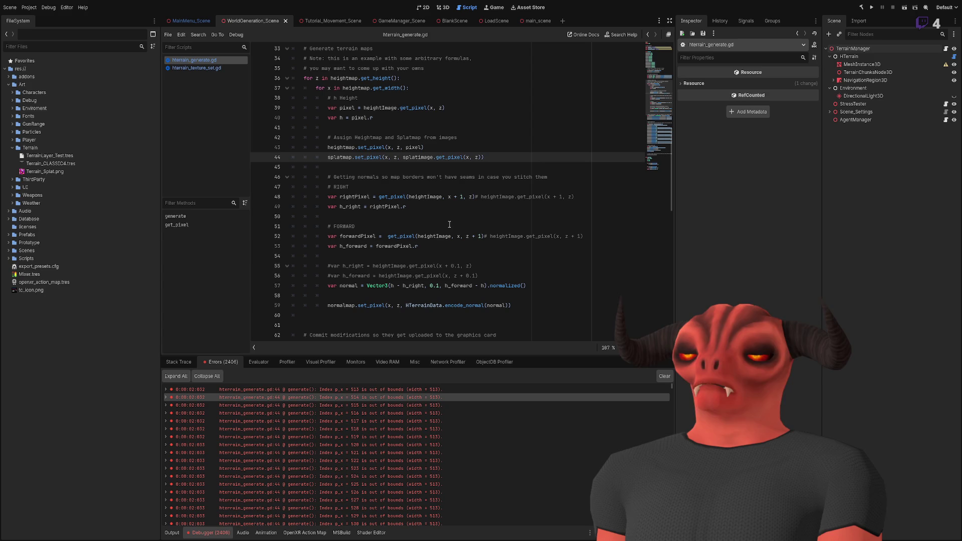
scroll(444, 219, up, 2)
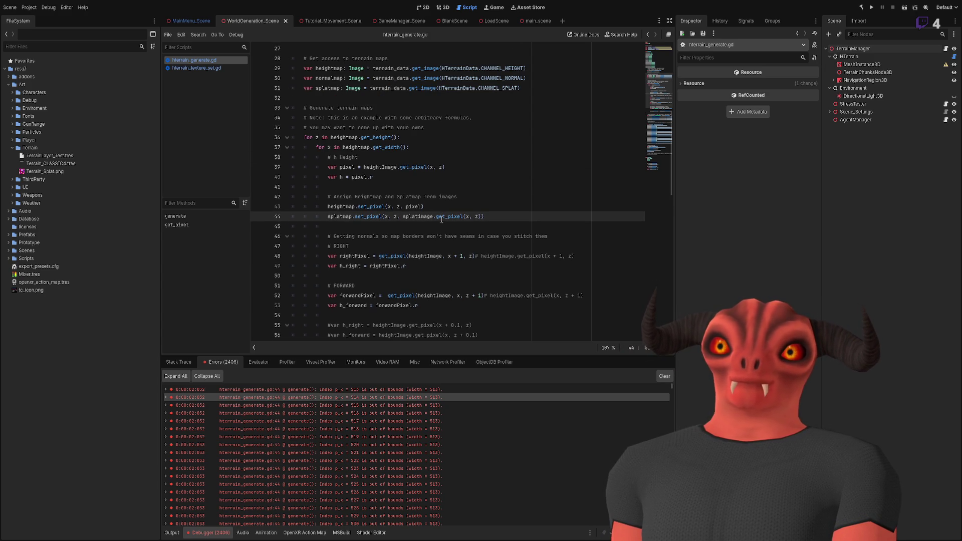
scroll(441, 219, down, 15)
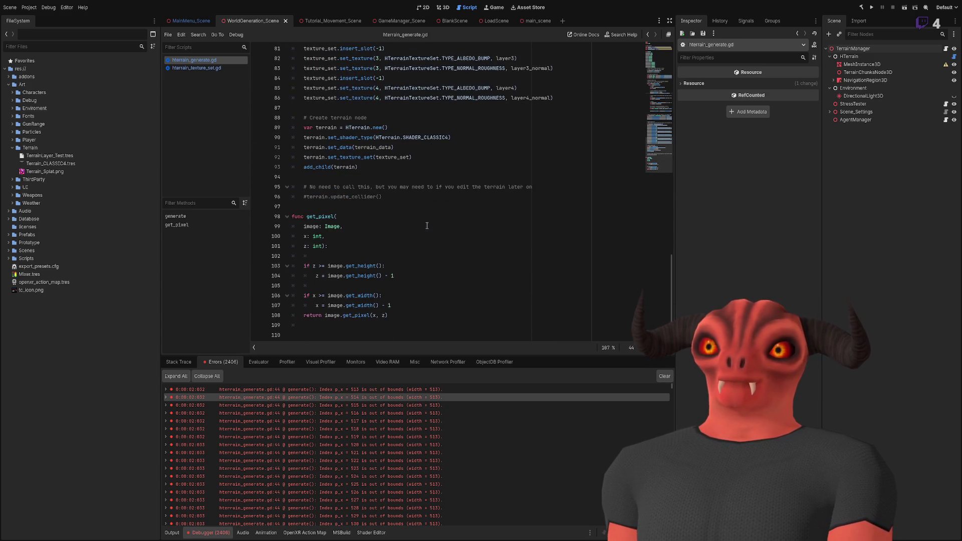
double_click(321, 216)
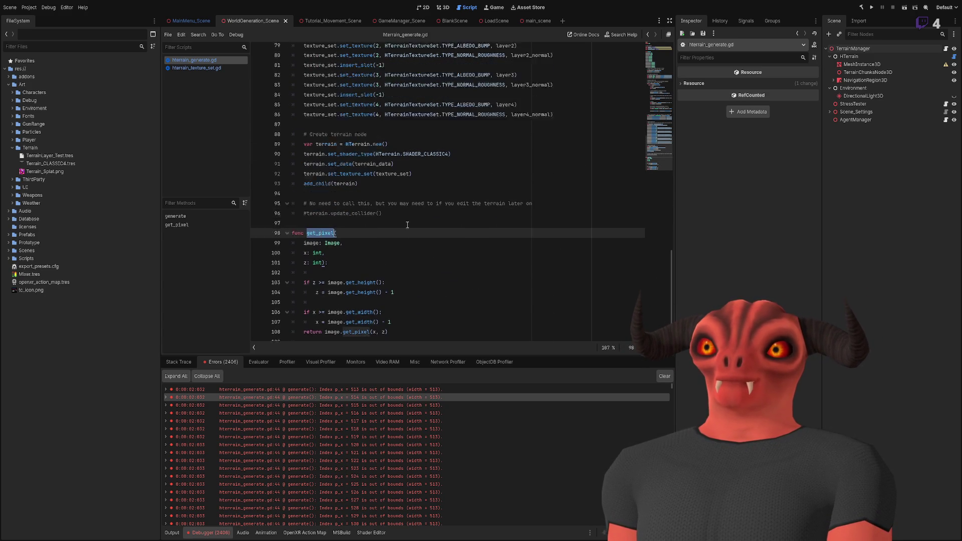
scroll(407, 224, up, 14)
scroll(407, 225, up, 1)
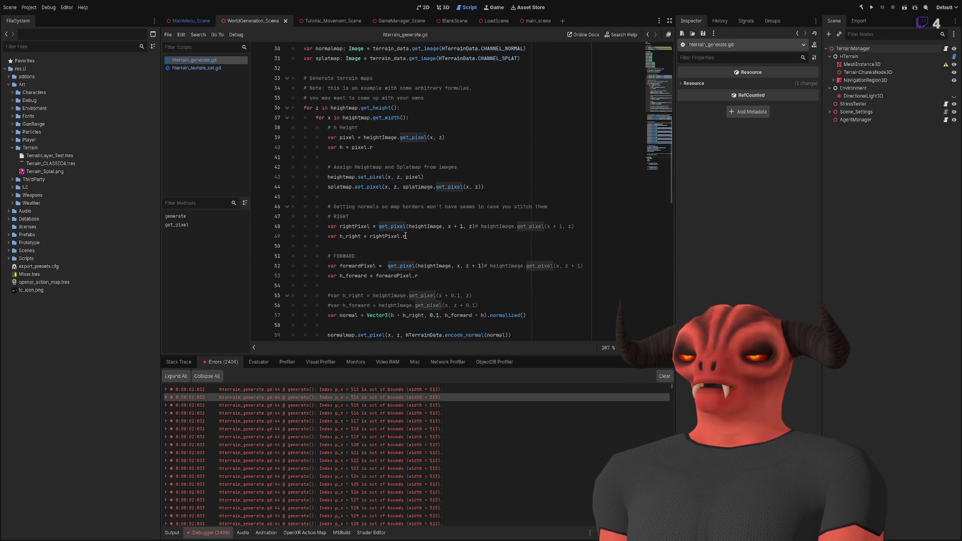
ctrl+click(396, 226)
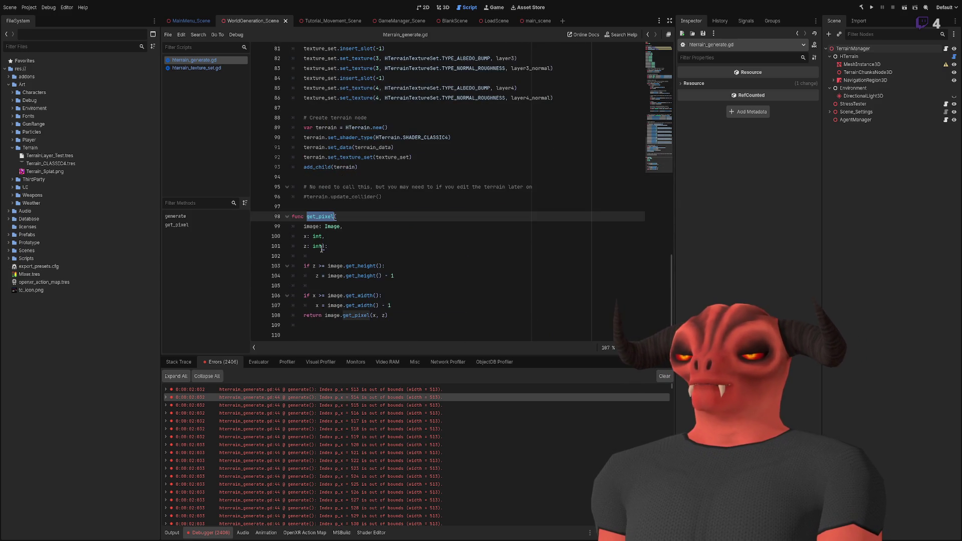
text(_safe_)
Switch the get_pixel calls on lines 48 and 52 to get_safe_pixel, removing line 52's stray space.
double_click(320, 216)
key(ctrl+c)
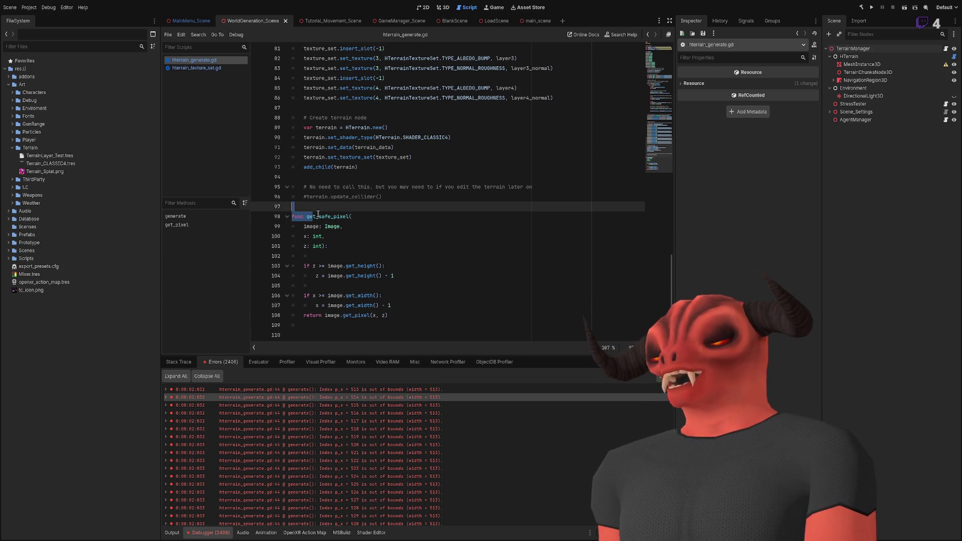
scroll(410, 226, up, 15)
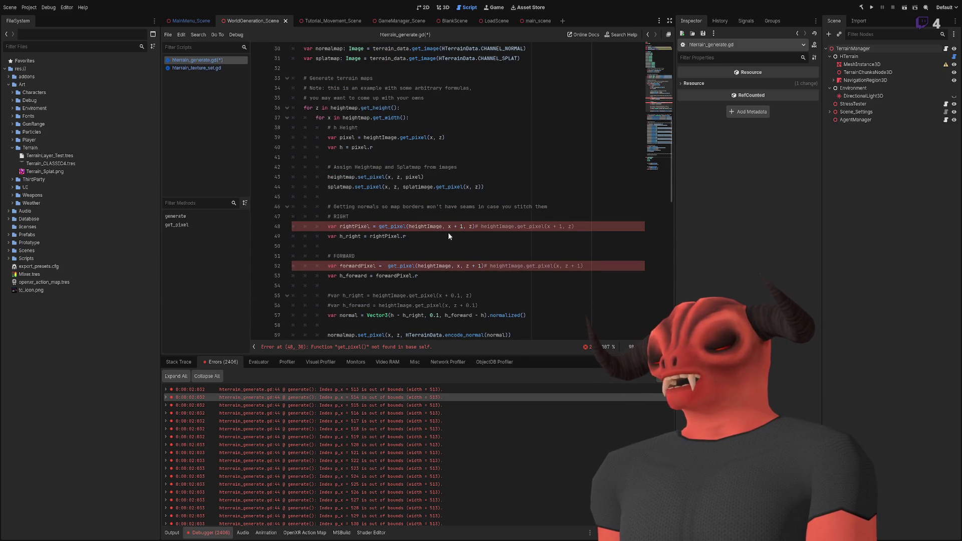
double_click(407, 227)
key(ctrl+v)
double_click(398, 266)
key(ctrl+v)
click(385, 266)
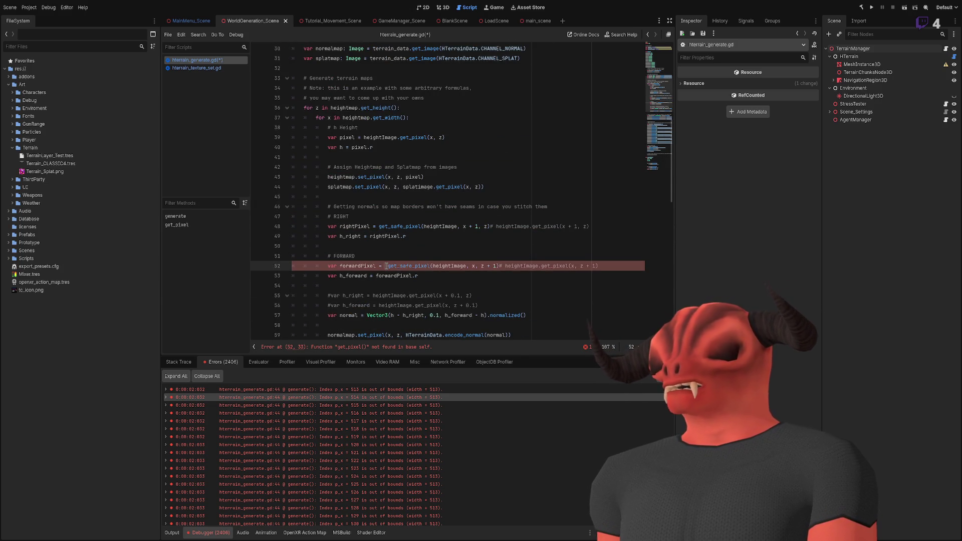
key(BackSpace)
click(421, 186)
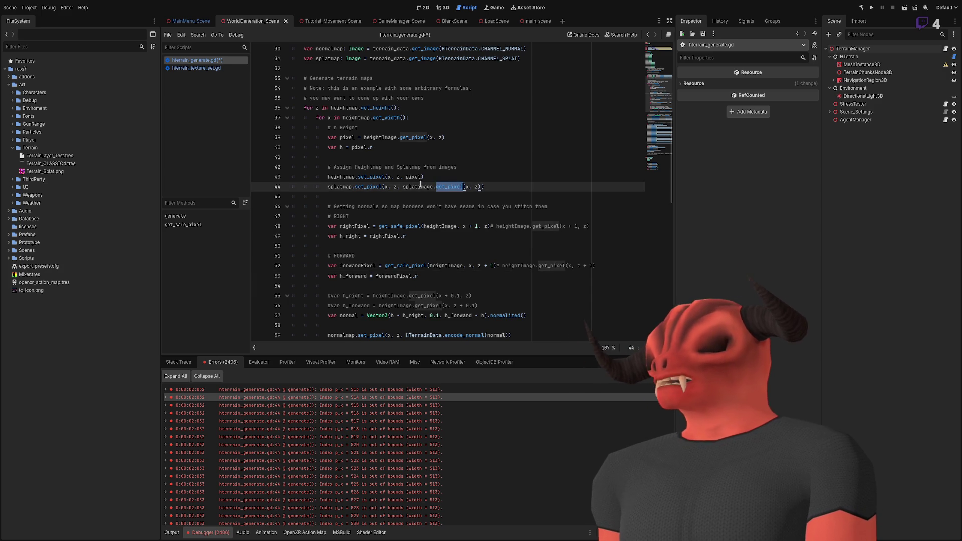
double_click(395, 227)
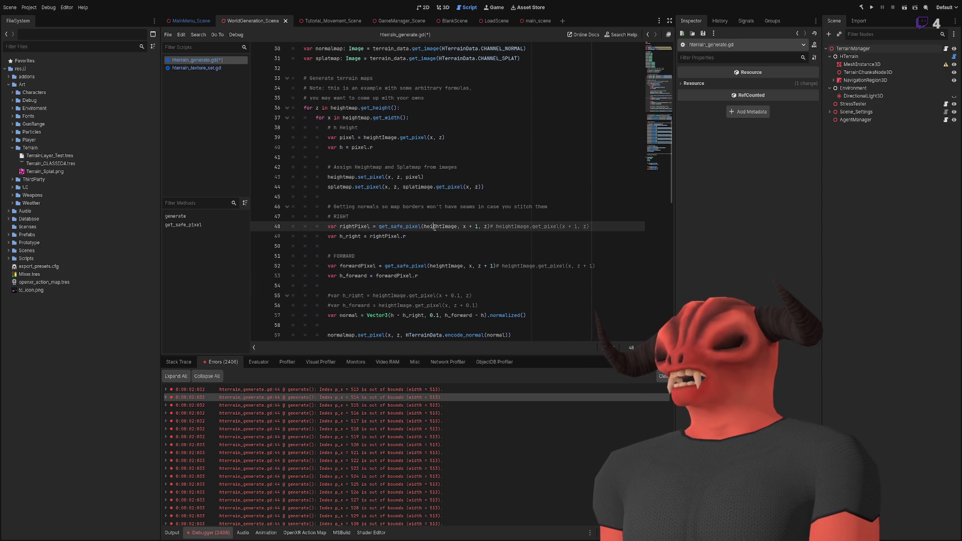
click(490, 196)
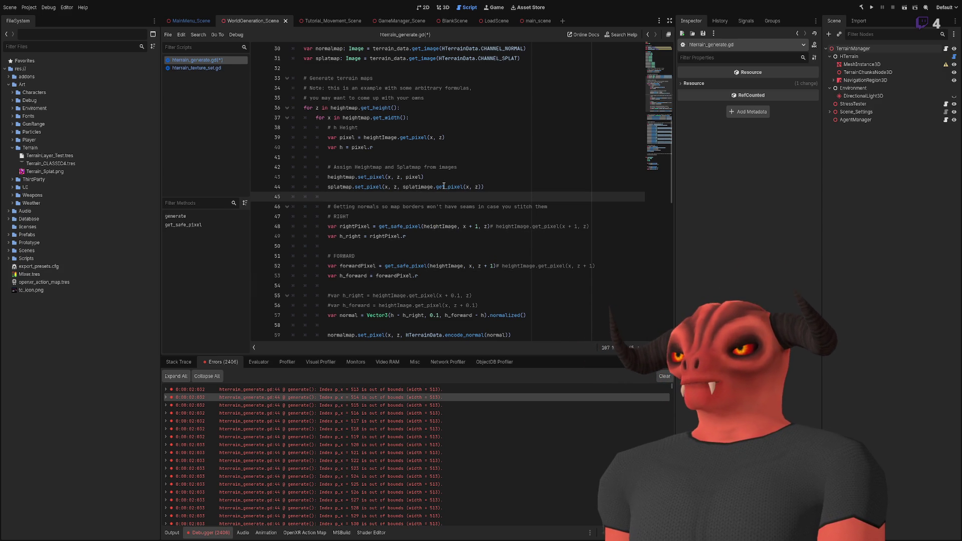
Change line 44 so the splatmap pixel comes from get_safe_pixel(splatimage, x, z) instead of get_pixel.
click(400, 187)
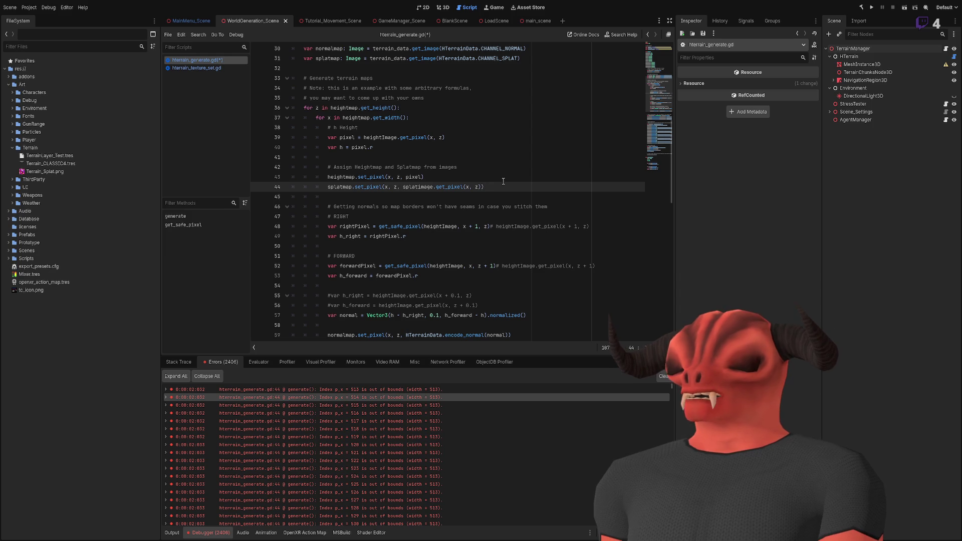
text(get_safe_pixe)
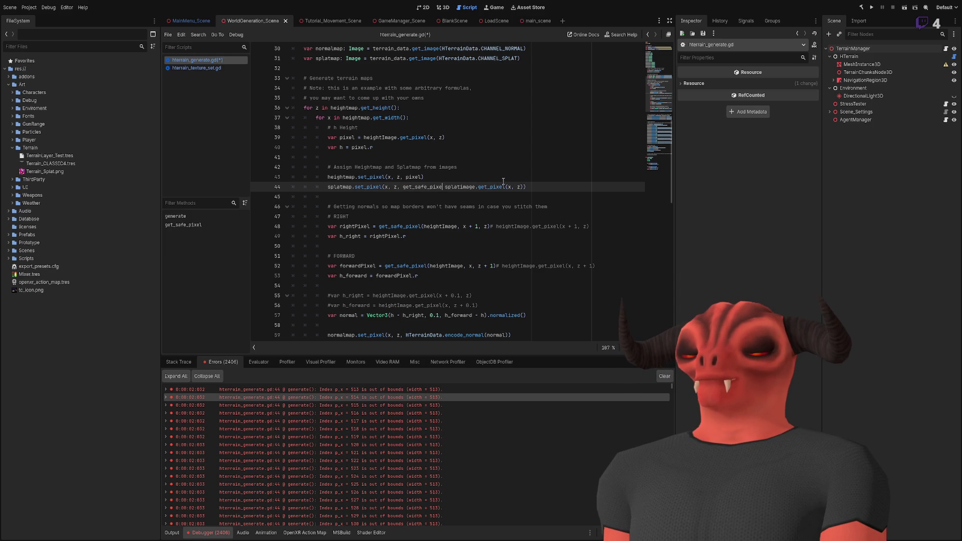
text(l()
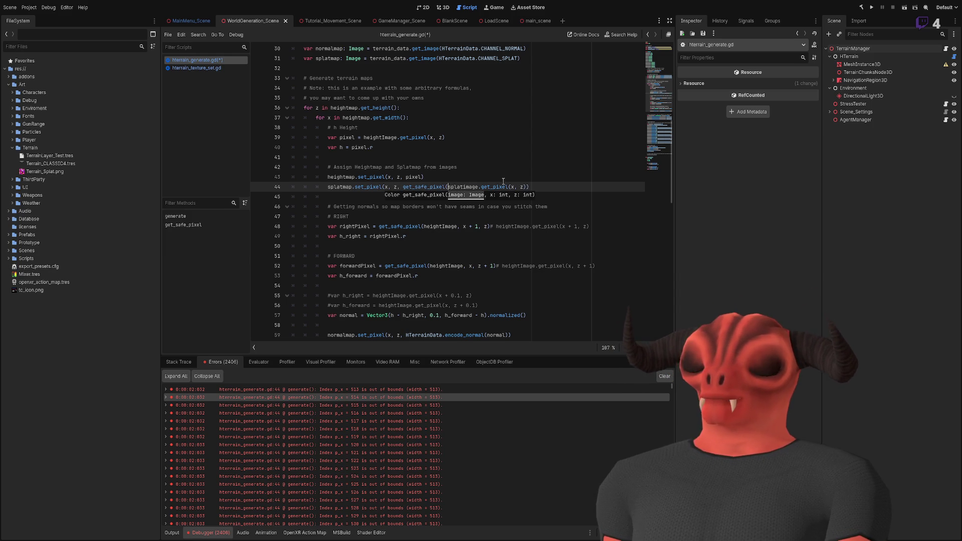
click(482, 186)
double_click(496, 186)
key(Delete)
key(Delete)
text(, x)
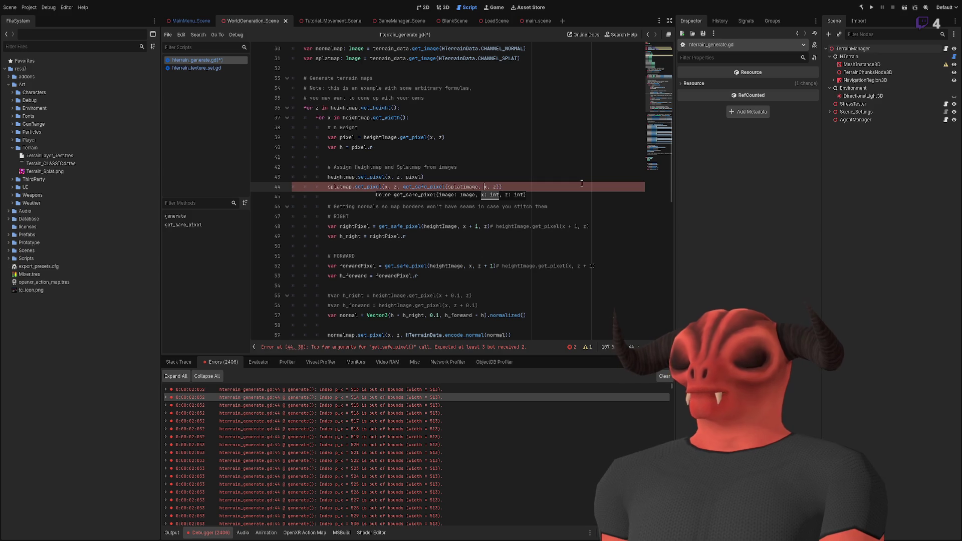
click(566, 189)
Highlight the set_pixel uses on lines 44 and 43 to check them, then clear the selection.
double_click(371, 186)
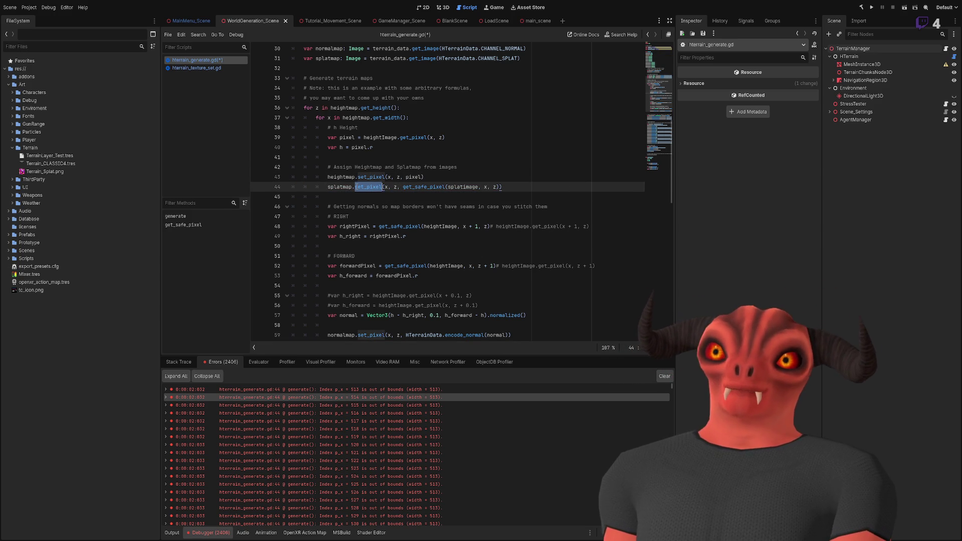
click(516, 186)
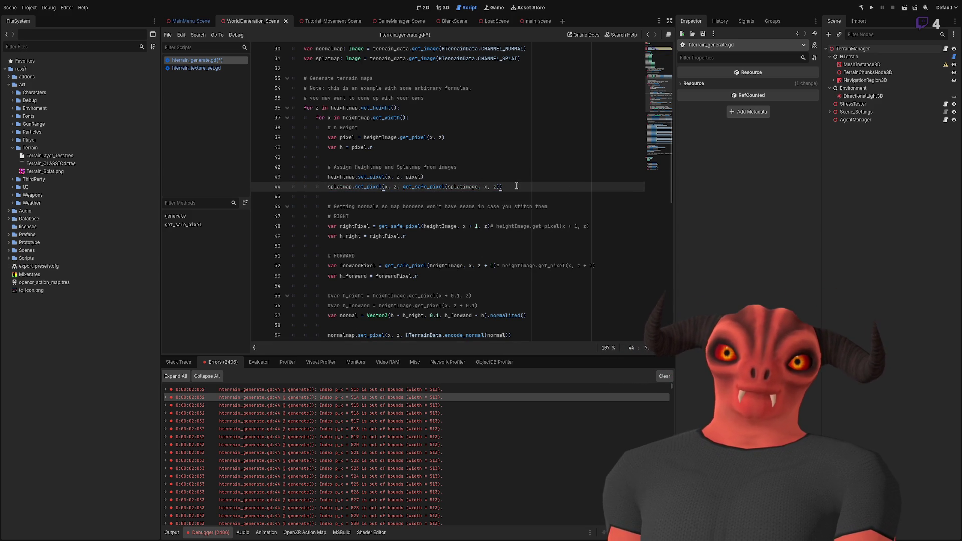
double_click(371, 177)
click(432, 178)
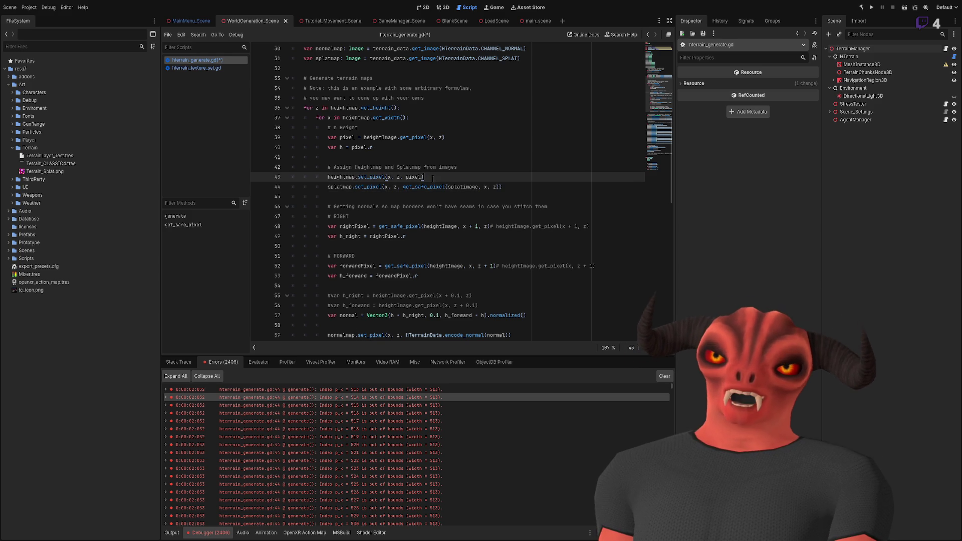
Rewrite line 39 to read the height through get_safe_pixel(heightImage, x, z), using autocomplete.
scroll(433, 179, up, 3)
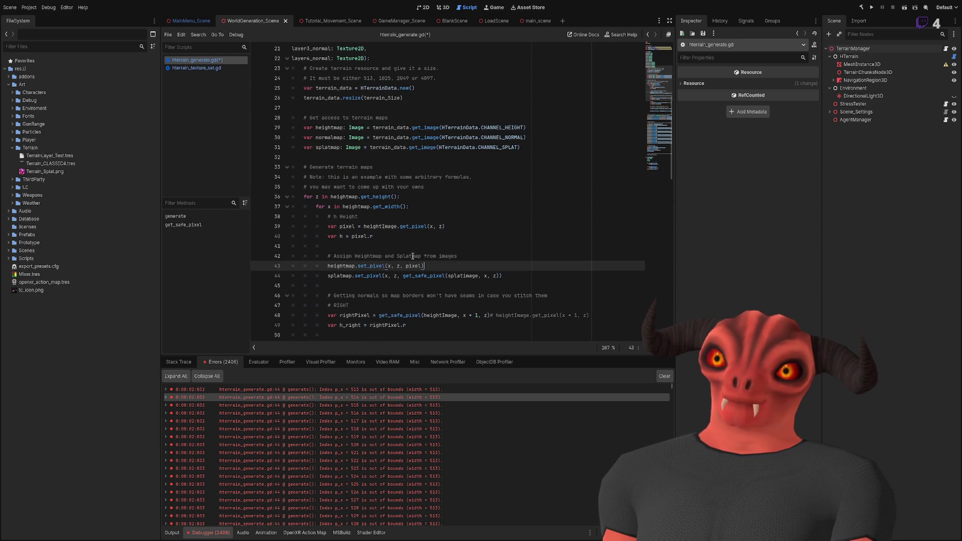
click(364, 226)
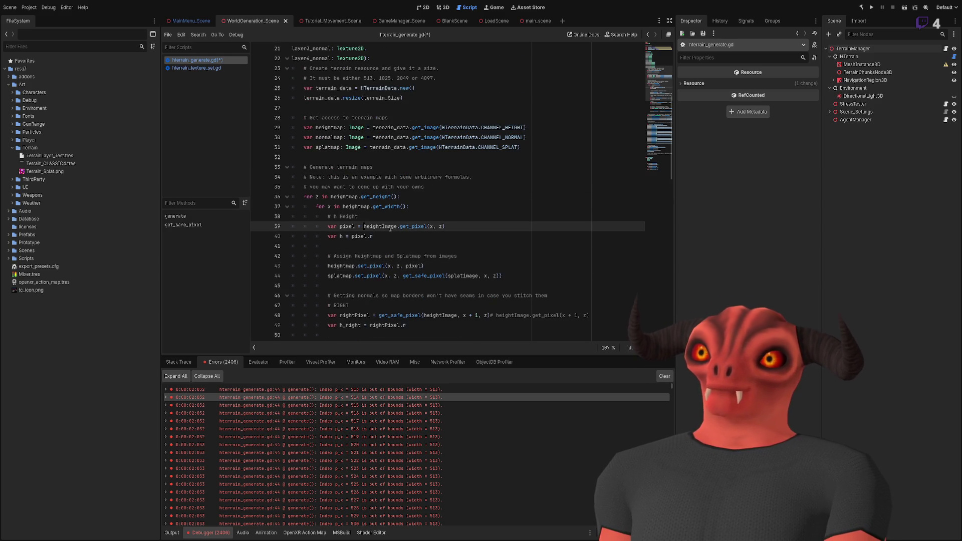
text(get_s)
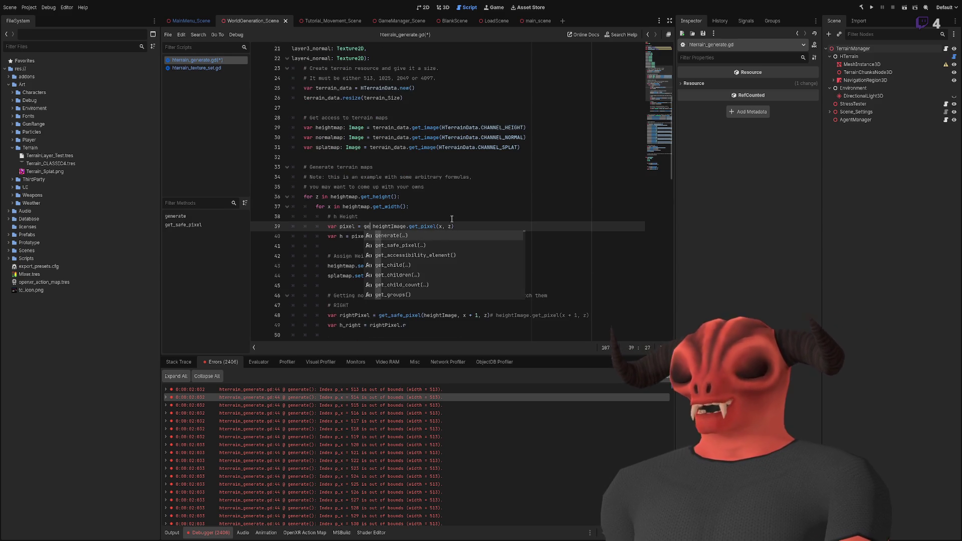
key(Return)
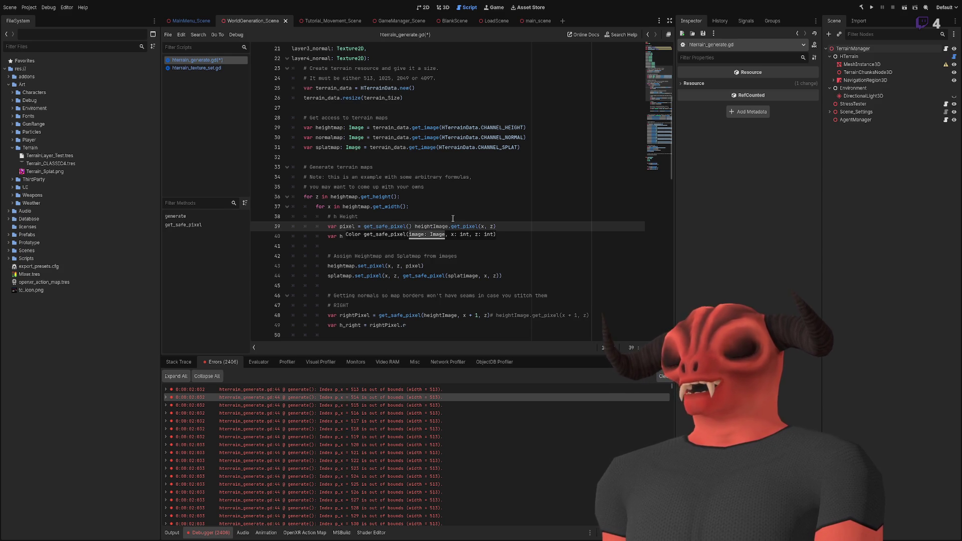
key(Delete)
key(Delete)
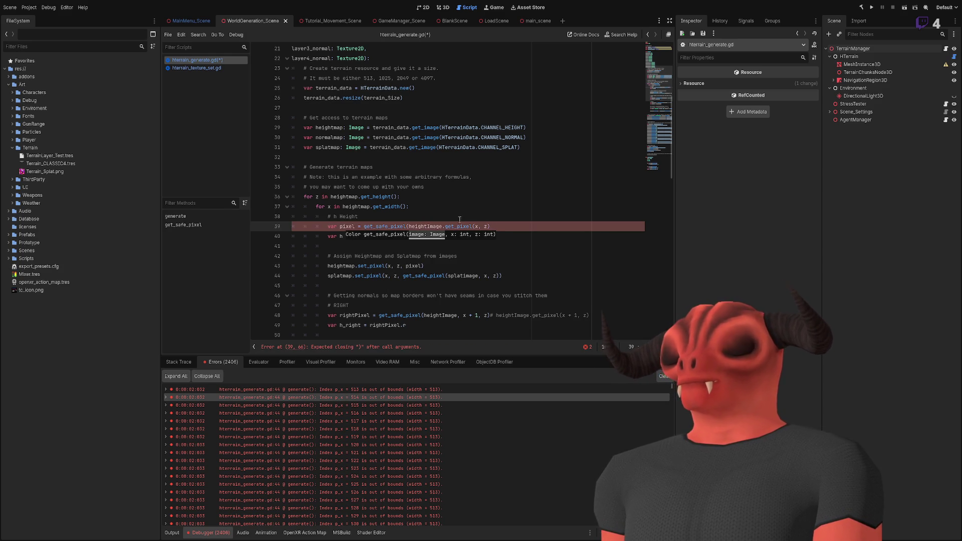
key(ctrl+Right)
key(Delete)
key(Delete)
key(Delete)
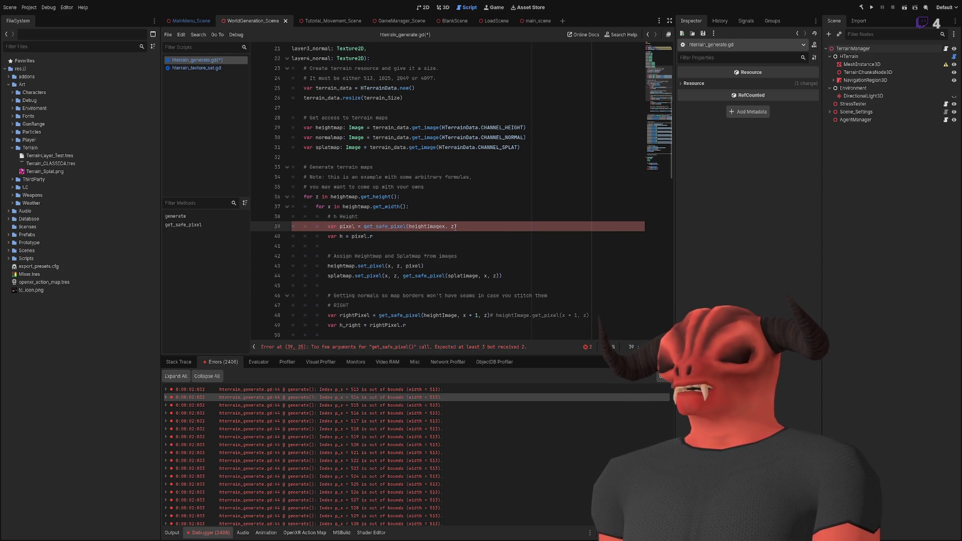
text(,)
Save the updated hterrain_generate.gd script.
key(ctrl+s)
key(Down)
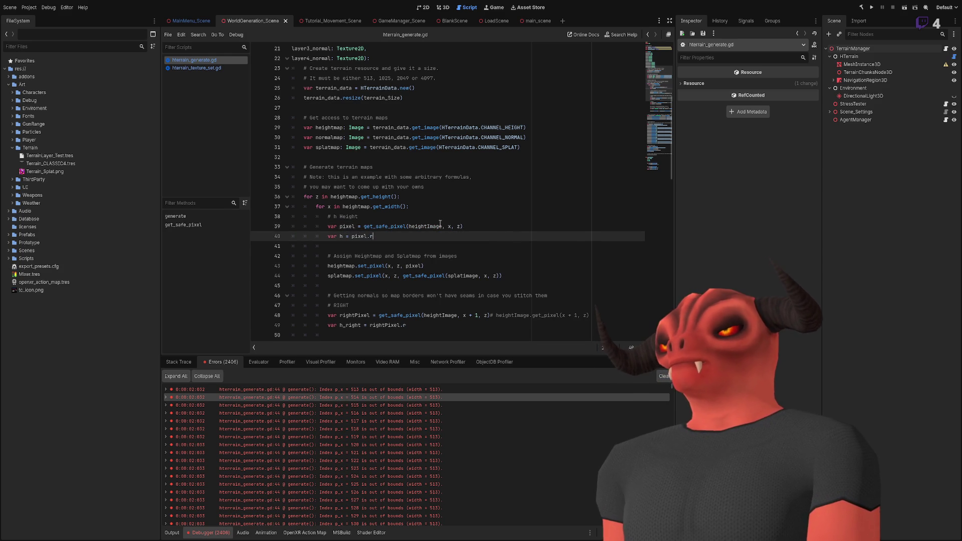
scroll(405, 221, down, 5)
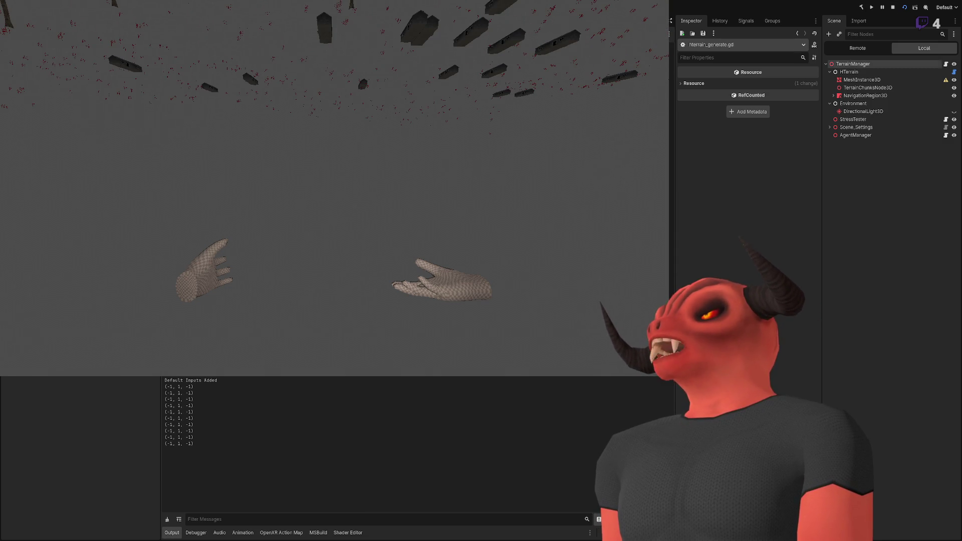
click(842, 51)
click(829, 127)
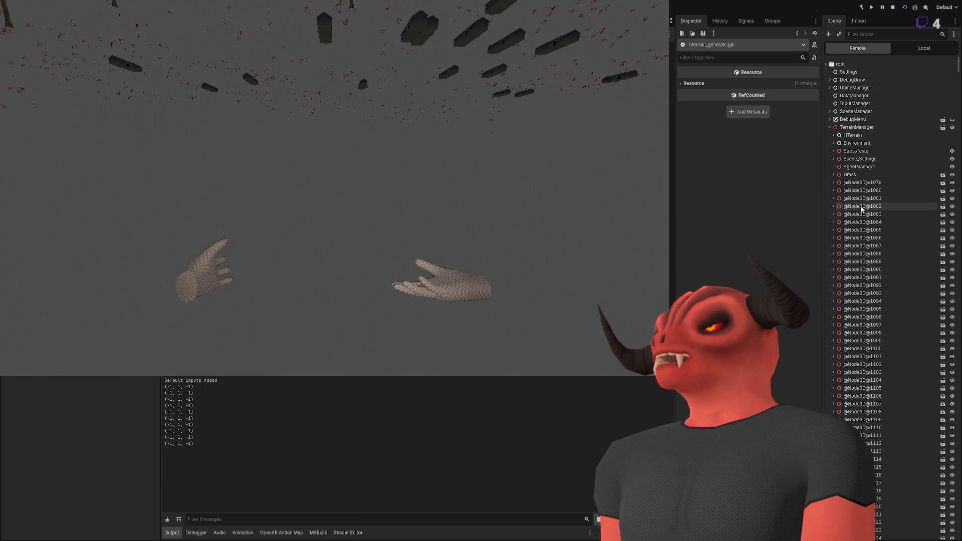
click(862, 181)
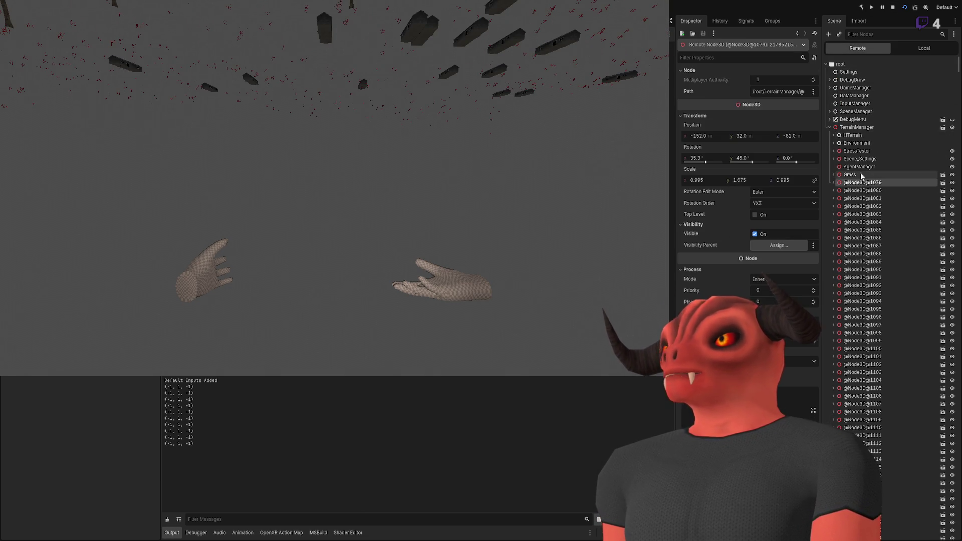
click(857, 138)
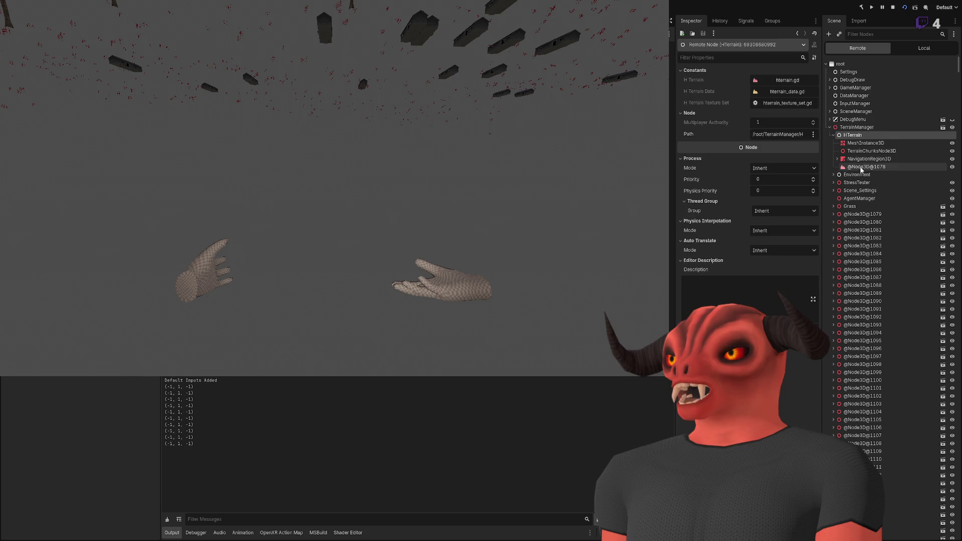
click(861, 167)
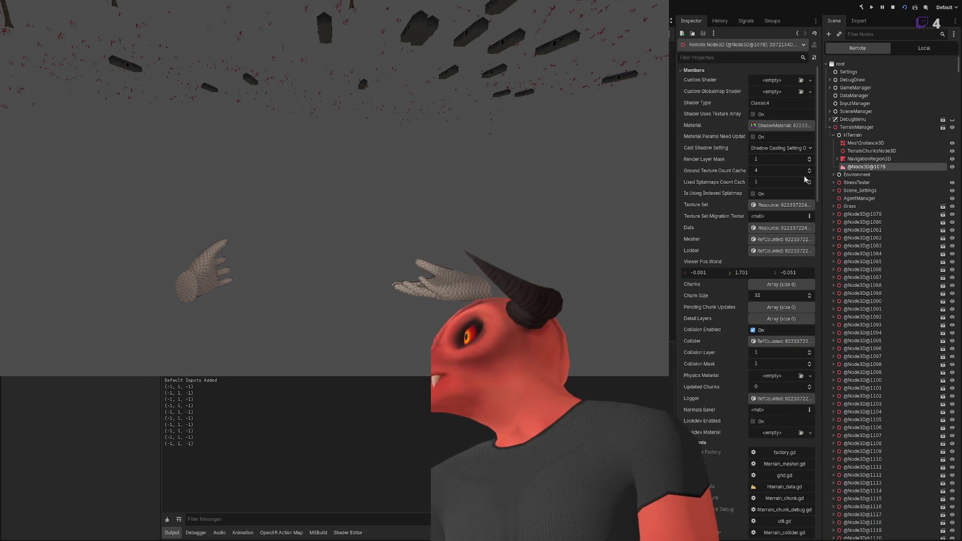
scroll(781, 228, down, 10)
scroll(719, 233, up, 10)
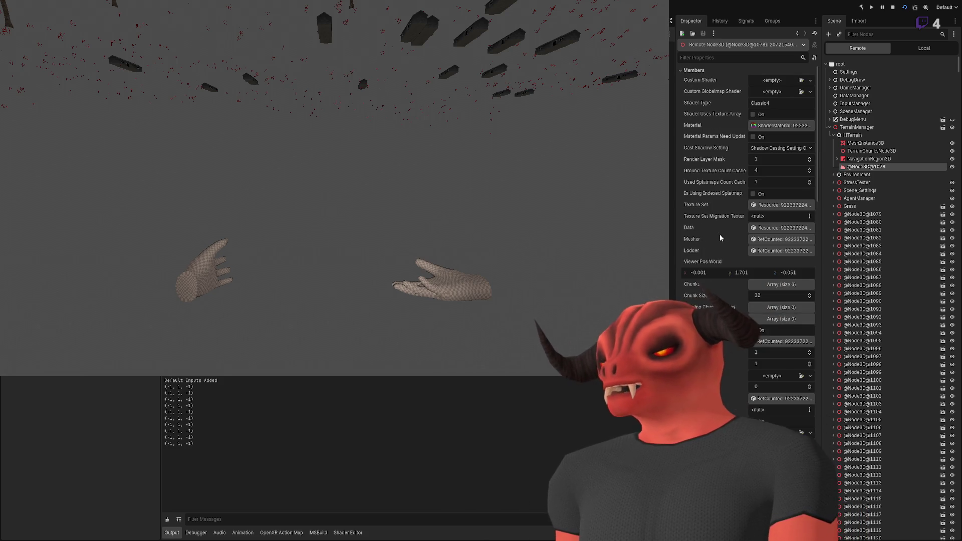